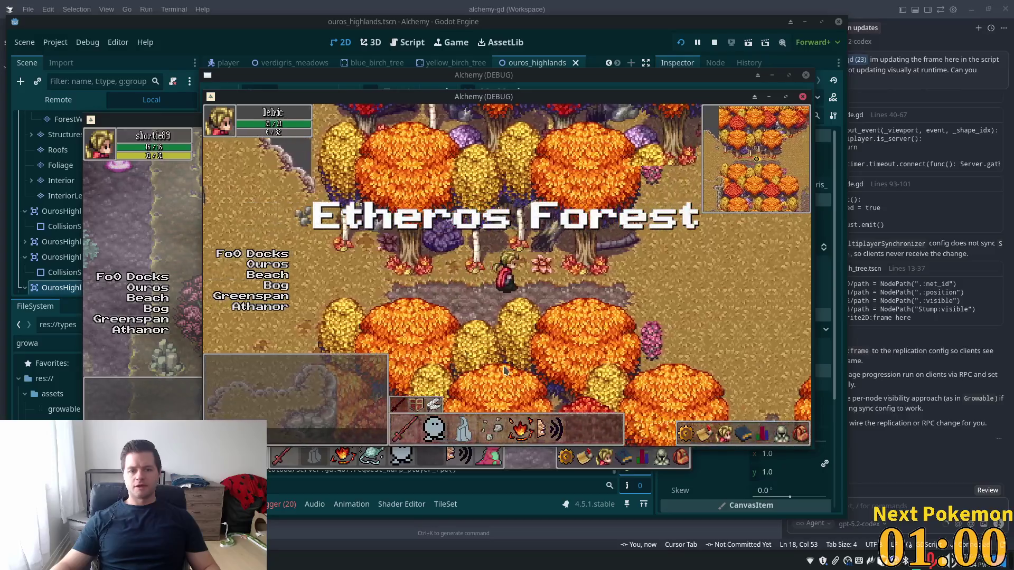
- Walk the character north and south in the game, then return to the editor's scene tabs
key(Up)
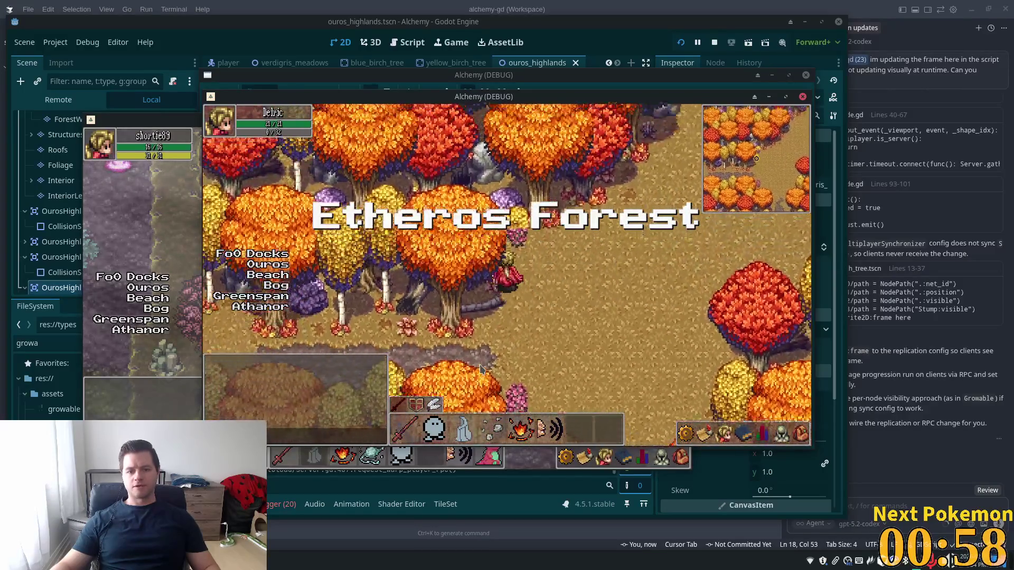
key(Down)
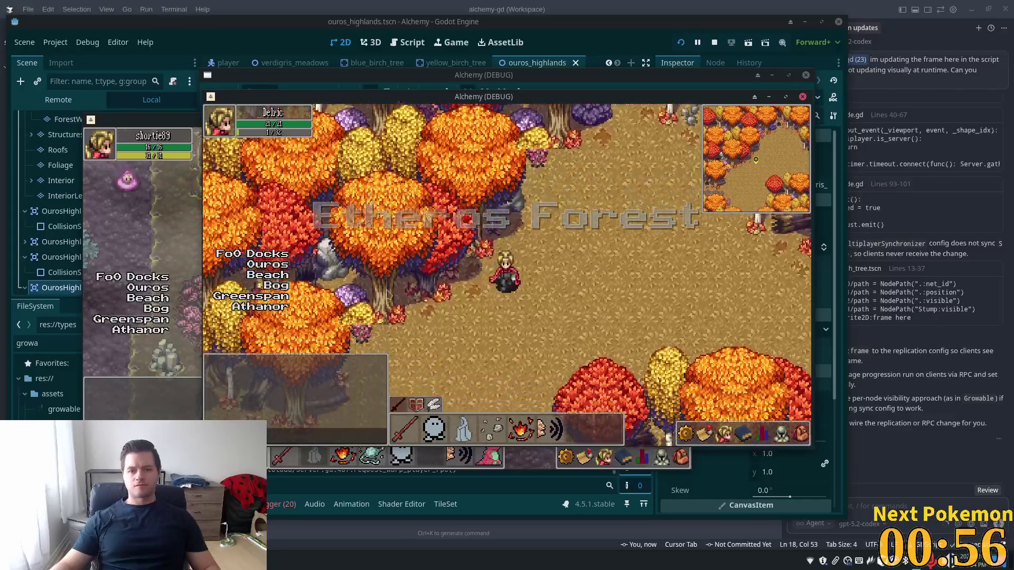
key(alt+Tab)
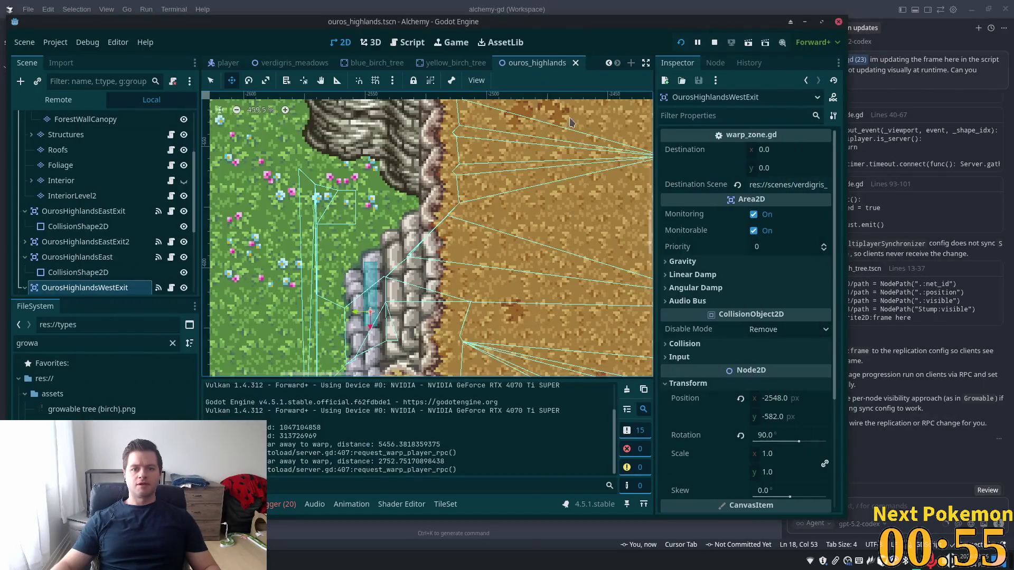
right_click(541, 63)
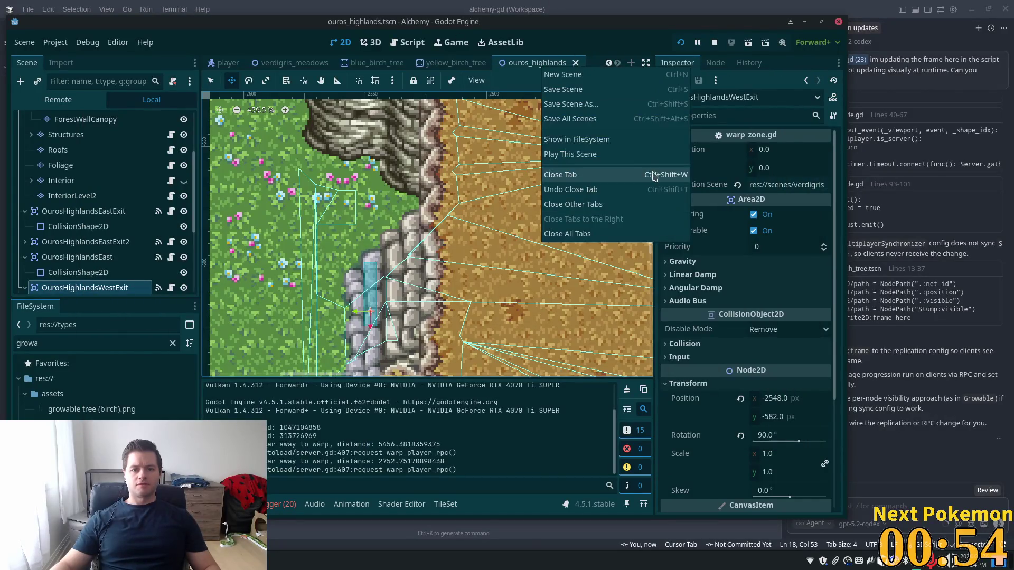
- Close all open scene tabs and quick-open the etheros_forest scene
click(560, 235)
key(ctrl+shift+o)
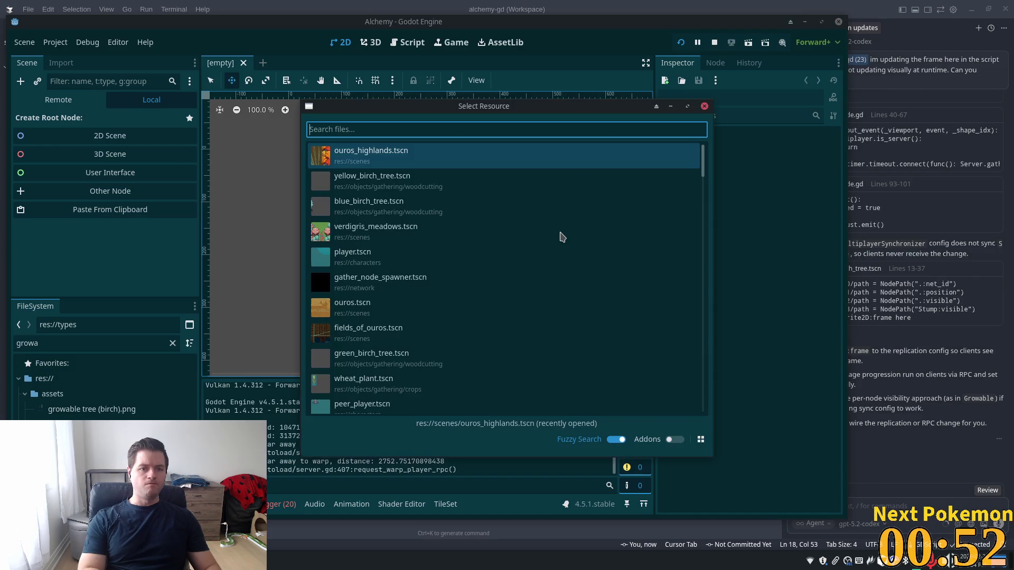
text(growable)
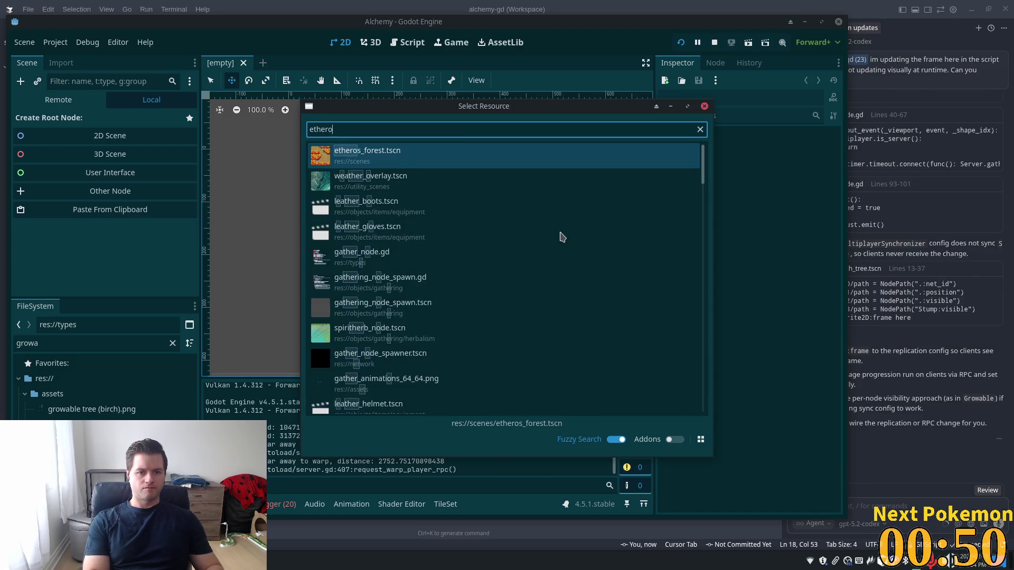
key(Return)
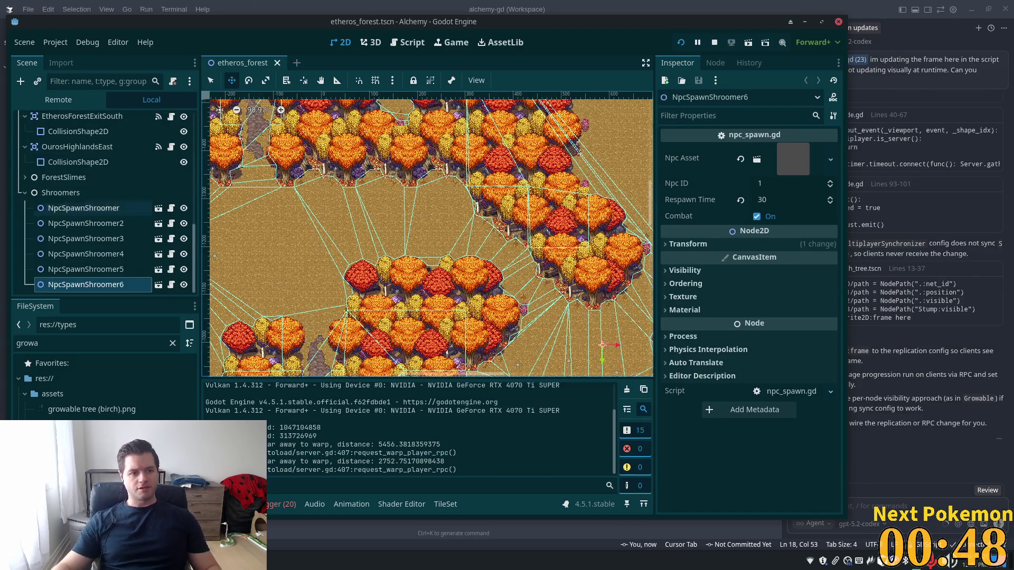
- Enable Y Sort on the EtherosForest root node and save the scene
scroll(90, 207, up, 3)
scroll(173, 206, up, 1)
scroll(191, 206, up, 10)
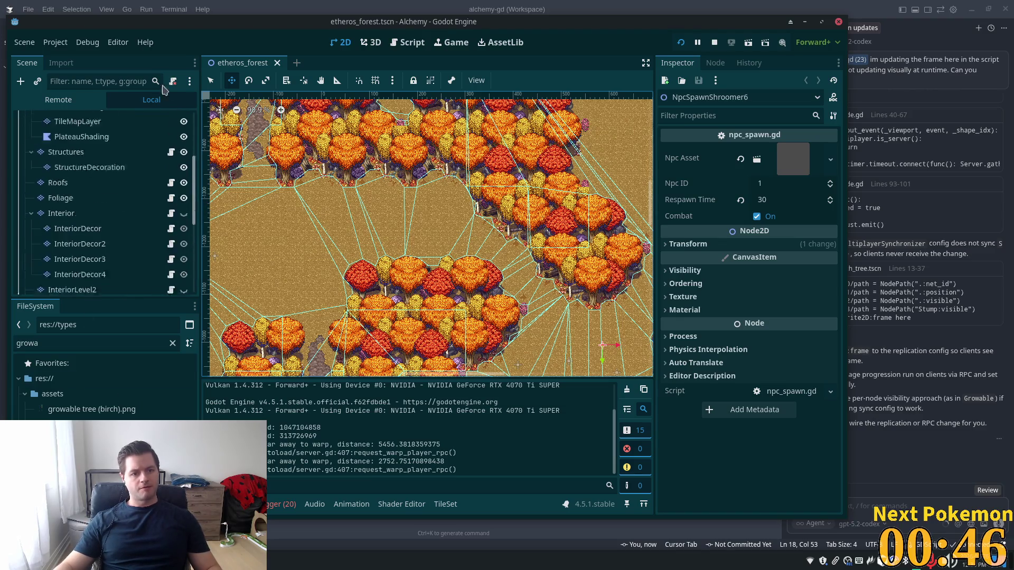
click(59, 119)
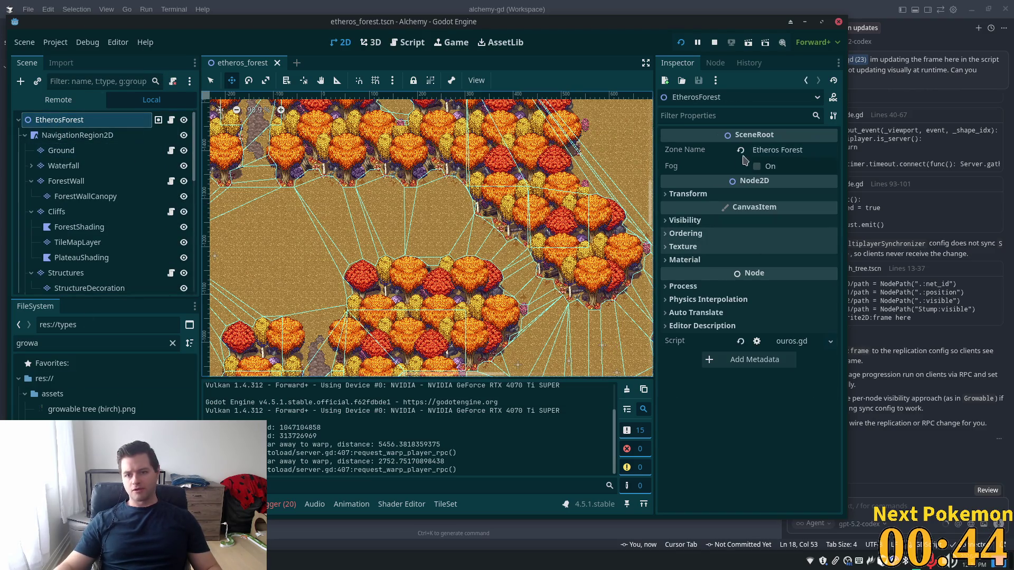
click(684, 234)
click(773, 288)
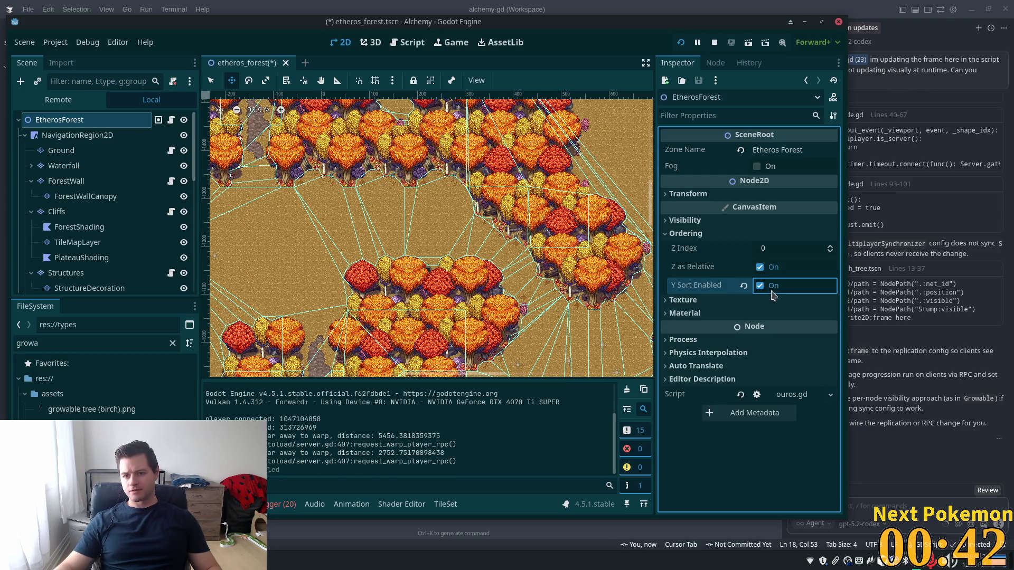
key(ctrl+s)
- Enable Y Sort on the NavigationRegion2D node
click(56, 138)
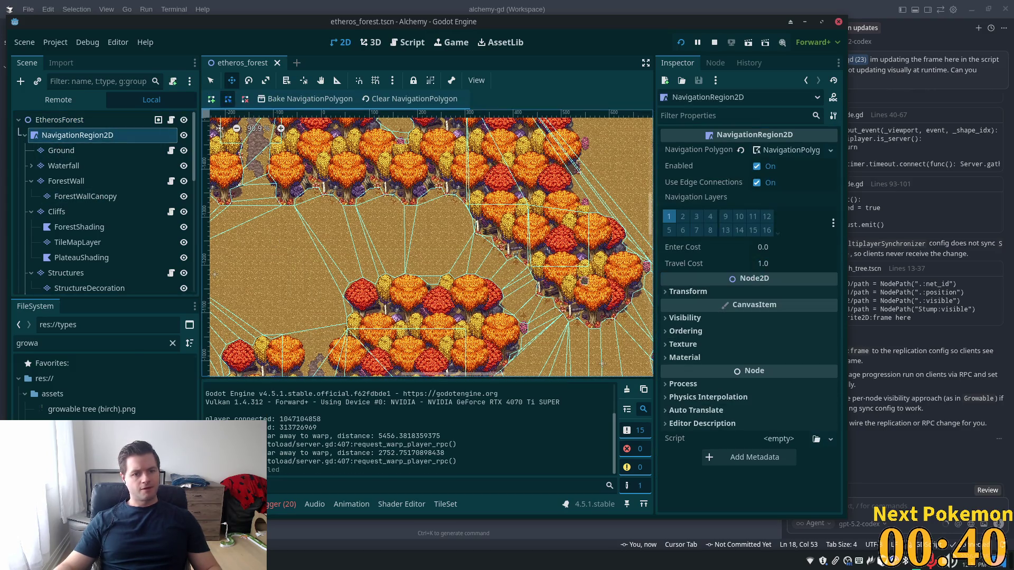
click(697, 333)
click(757, 384)
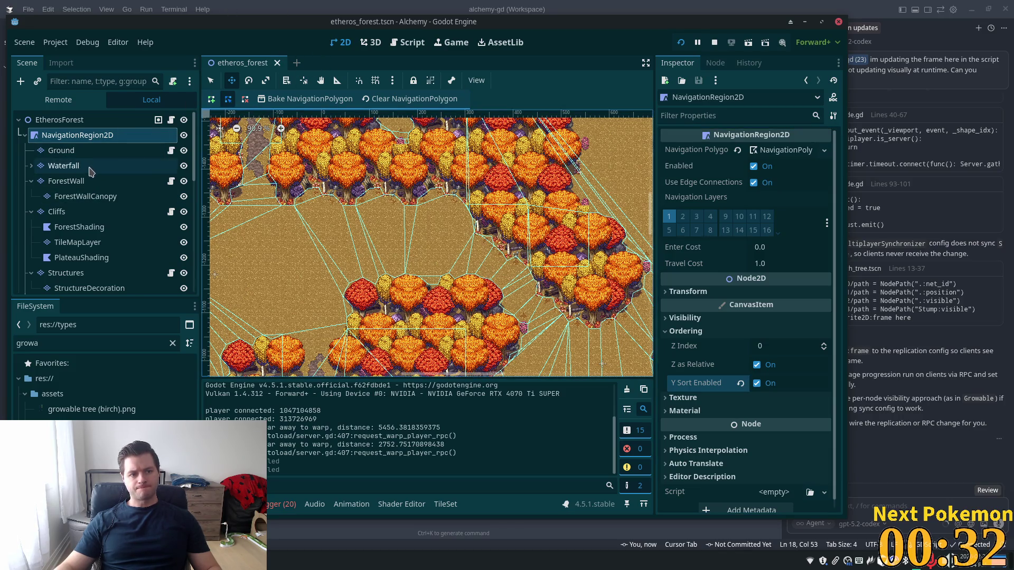
click(329, 64)
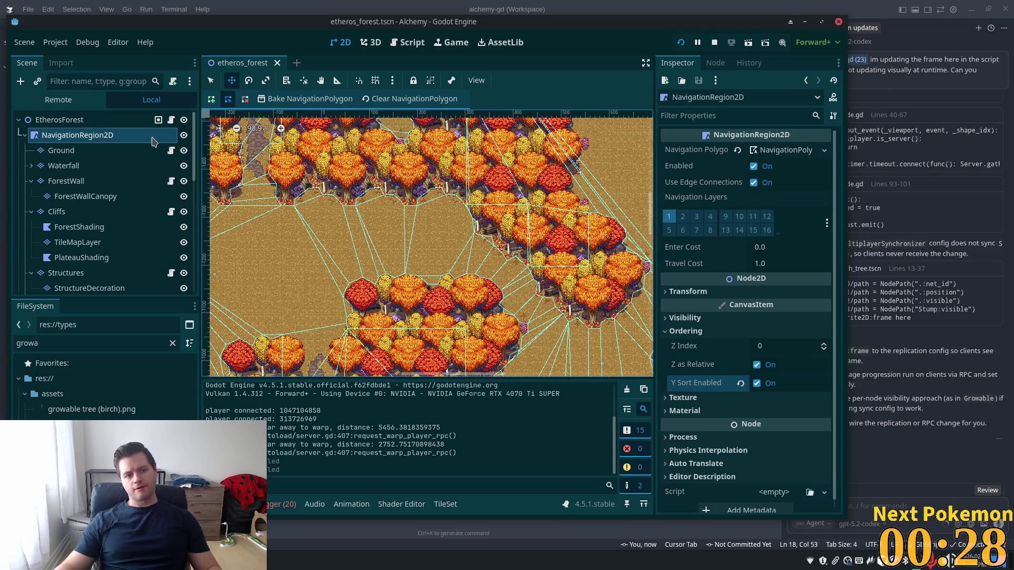
click(127, 155)
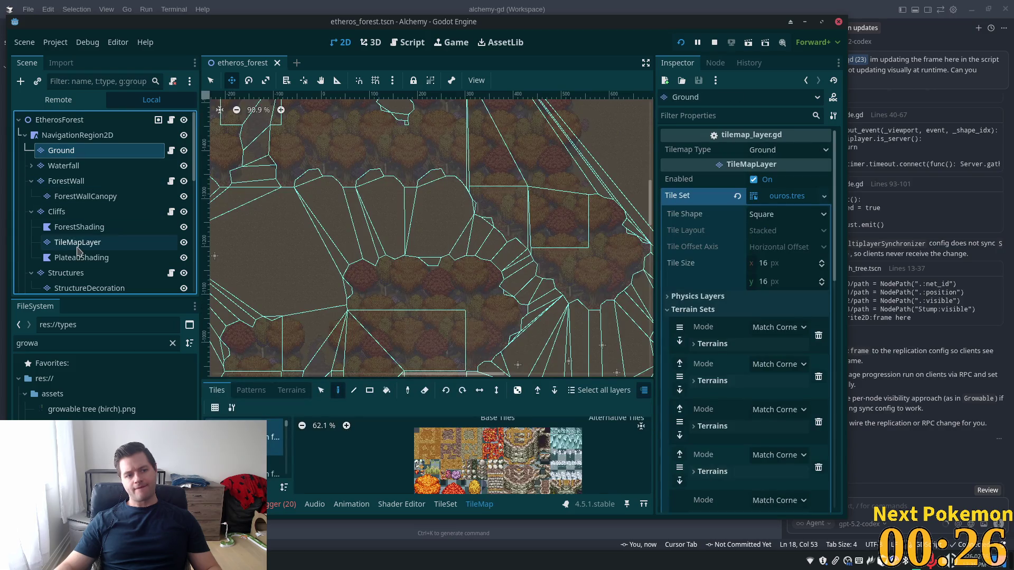
- Select the layer nodes from Ground onward, excluding ForestWall and ForestWallCanopy
scroll(34, 159, down, 1)
click(32, 145)
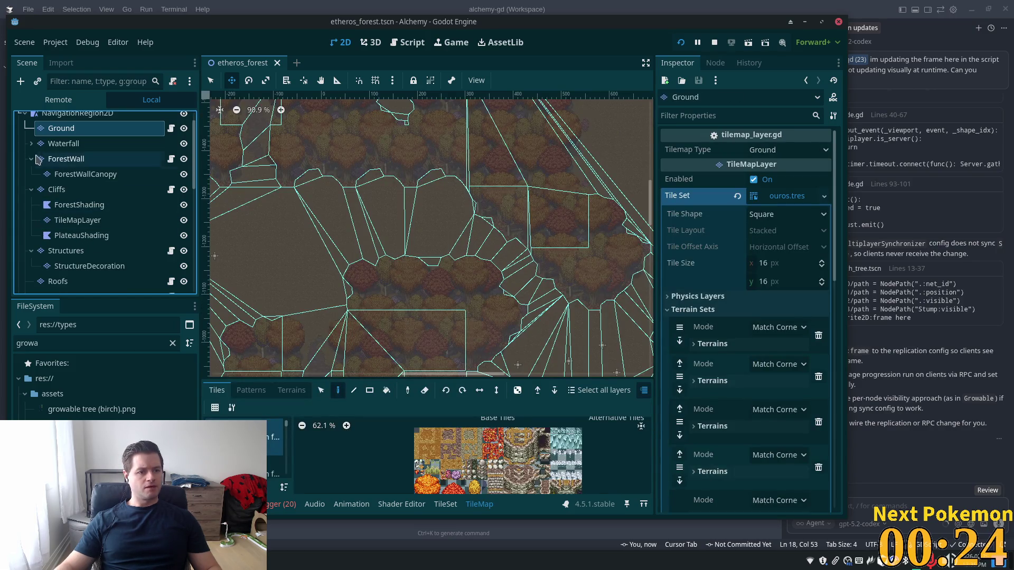
scroll(37, 158, down, 2)
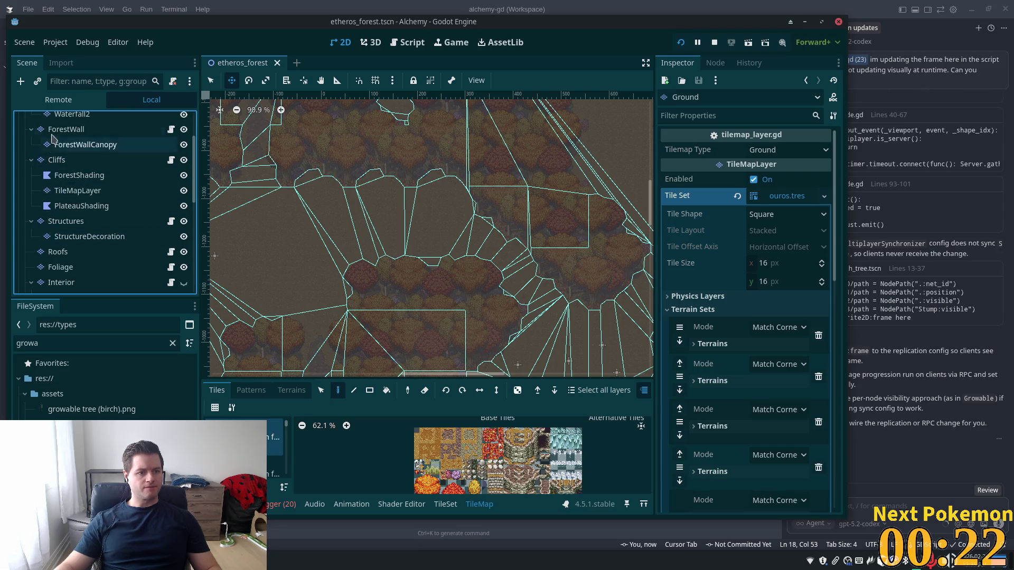
scroll(64, 158, down, 7)
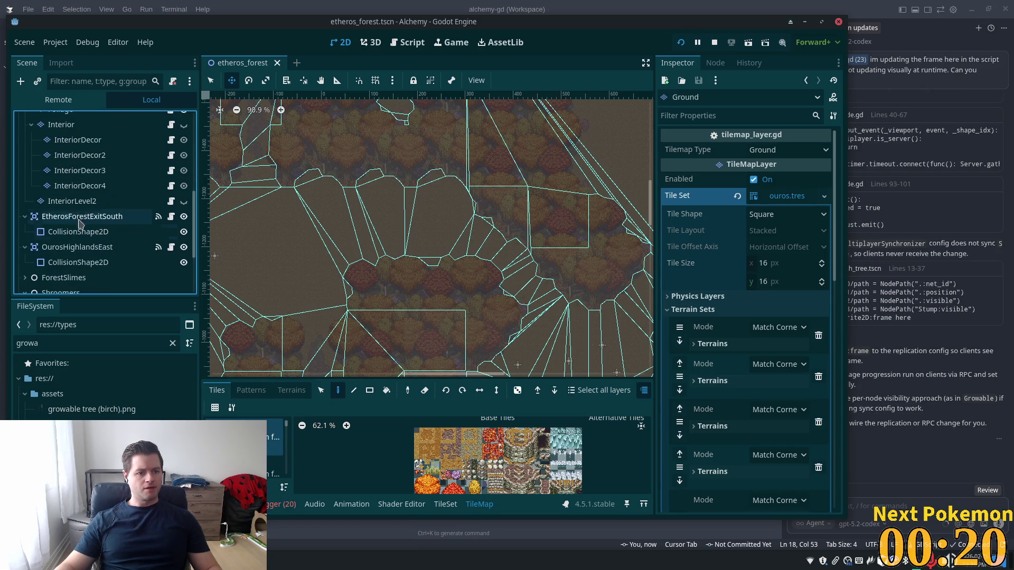
shift+click(64, 202)
scroll(90, 206, up, 7)
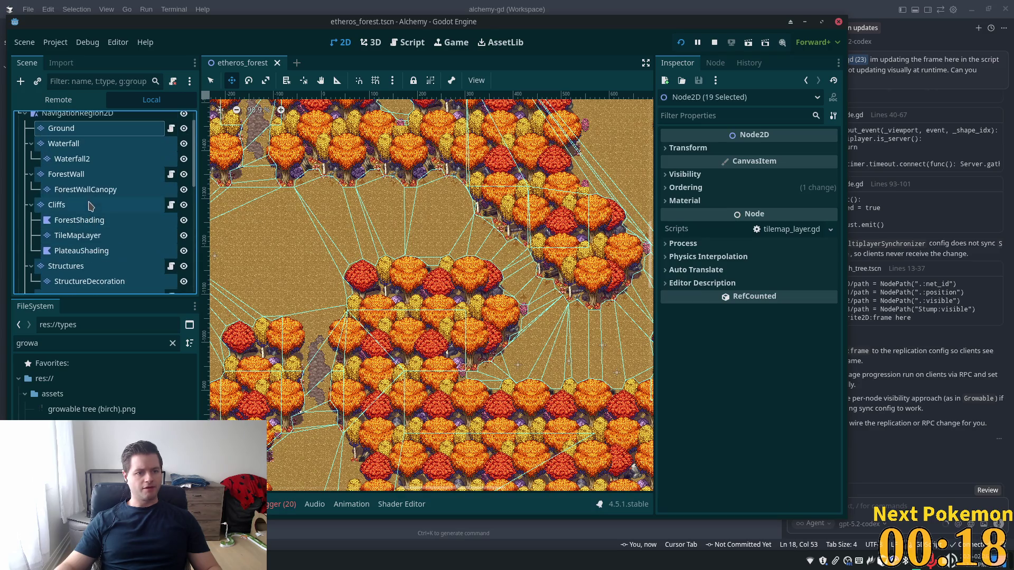
ctrl+click(61, 175)
ctrl+click(79, 190)
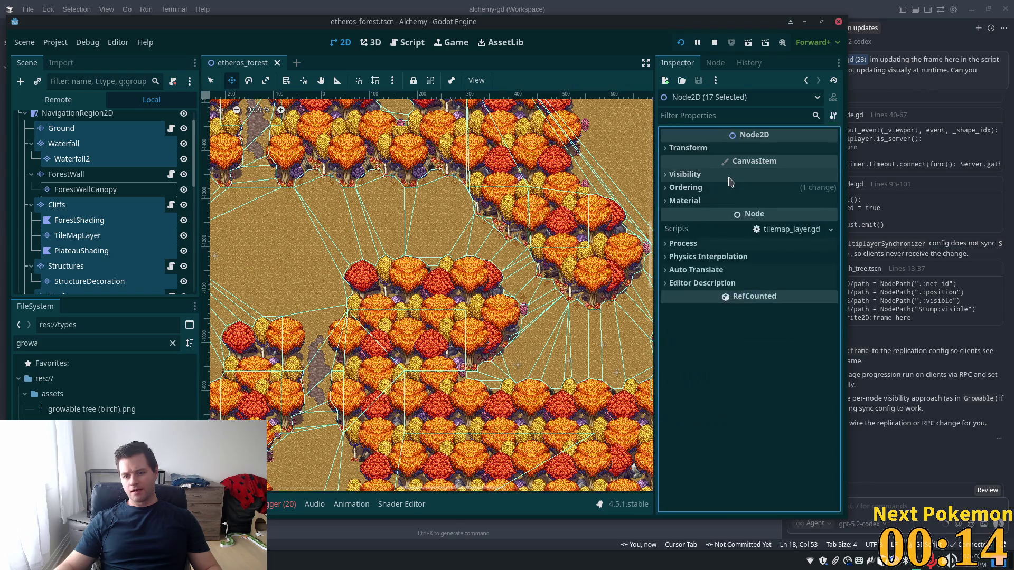
- Turn on Y Sort for the 17 selected layers and save
click(685, 188)
click(760, 241)
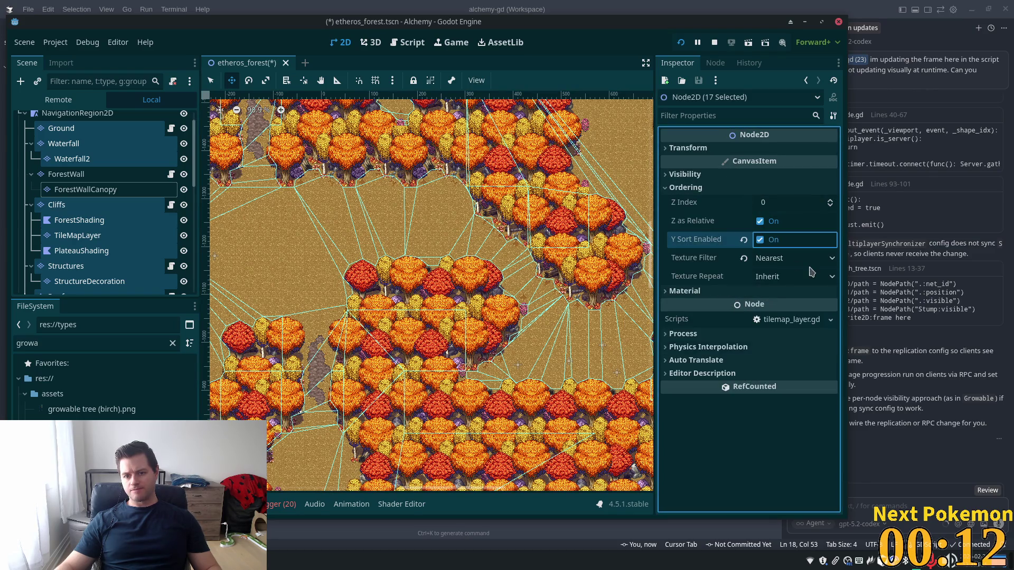
key(ctrl+s)
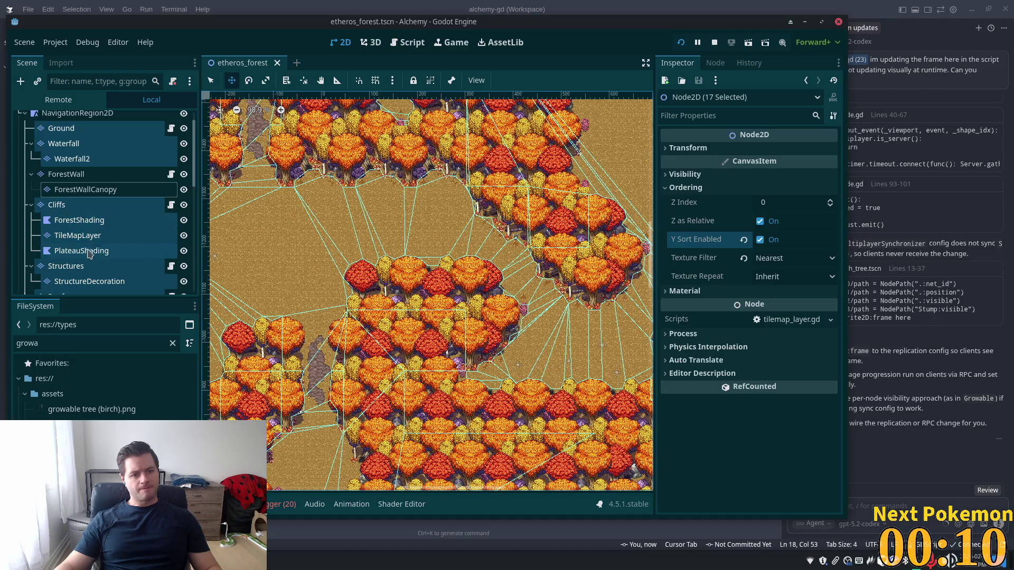
- Launch the game to test the Y-sorted layers
scroll(120, 202, down, 3)
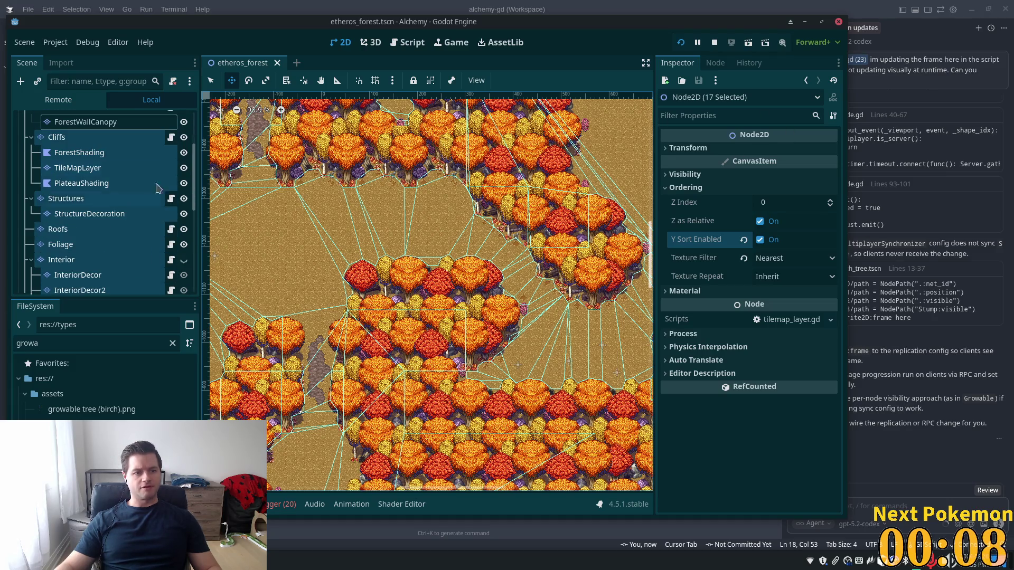
scroll(114, 174, down, 5)
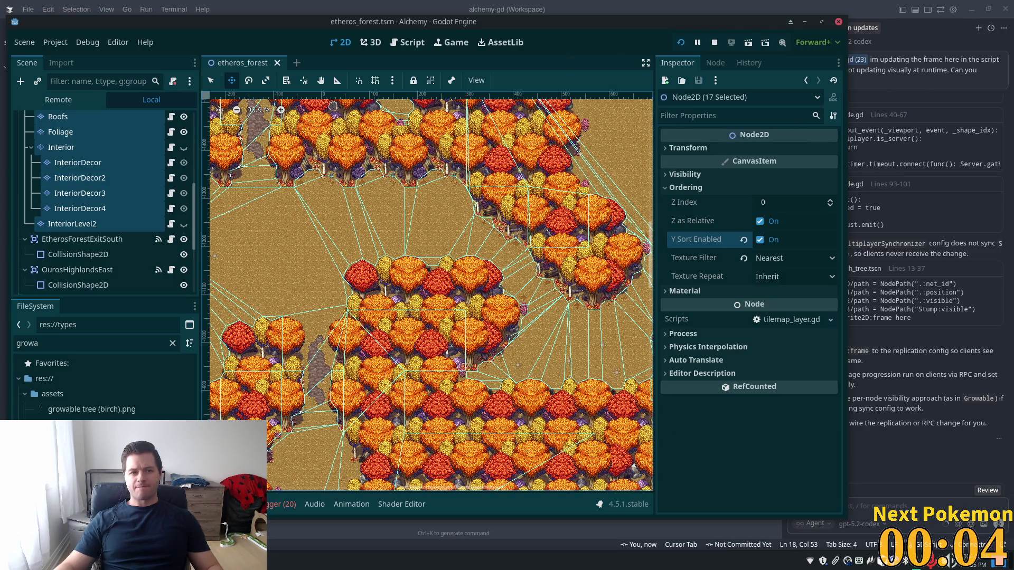
click(681, 43)
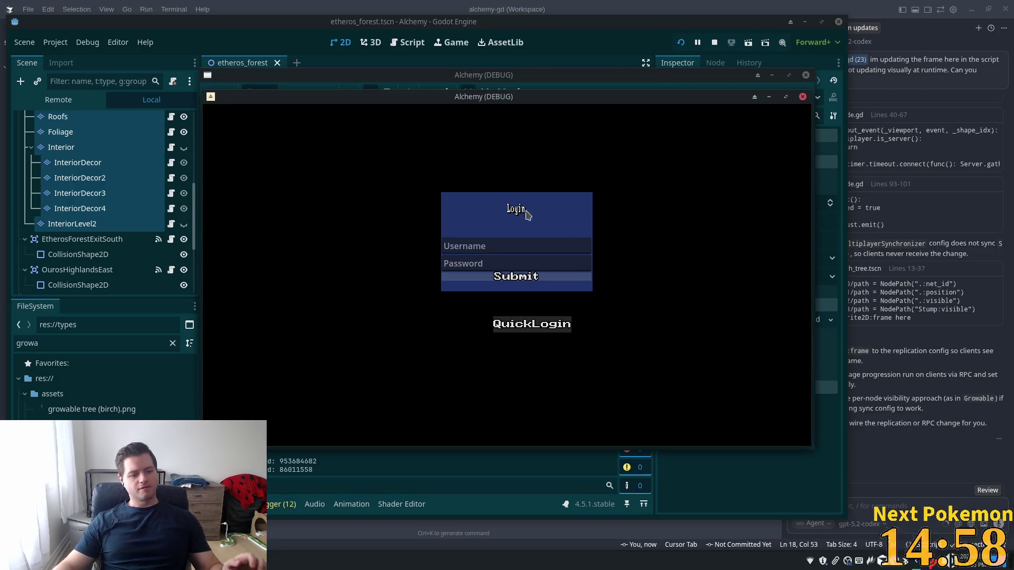
- Log in with QuickLogin to enter the game world
click(516, 276)
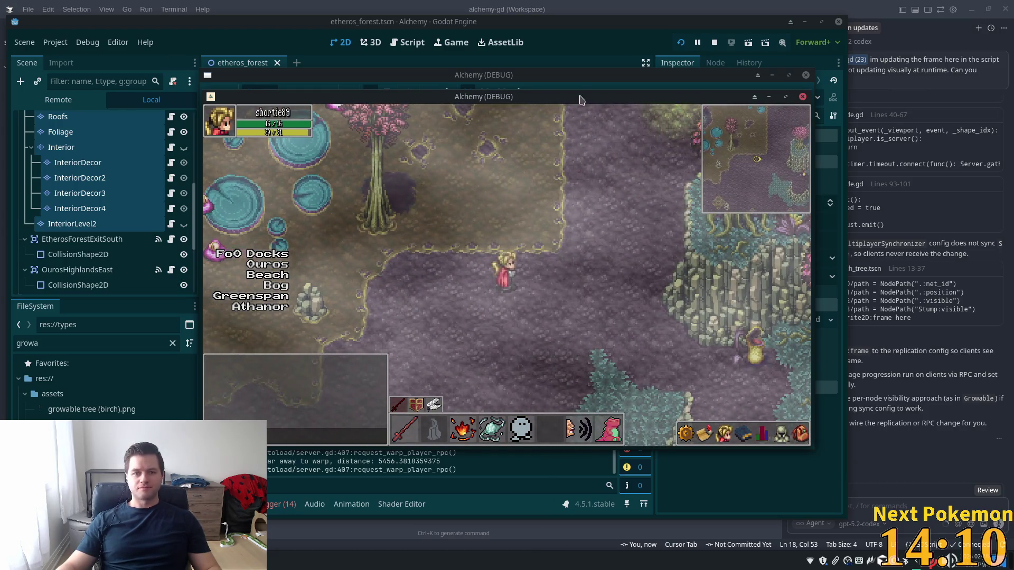
- Bring the forest game window forward and walk south and west through the trees
drag(581, 99, 641, 202)
click(608, 159)
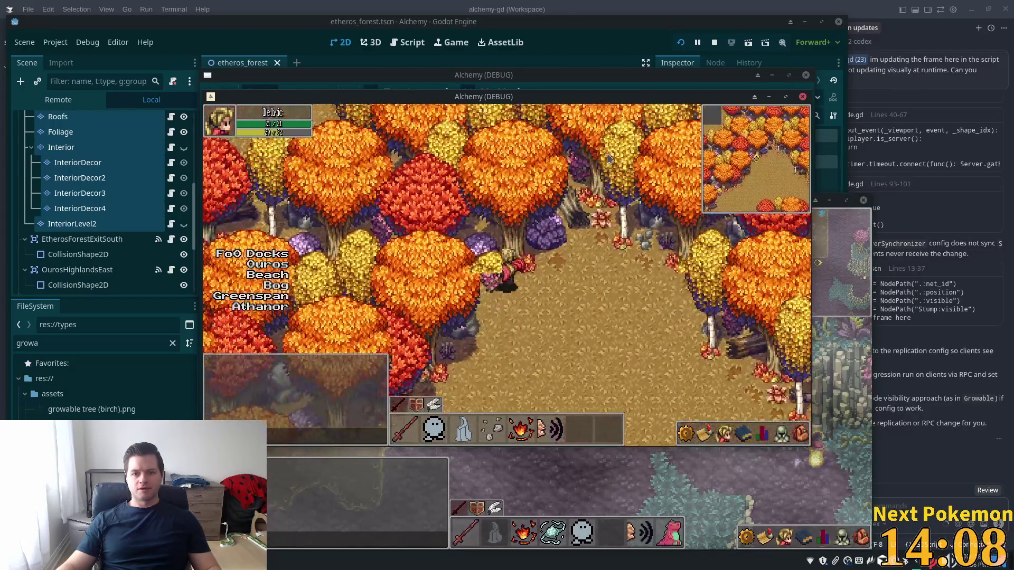
key(s)
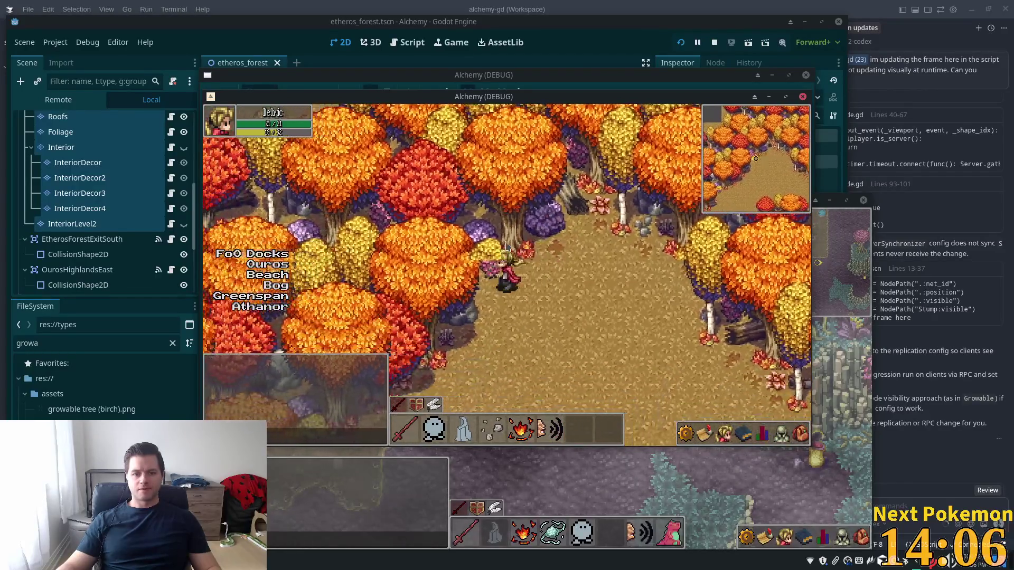
key(a)
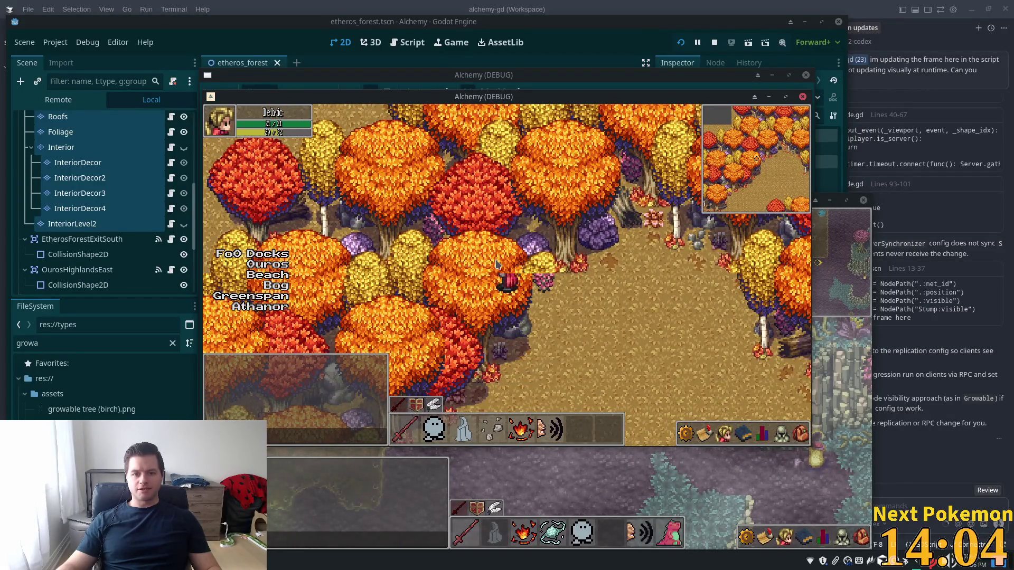
key(s)
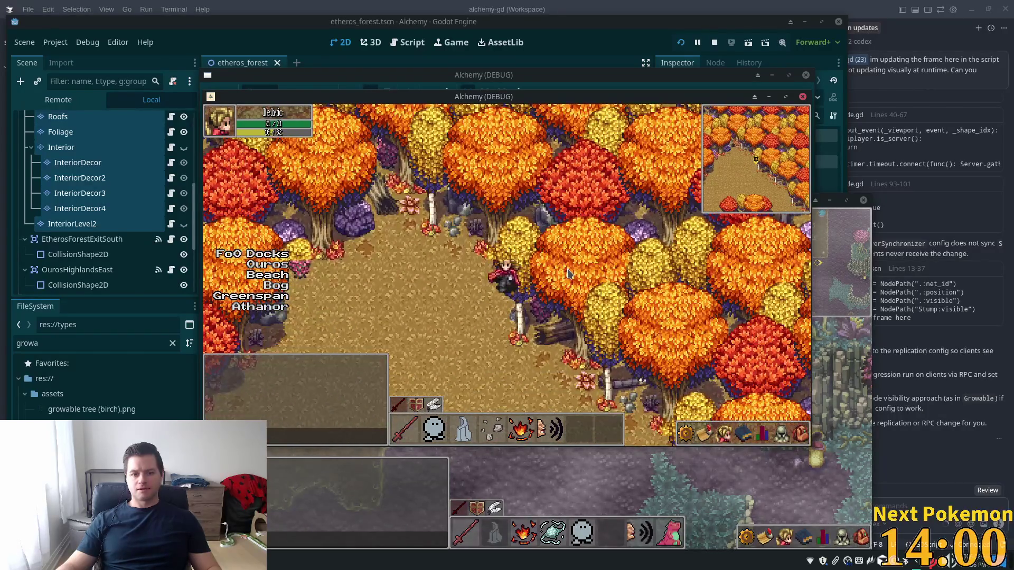
key(s)
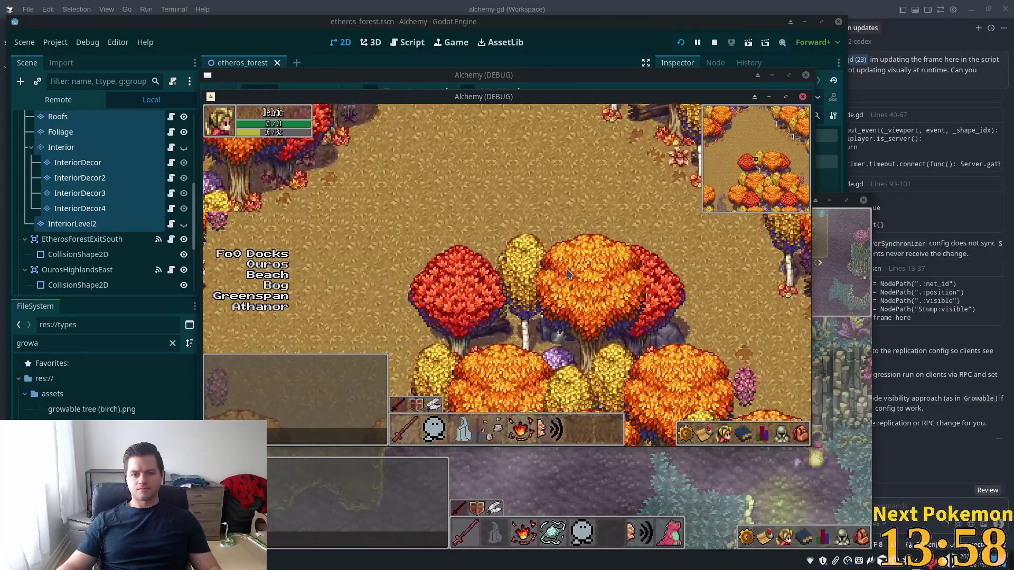
key(s)
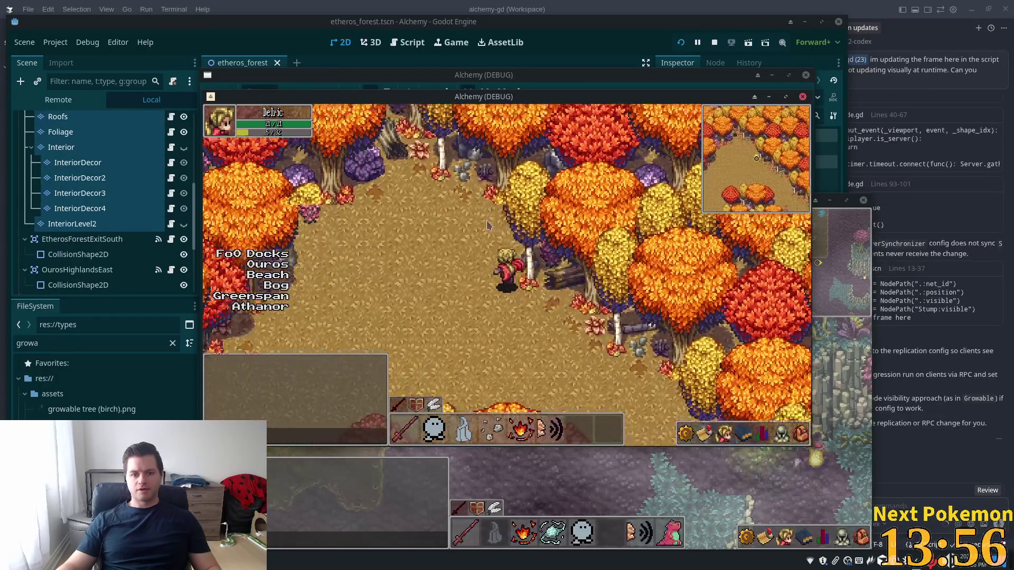
key(a)
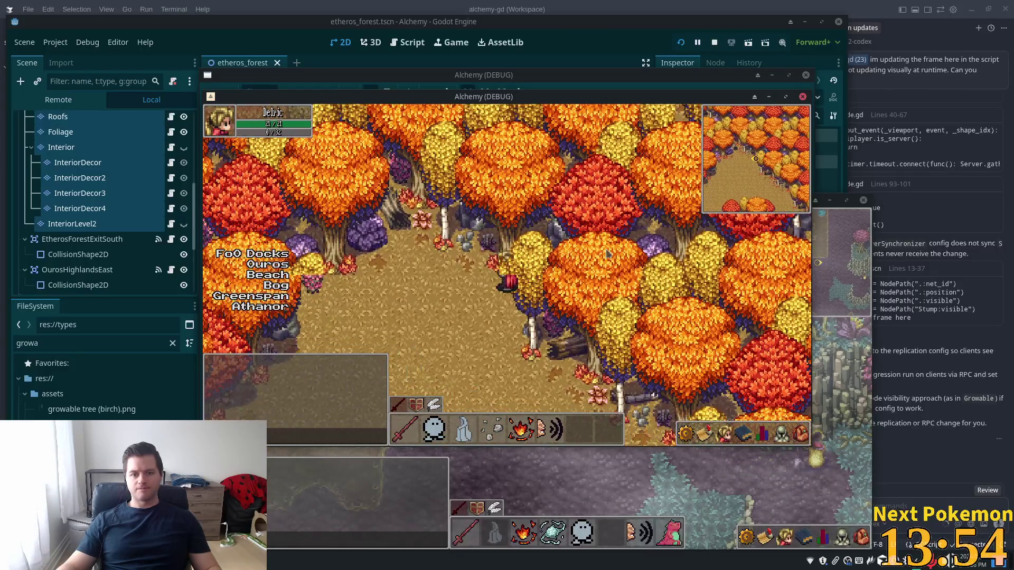
key(d)
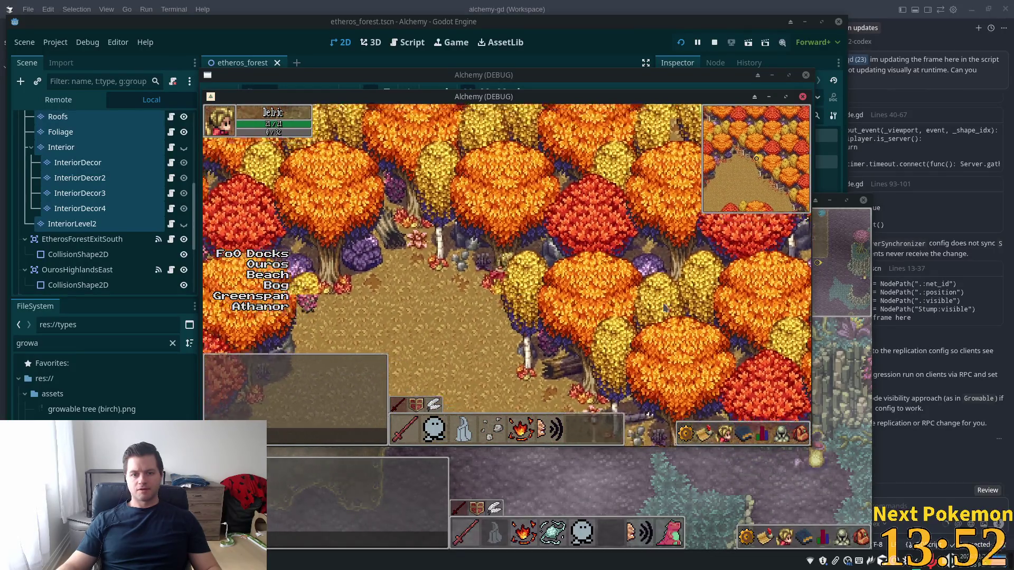
key(s)
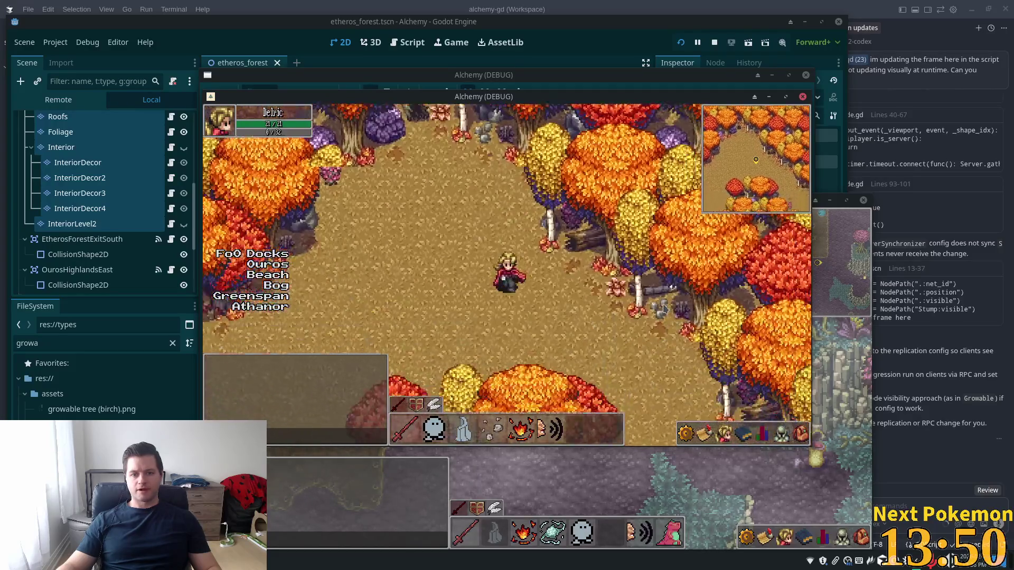
key(w)
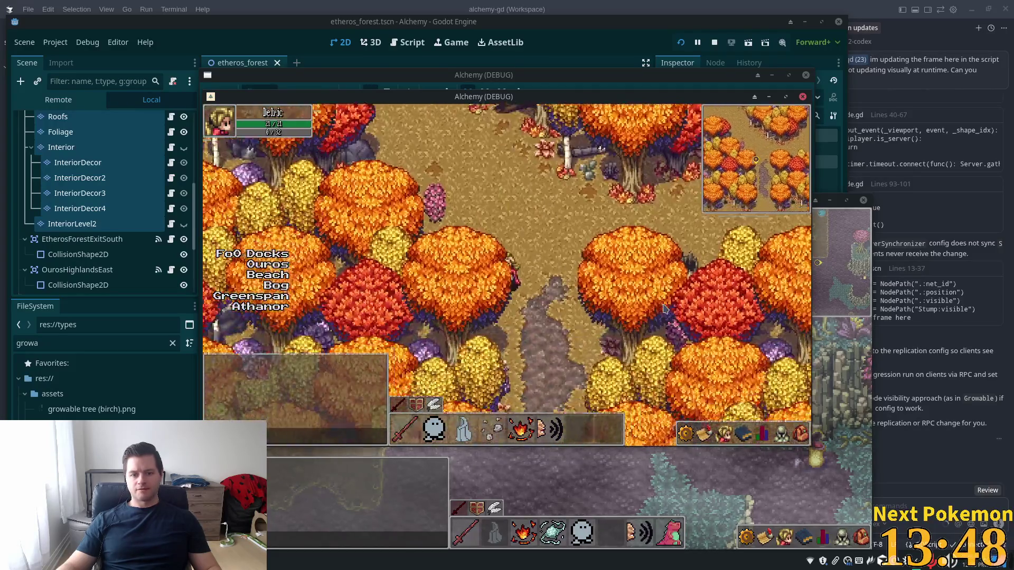
key(w)
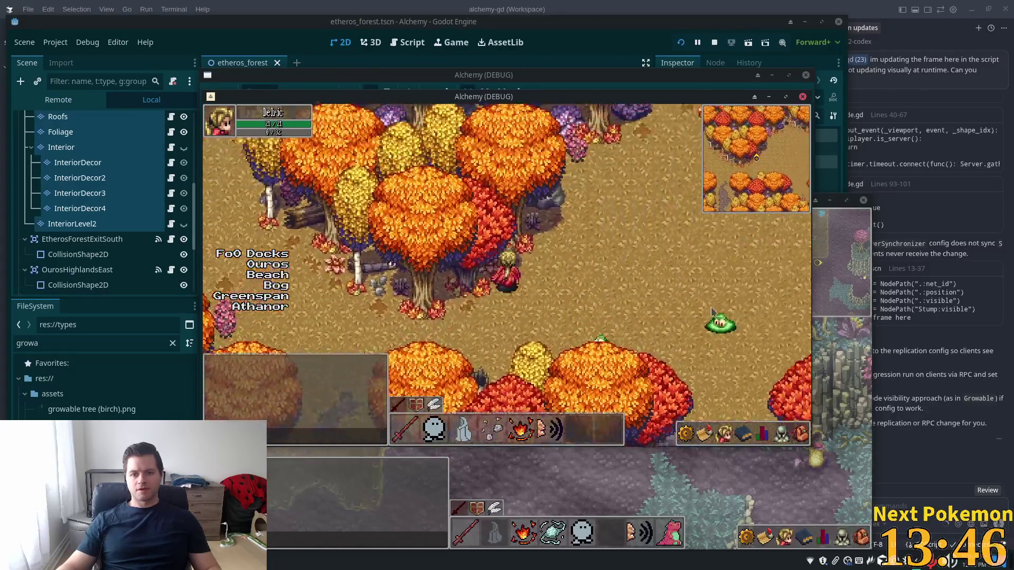
key(w)
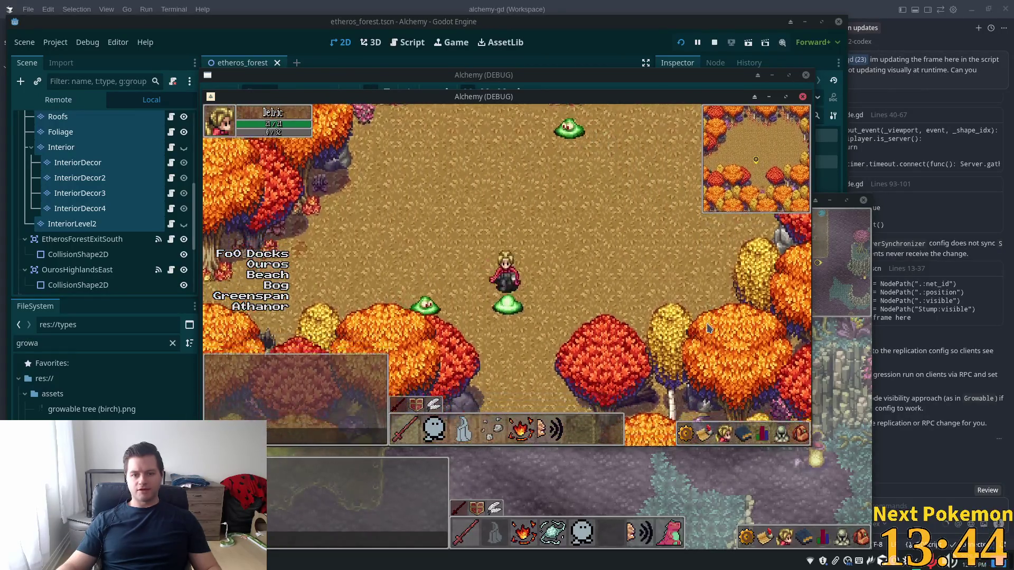
- Walk north past the tree line and around the clearing and mushrooms
key(a)
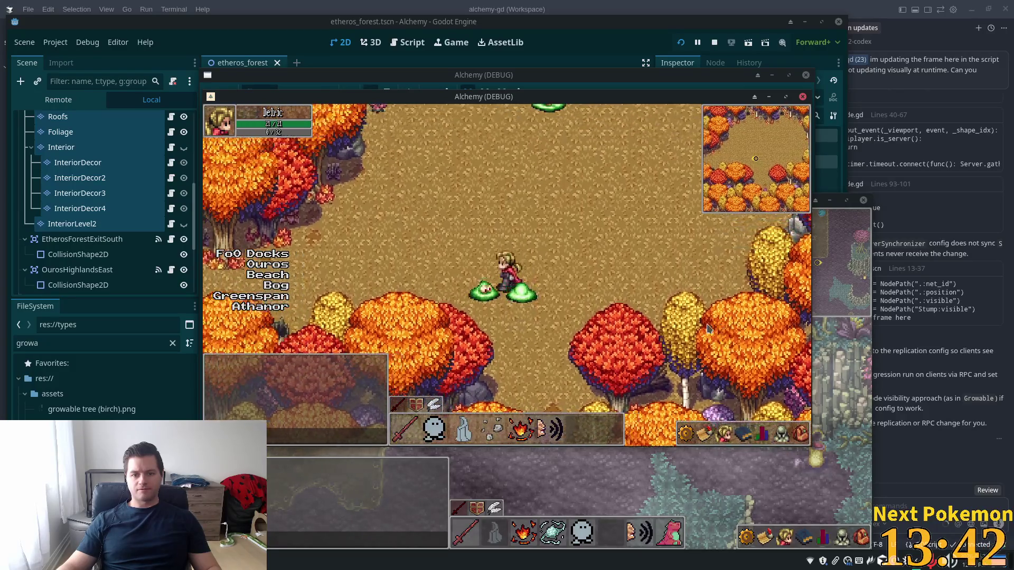
key(w)
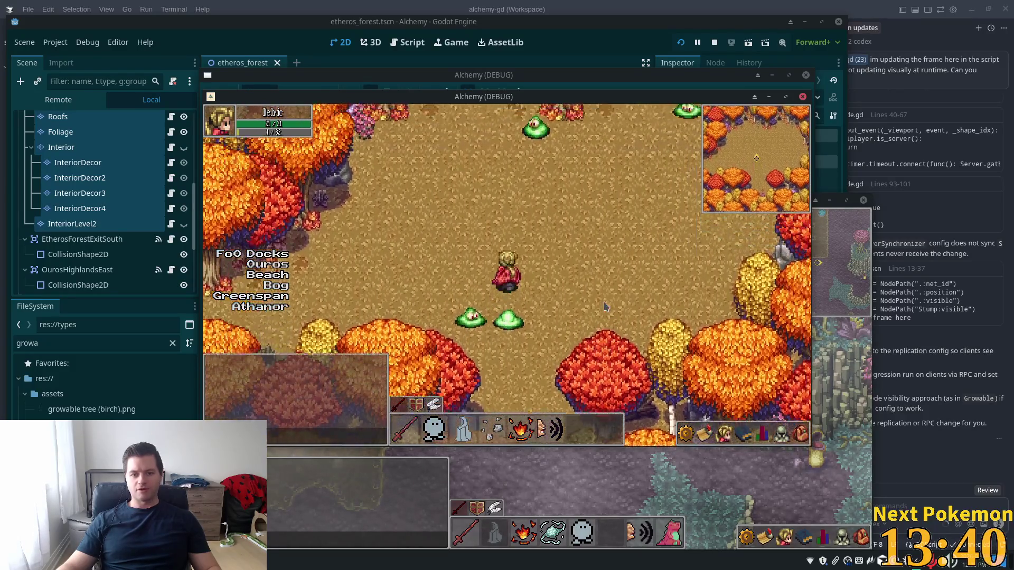
key(w)
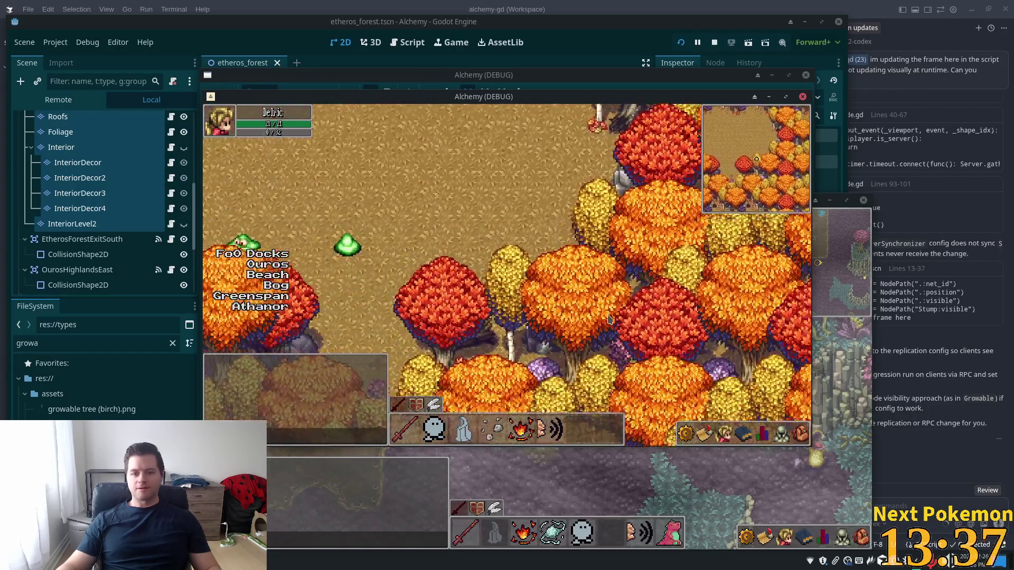
key(d)
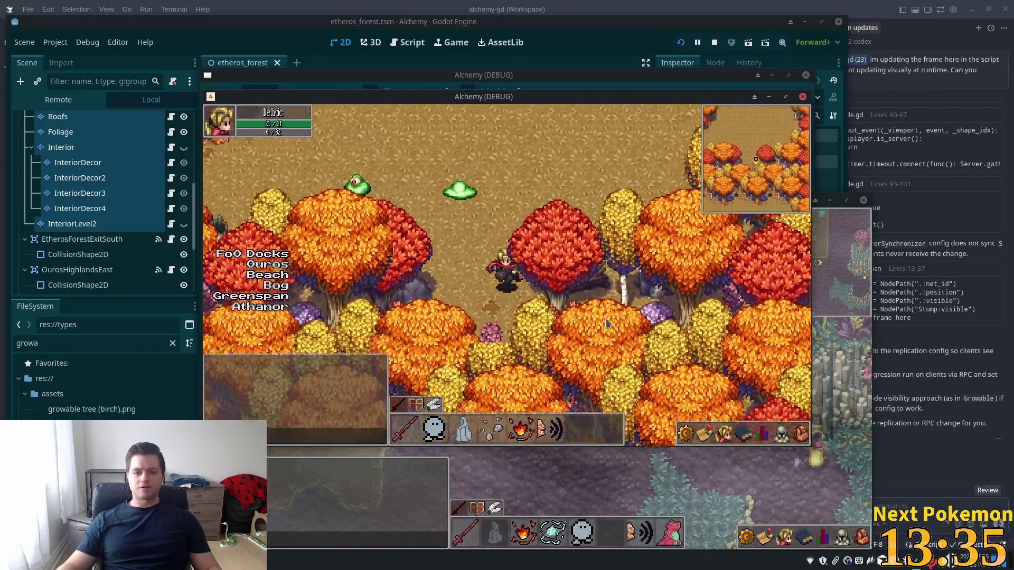
key(w)
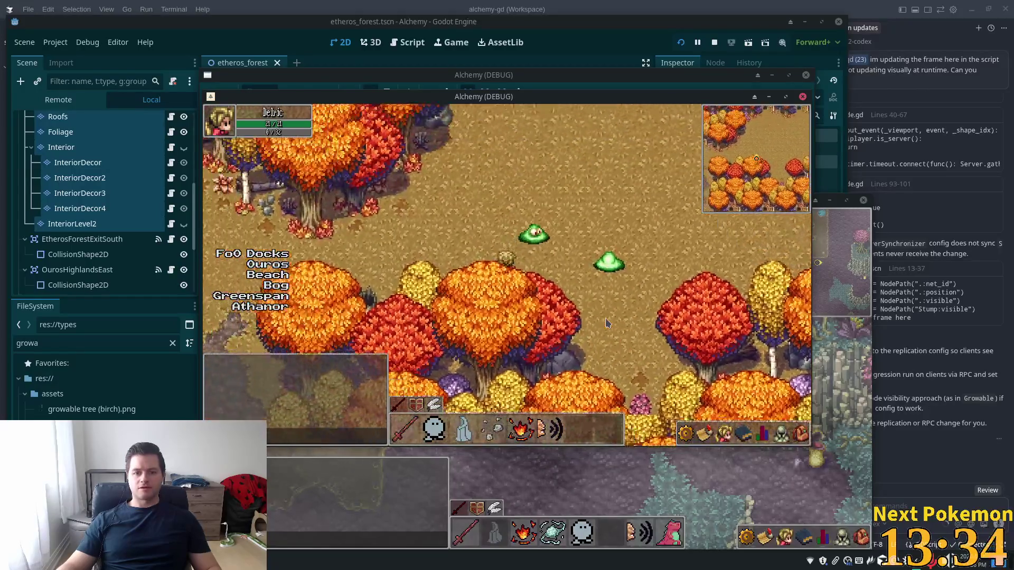
key(s)
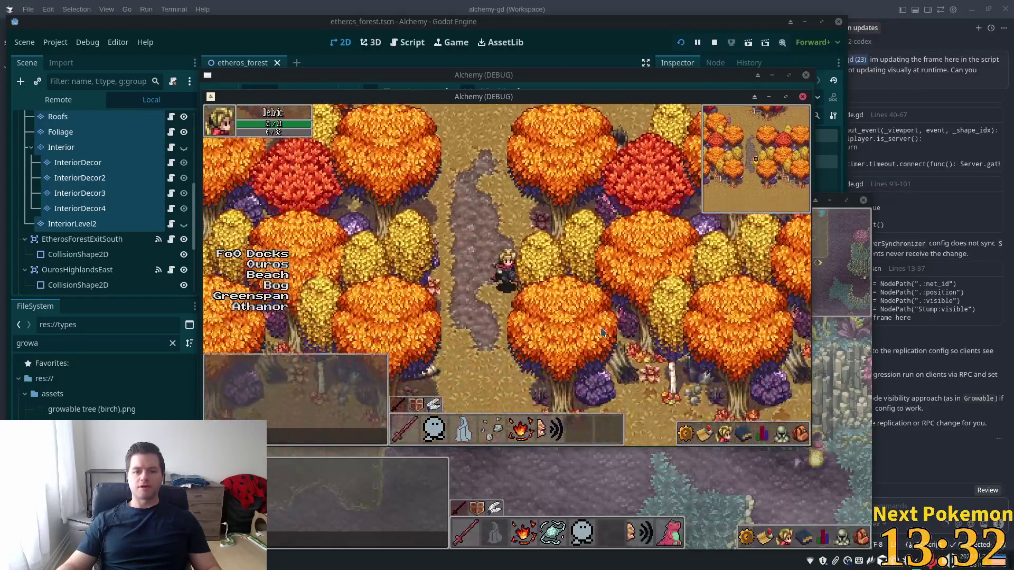
key(s)
key(a)
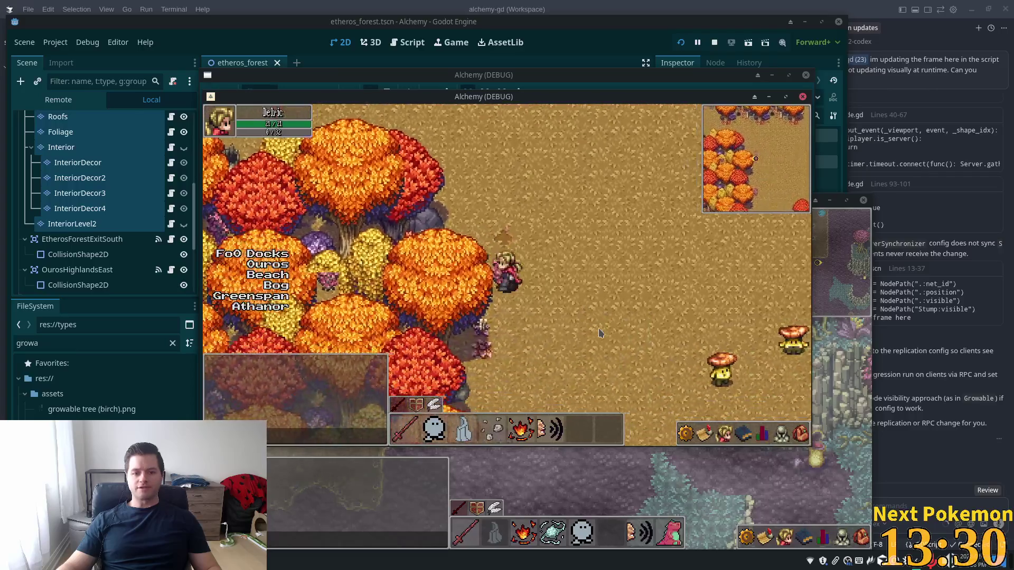
key(w)
key(d)
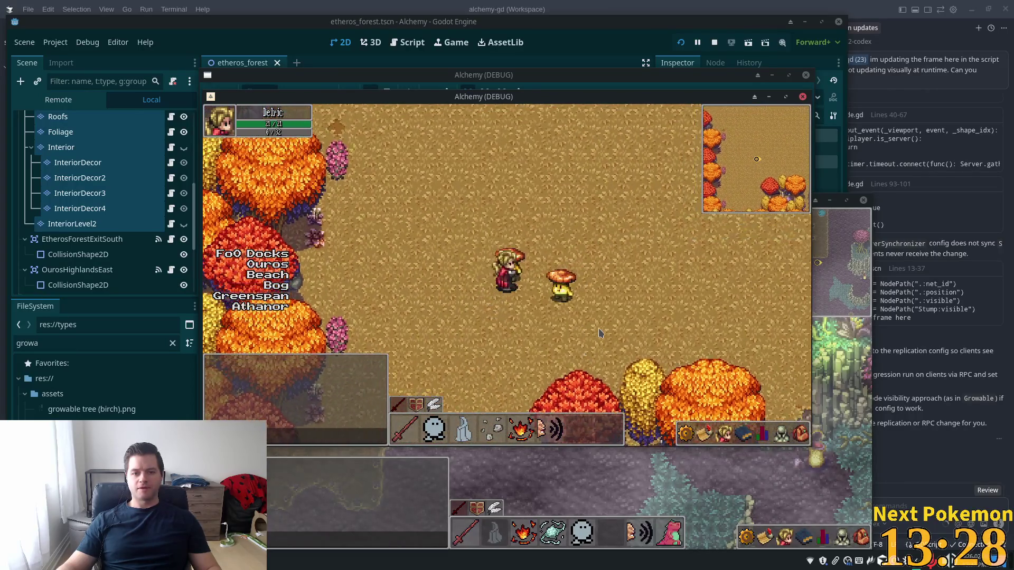
key(s)
key(d)
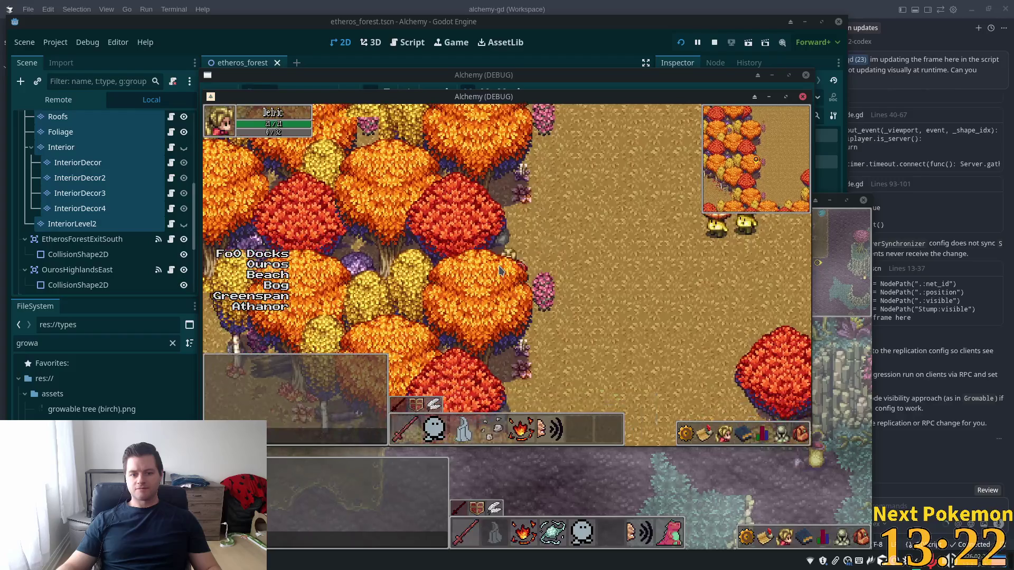
key(w)
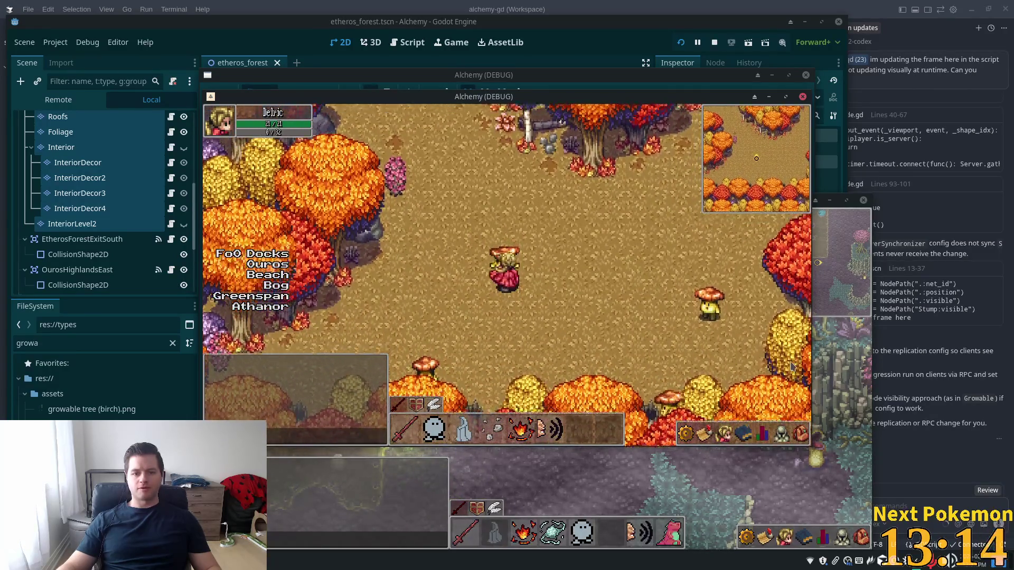
- Walk in and out under the tree canopy to check overlap, then return to the editor
key(s)
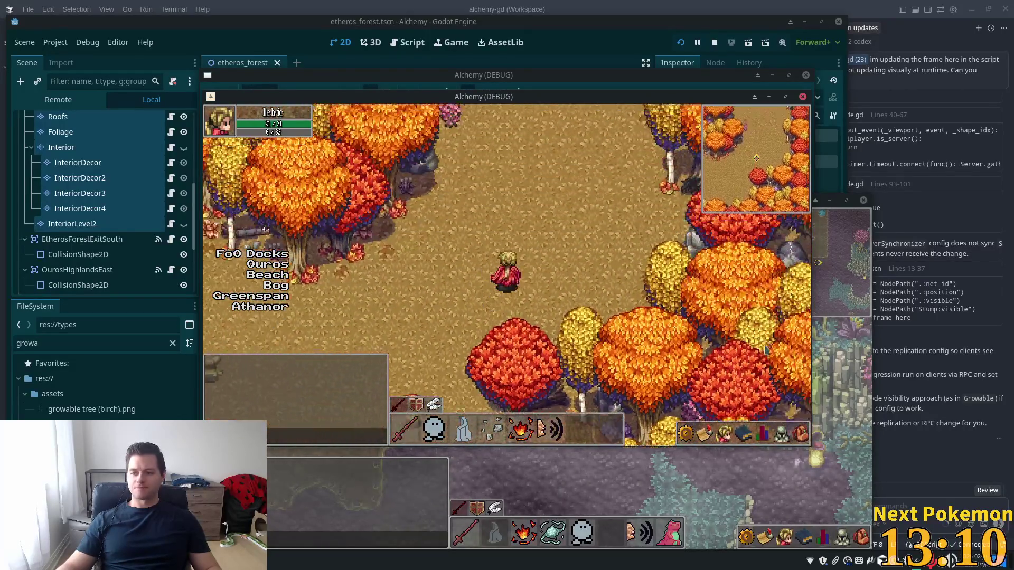
key(d)
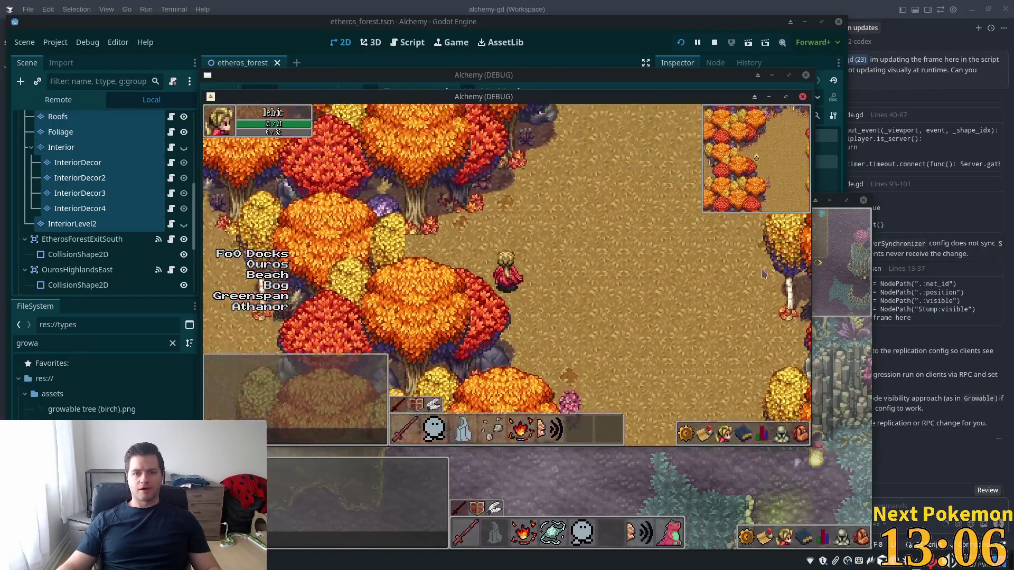
key(d)
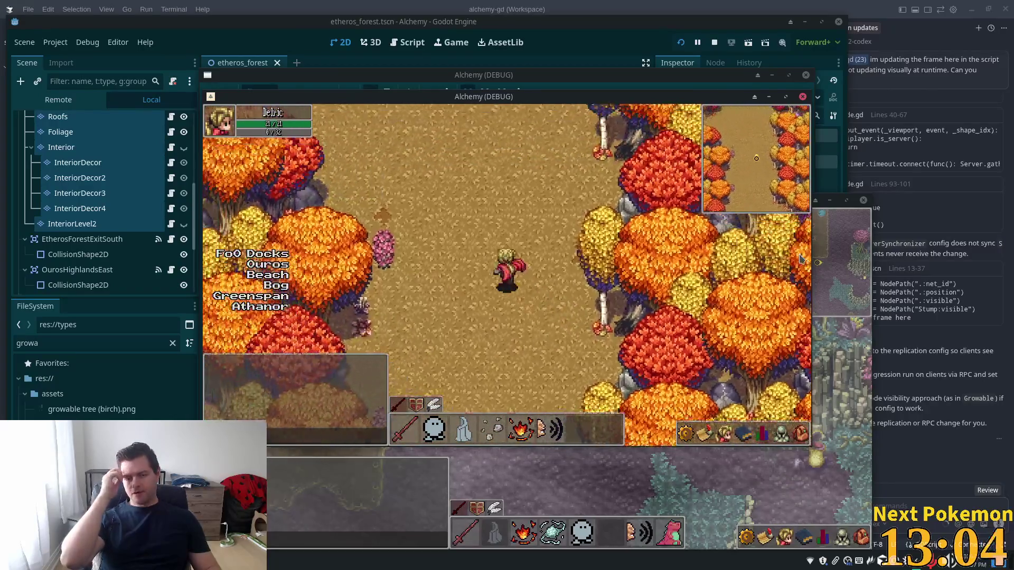
key(w)
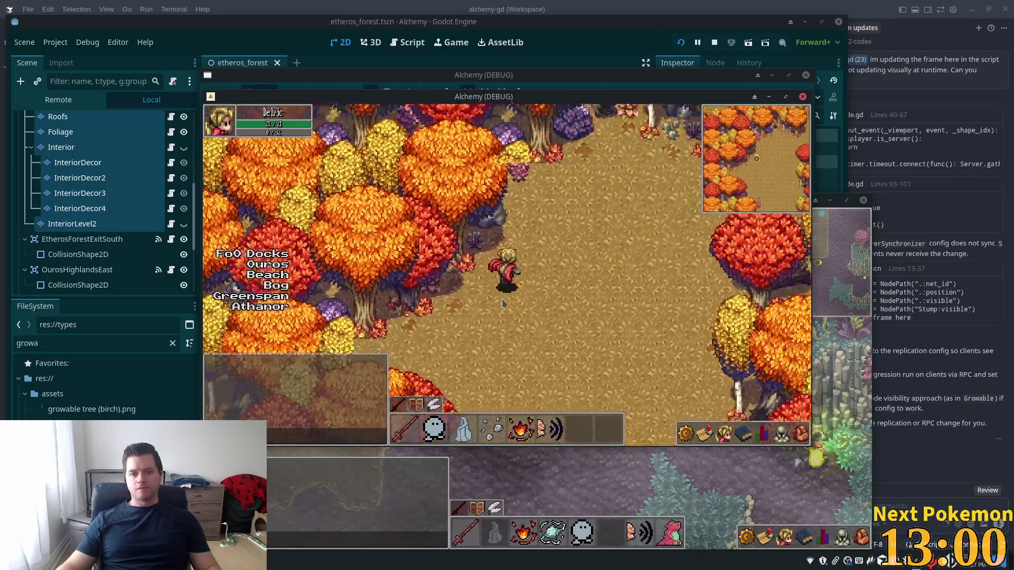
key(a)
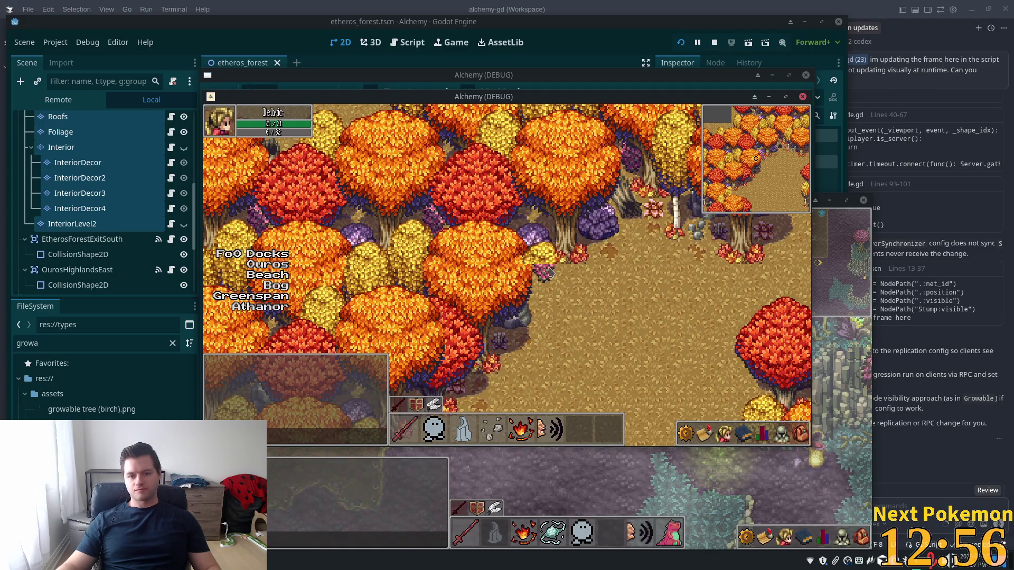
key(d)
key(a)
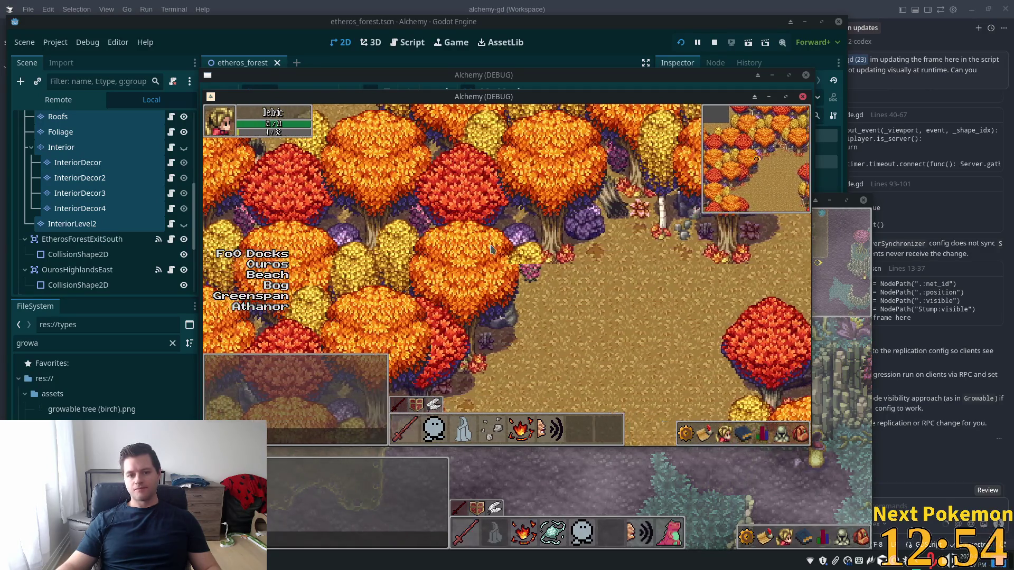
key(d)
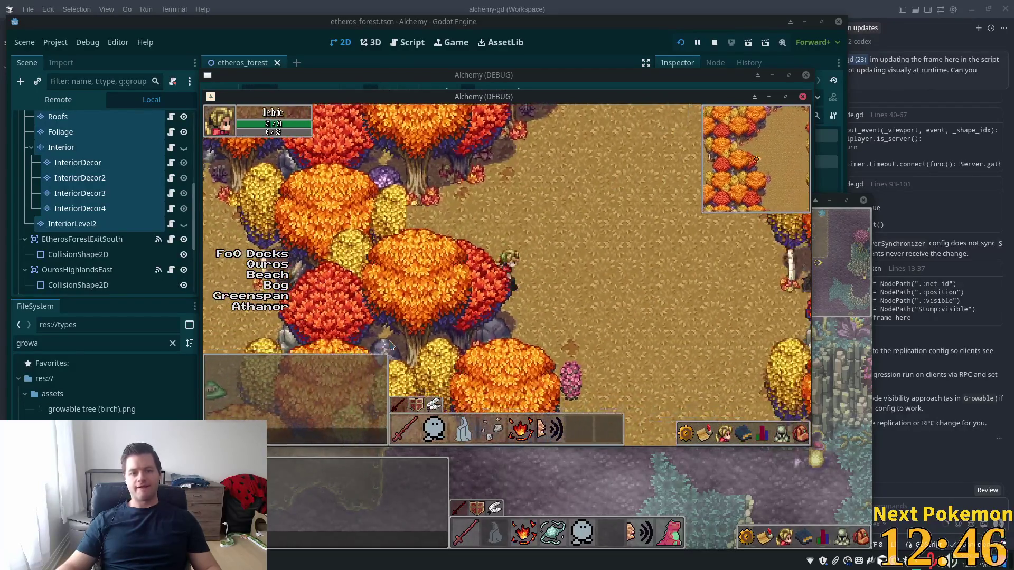
key(w)
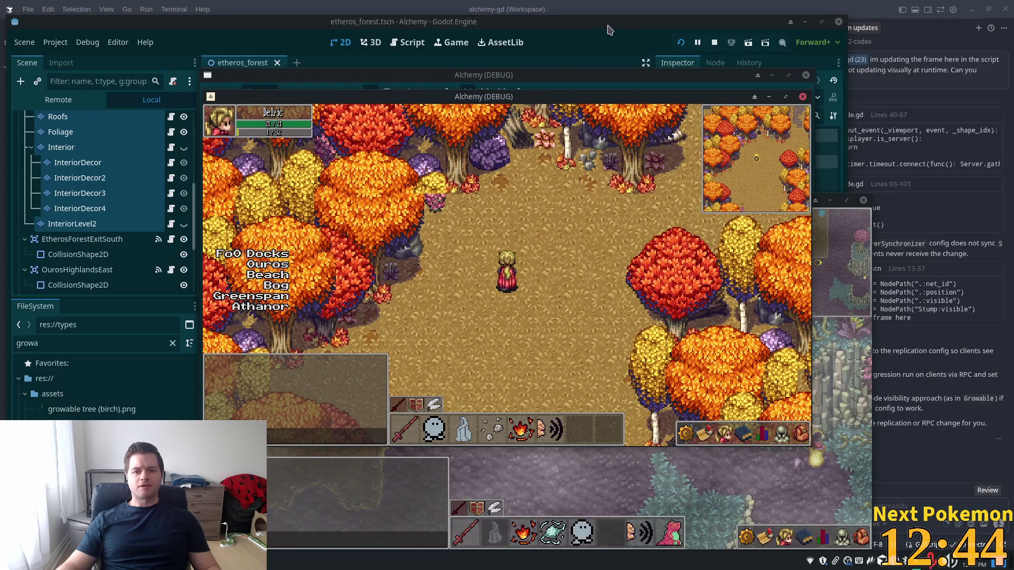
click(605, 57)
- Select the InteriorDecor2 layer, then the ForestWall layer
scroll(351, 250, up, 4)
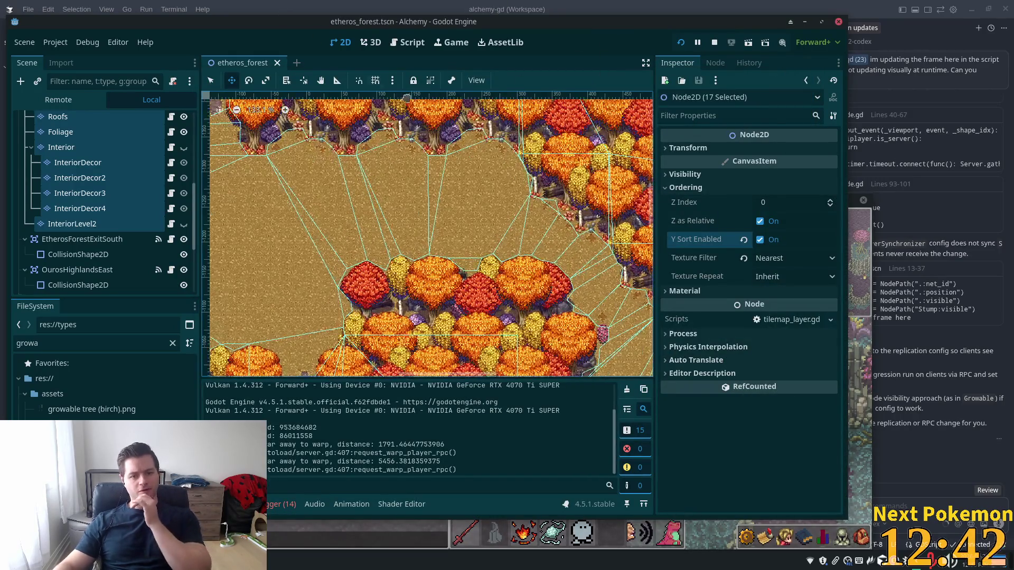
scroll(468, 364, up, 7)
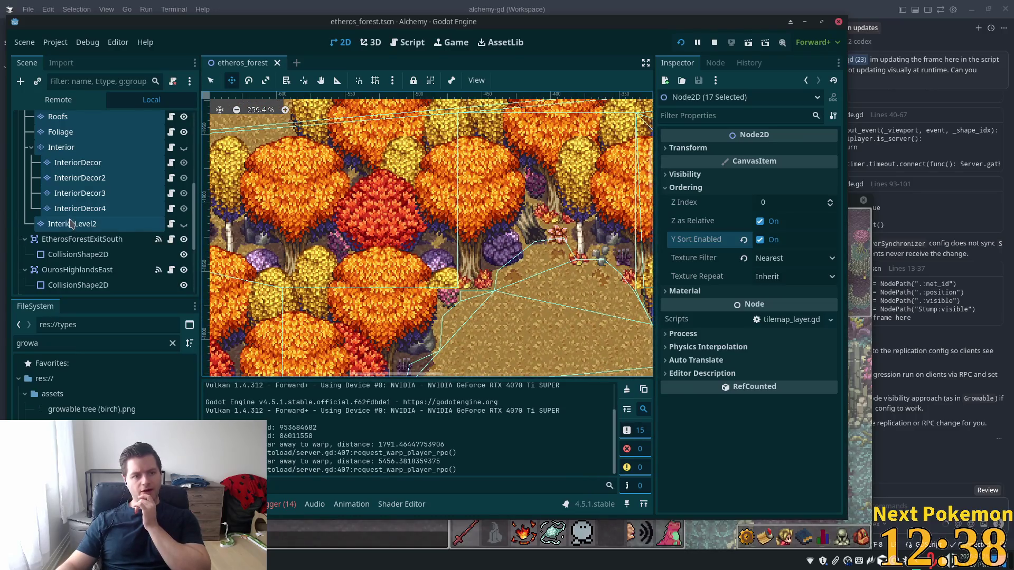
click(80, 178)
scroll(91, 183, up, 3)
scroll(77, 160, up, 3)
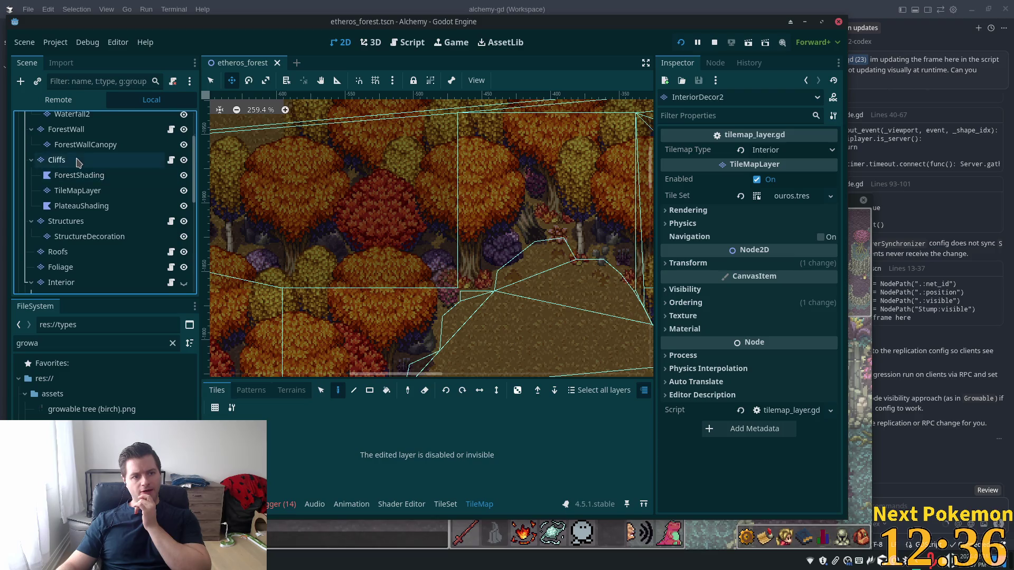
click(72, 177)
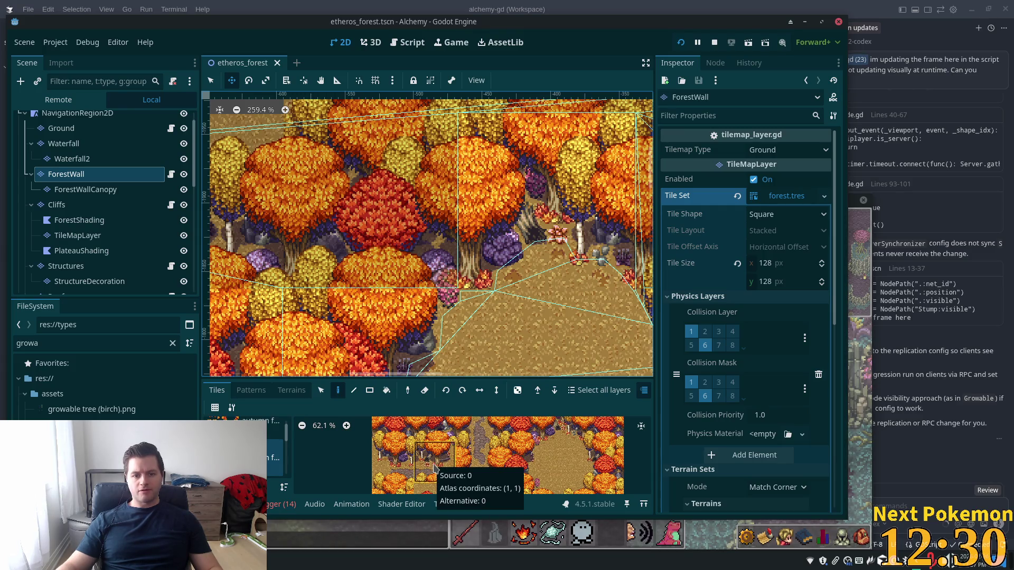
- Walk the character up-left through the trees, then hide the game window
scroll(532, 467, up, 1)
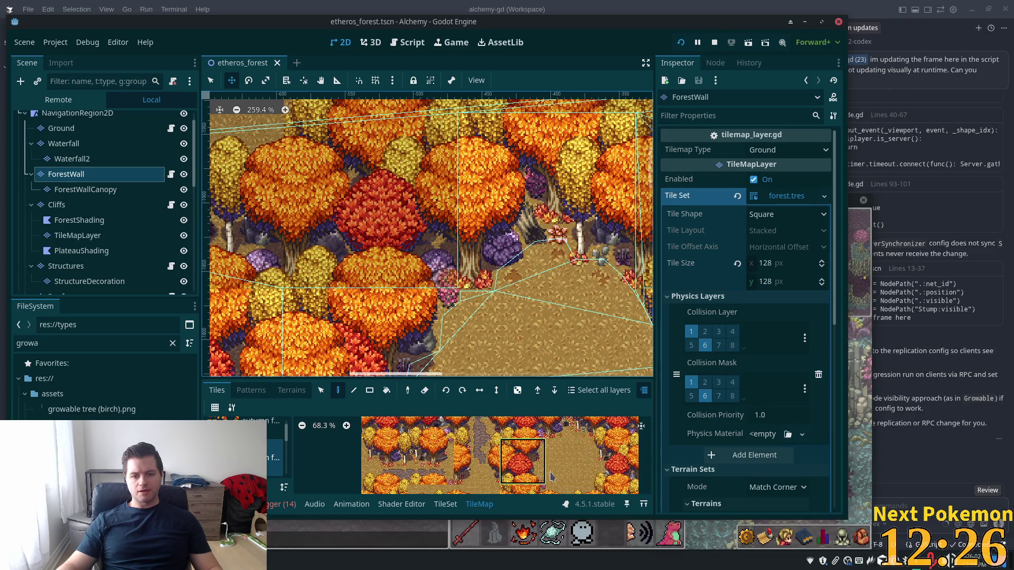
scroll(517, 452, up, 2)
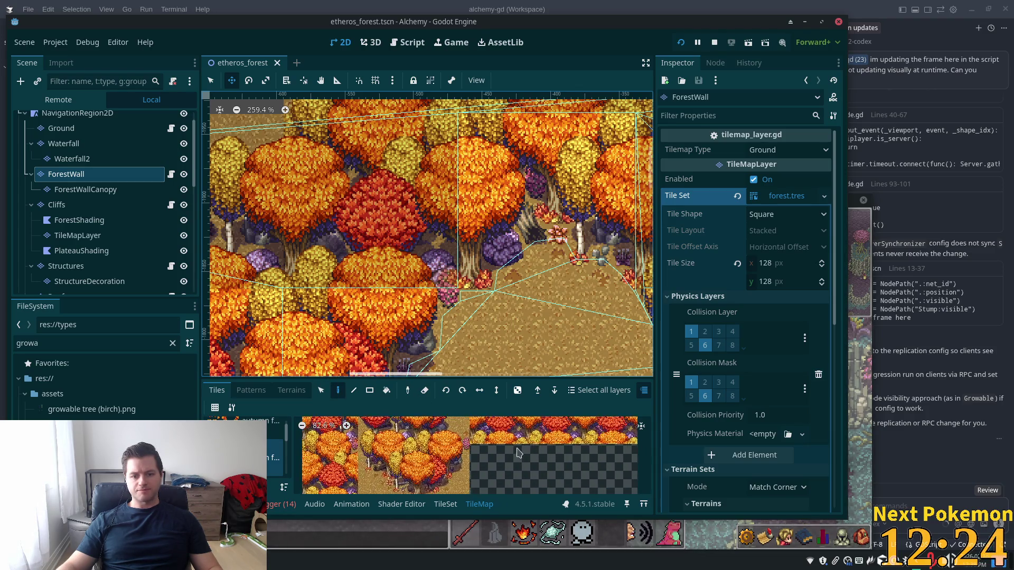
scroll(517, 452, up, 3)
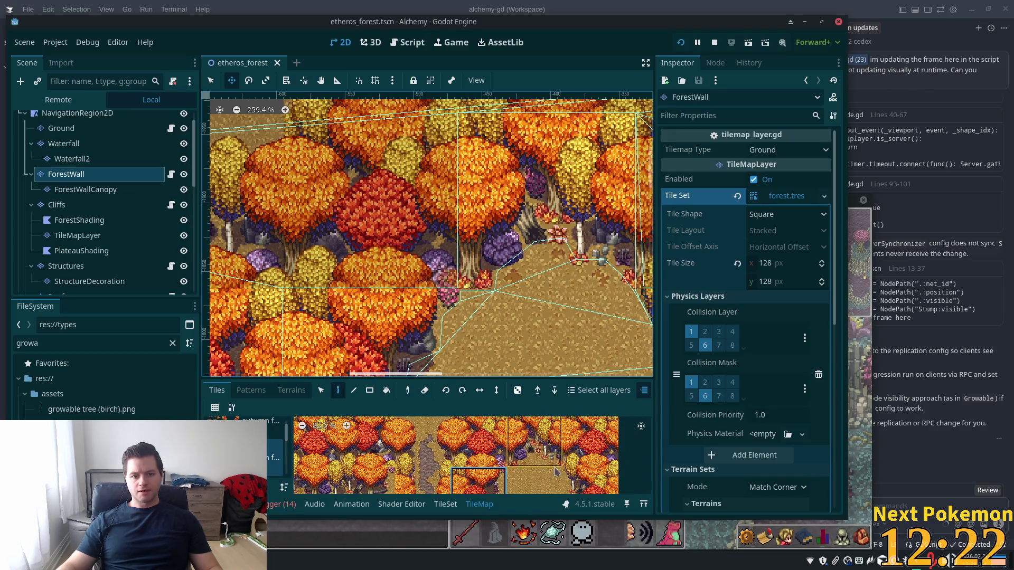
scroll(453, 443, up, 1)
scroll(429, 282, up, 5)
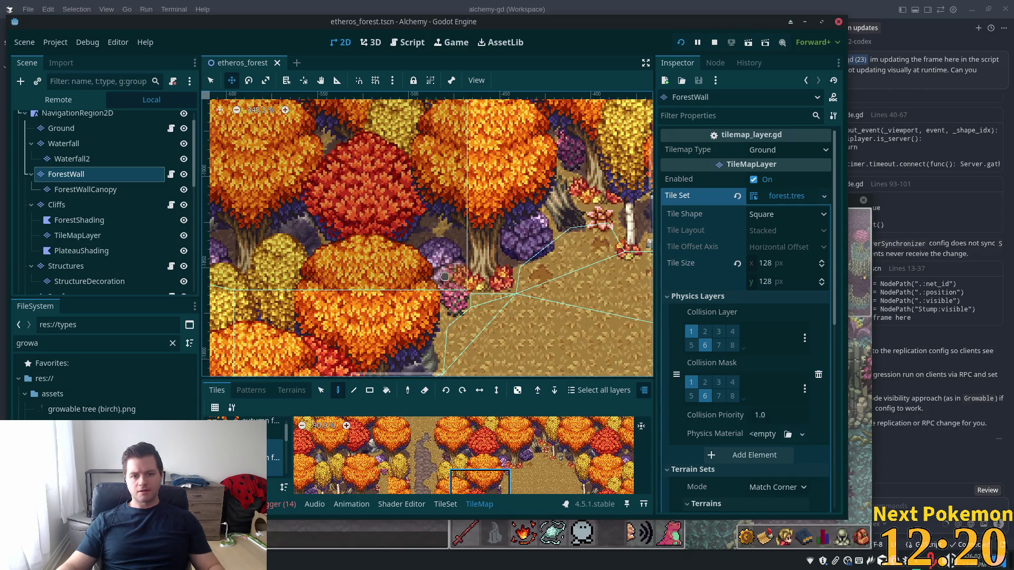
key(Up)
key(Left)
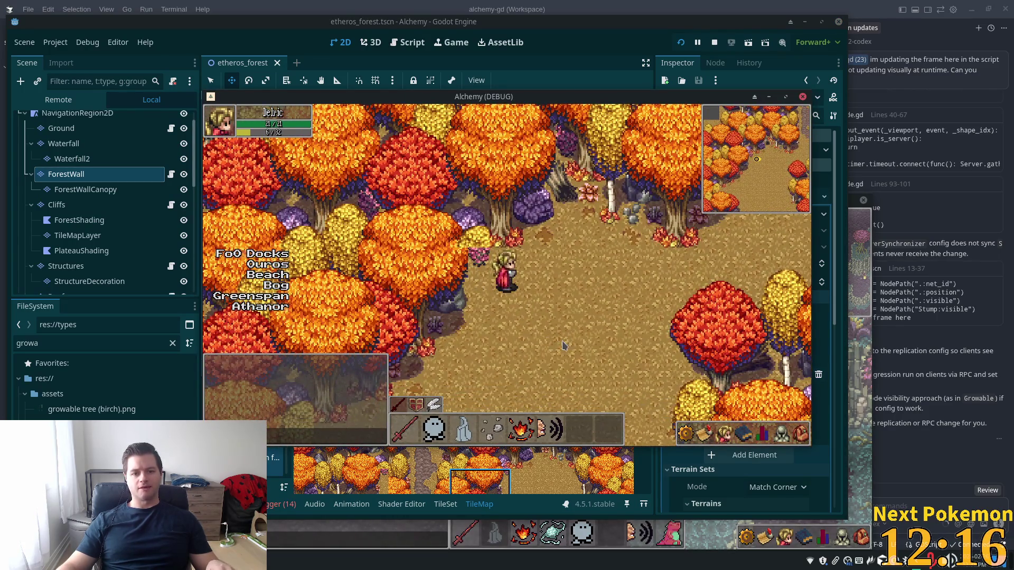
key(alt+Tab)
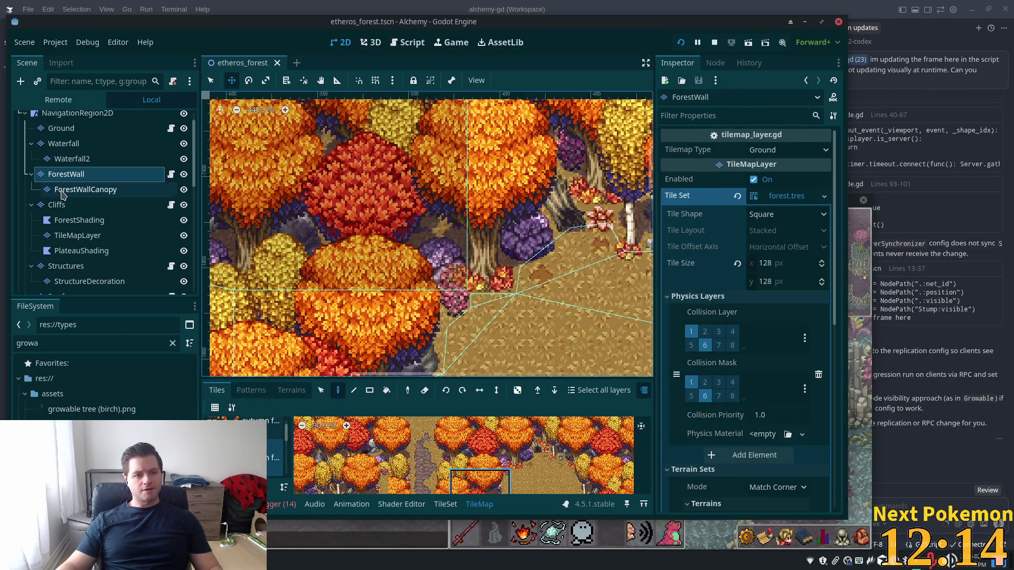
- Paint a canopy tile onto the forest on the ForestWallCanopy layer
click(62, 191)
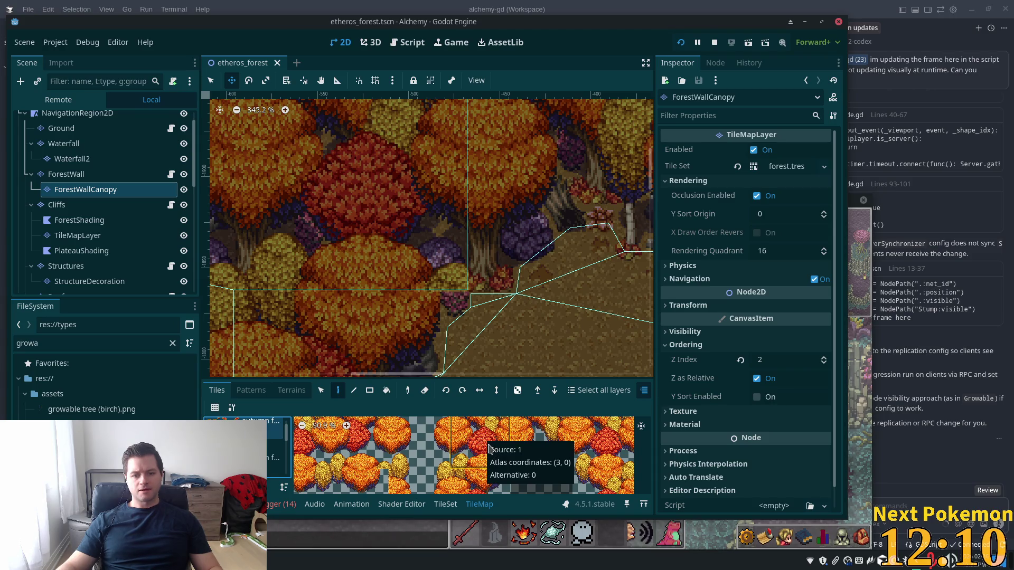
click(488, 449)
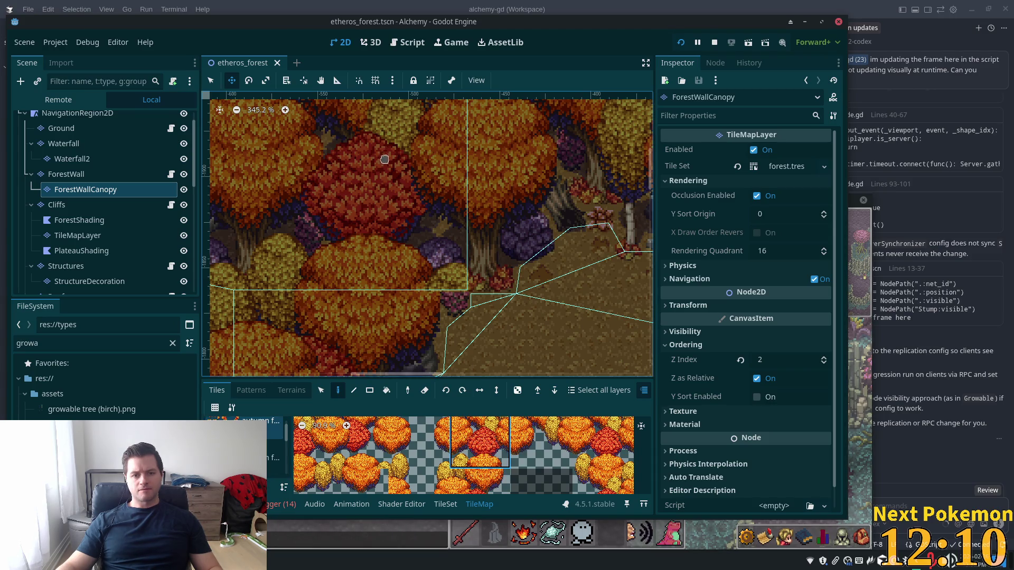
click(375, 221)
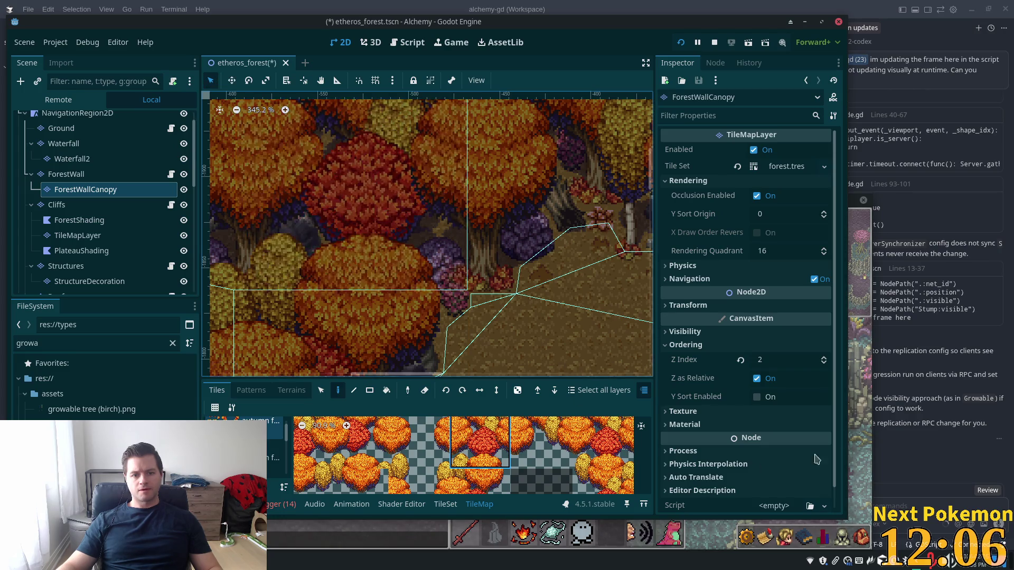
scroll(547, 273, down, 3)
scroll(547, 274, down, 1)
drag(547, 273, 385, 192)
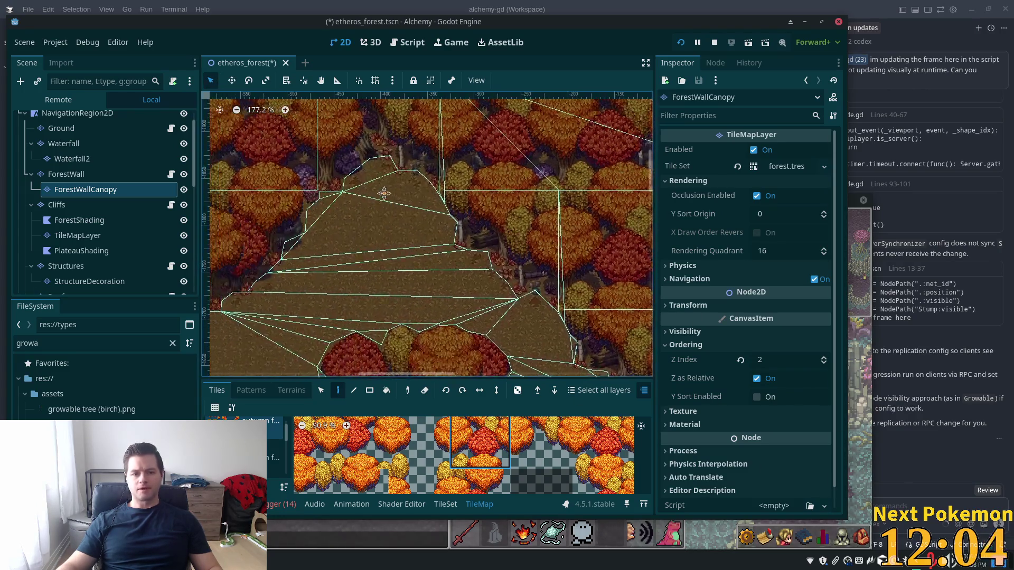
scroll(516, 199, up, 3)
- Paint a strip of a different canopy tile down across the trees beside the path
ctrl+click(496, 148)
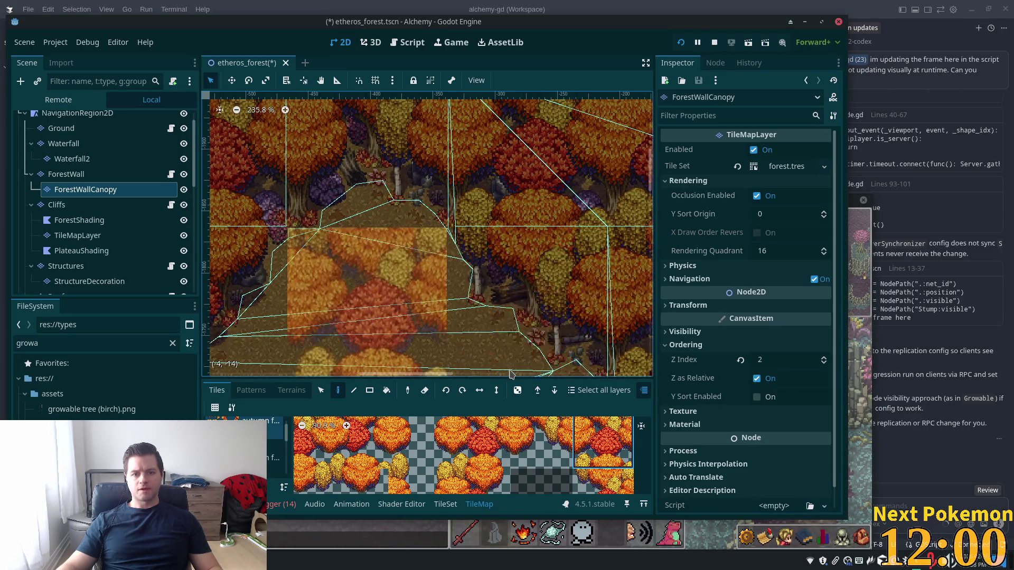
drag(537, 249, 495, 267)
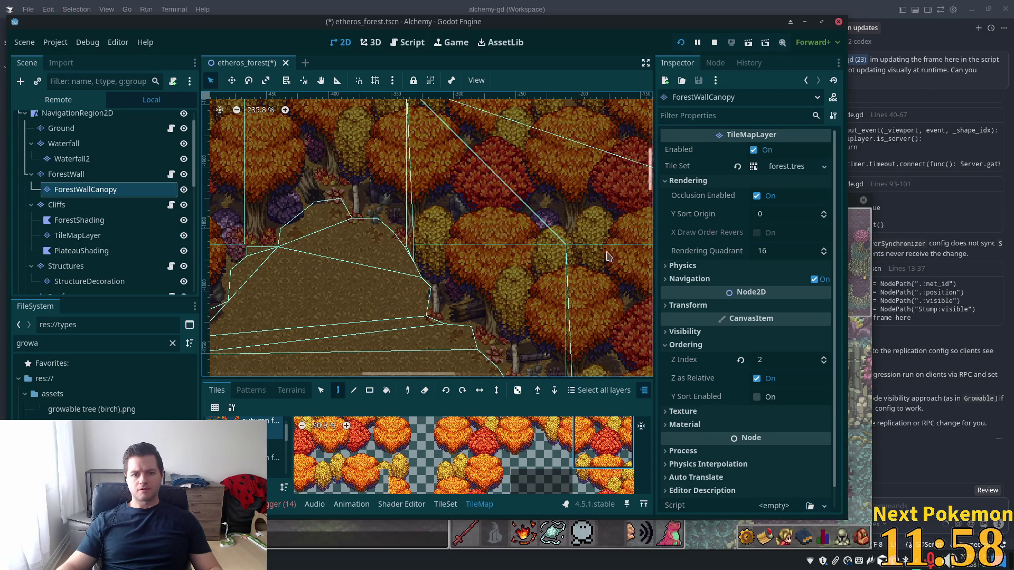
scroll(457, 275, down, 6)
scroll(457, 274, up, 4)
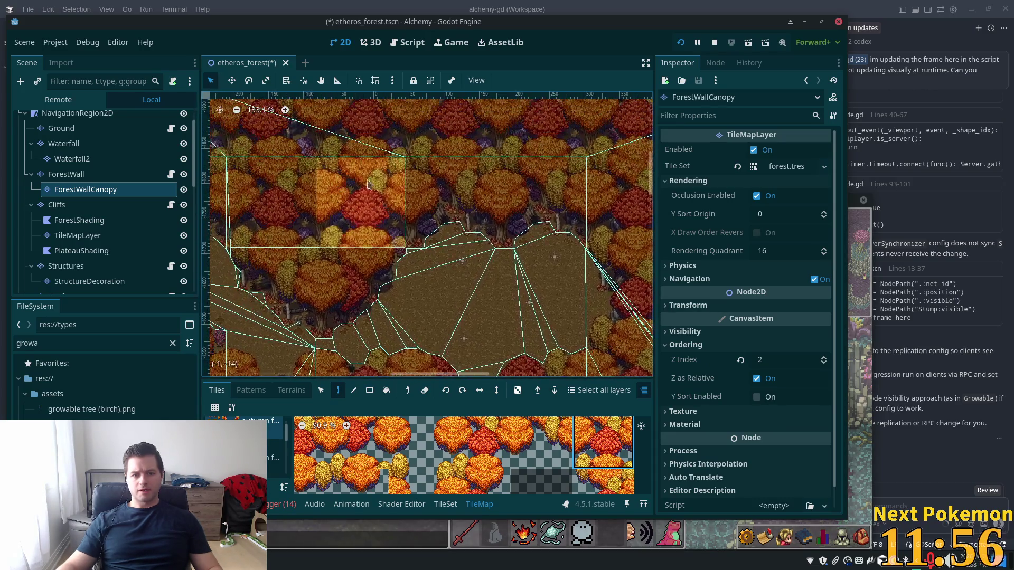
scroll(531, 256, up, 1)
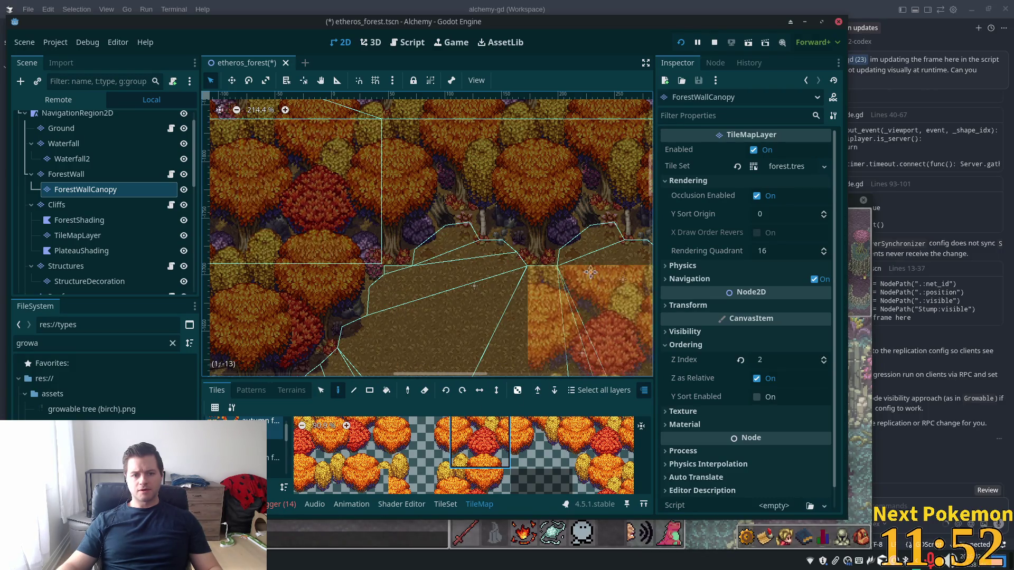
scroll(572, 317, right, 10)
scroll(555, 136, up, 3)
scroll(555, 136, down, 5)
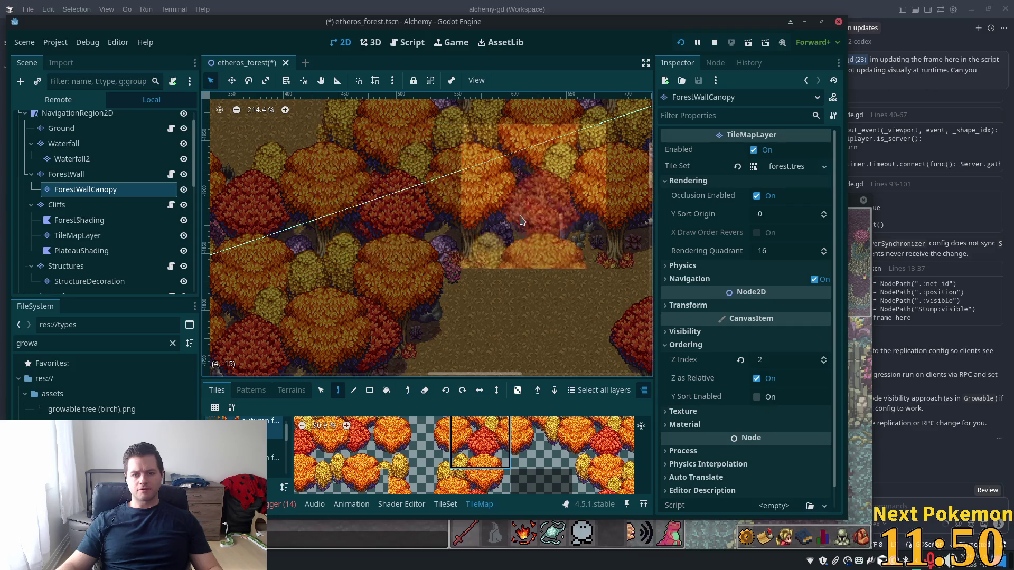
scroll(531, 283, down, 5)
scroll(449, 221, left, 2)
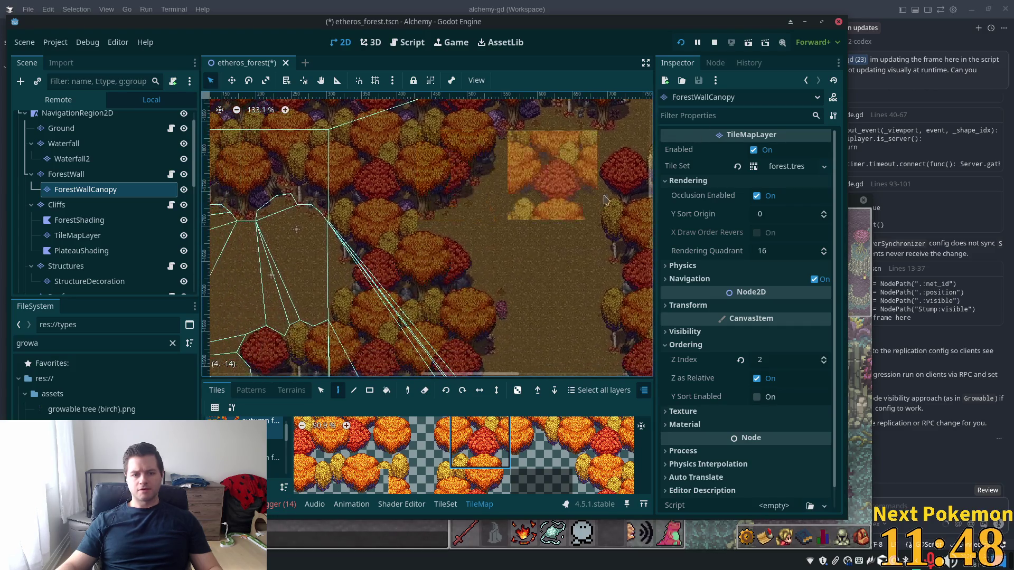
scroll(414, 196, down, 3)
scroll(523, 149, right, 3)
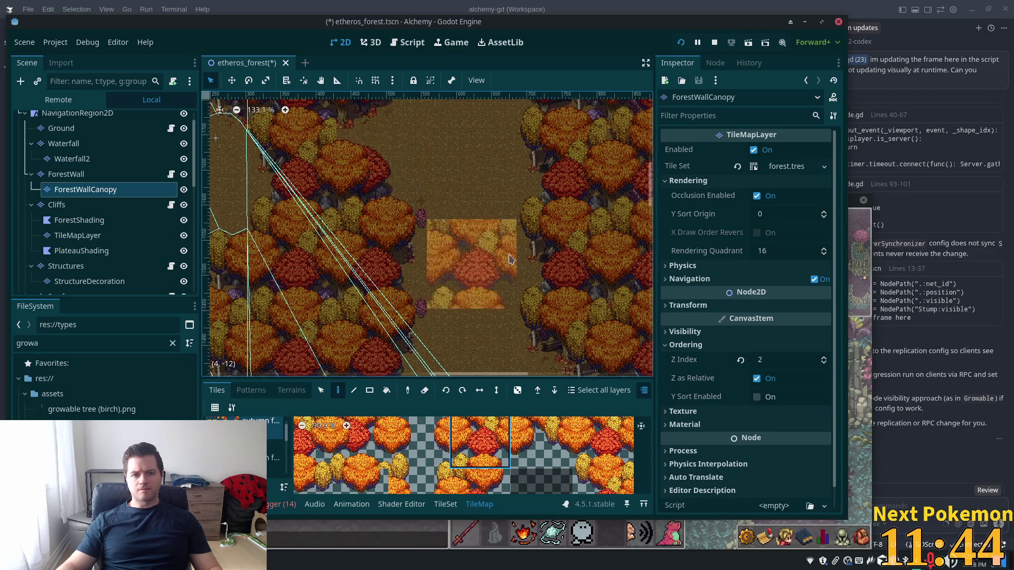
scroll(525, 302, up, 3)
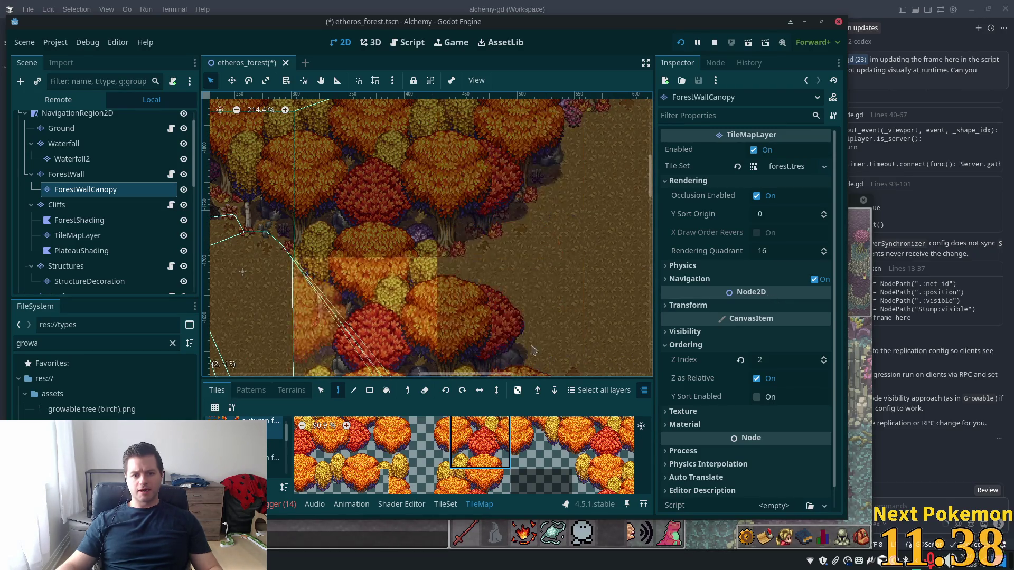
scroll(531, 247, right, 2)
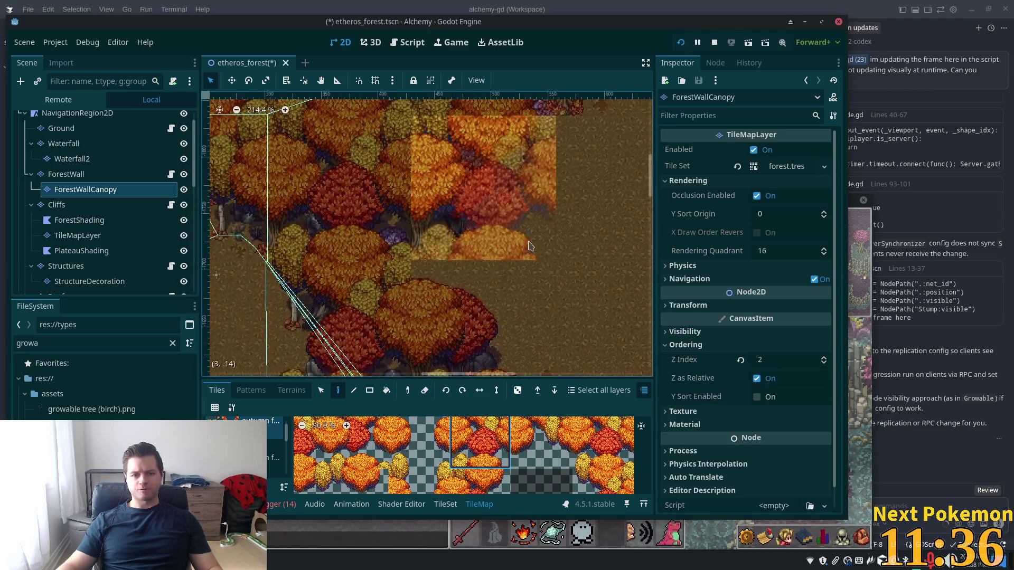
scroll(531, 246, down, 6)
scroll(507, 179, right, 4)
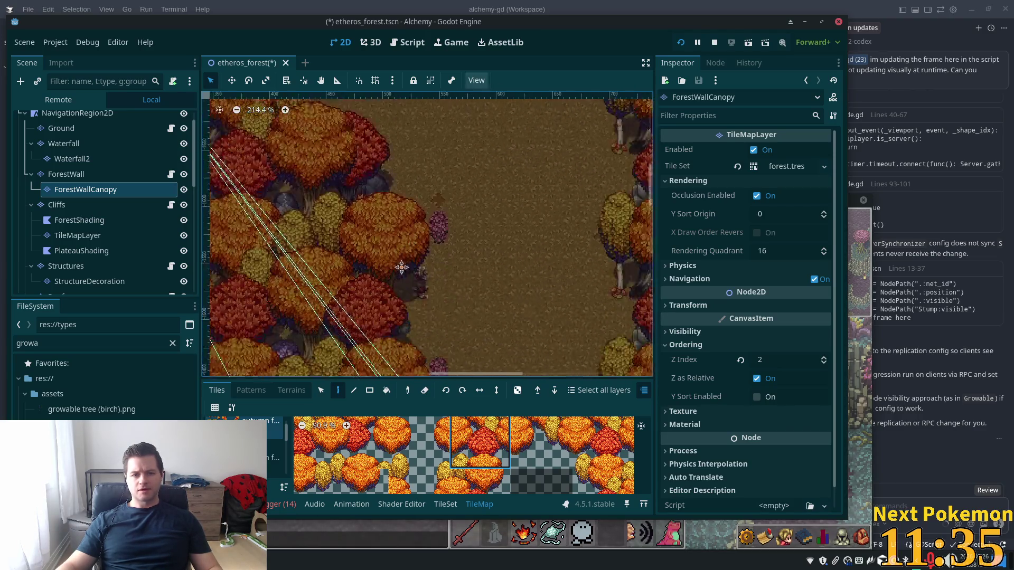
scroll(402, 268, down, 3)
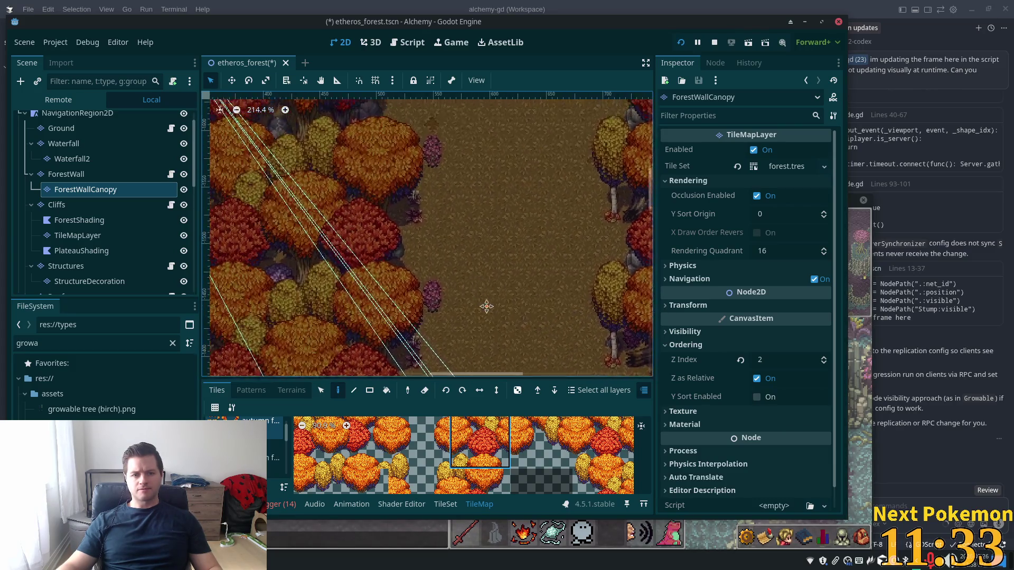
scroll(486, 306, up, 8)
scroll(534, 249, left, 4)
click(63, 175)
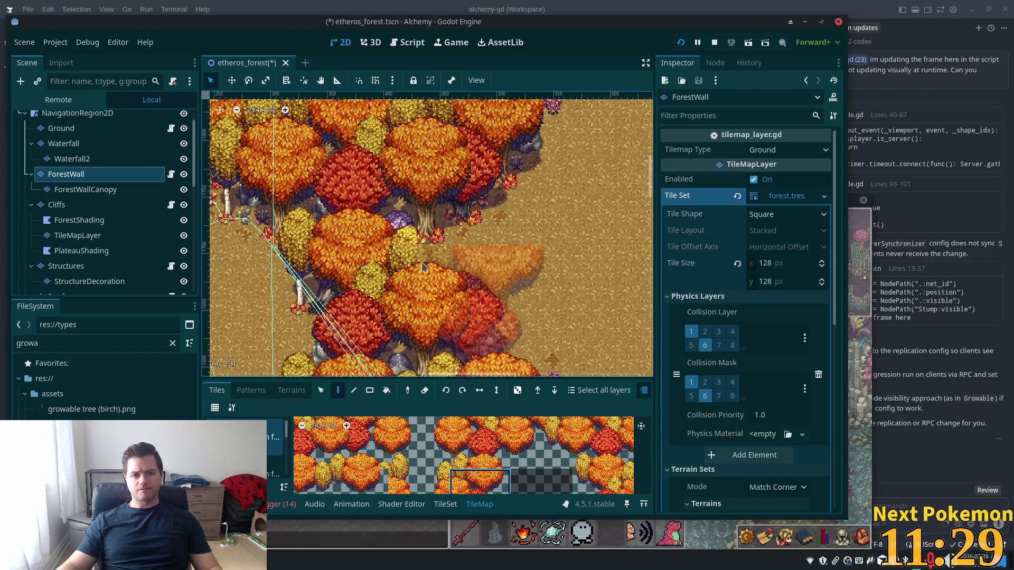
scroll(583, 196, down, 2)
scroll(418, 289, up, 2)
scroll(418, 289, right, 1)
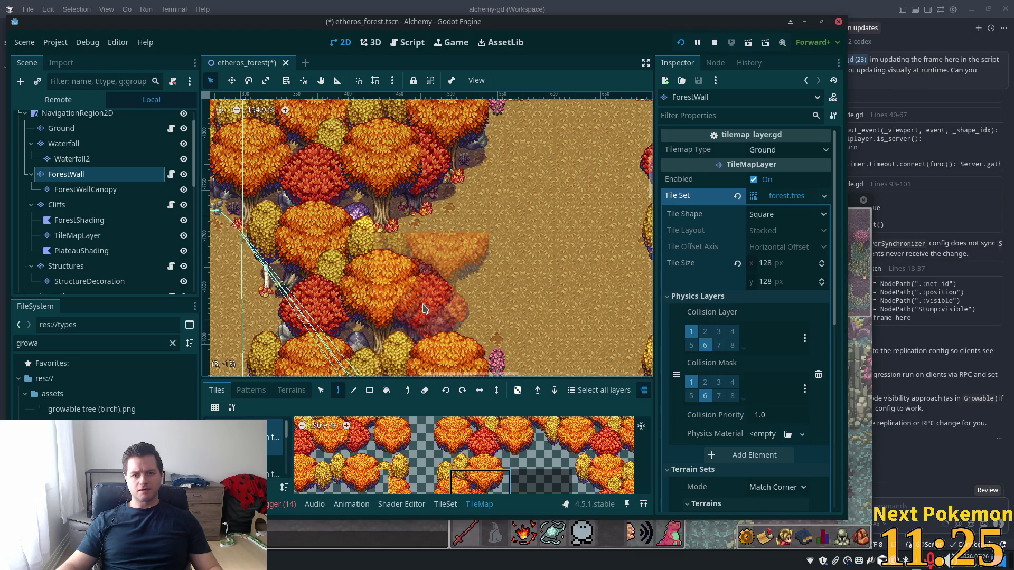
scroll(424, 307, up, 2)
scroll(424, 307, right, 1)
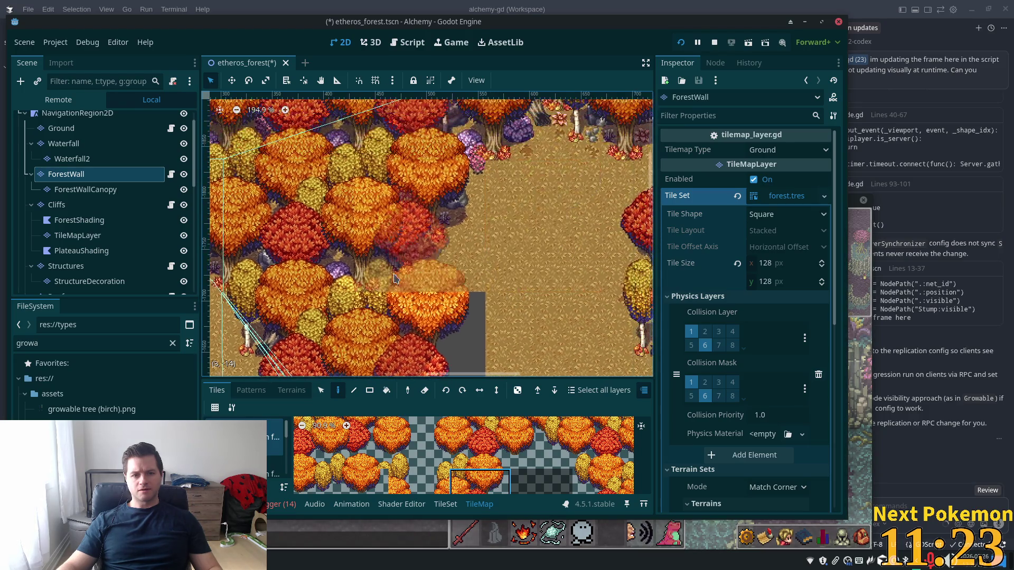
click(277, 467)
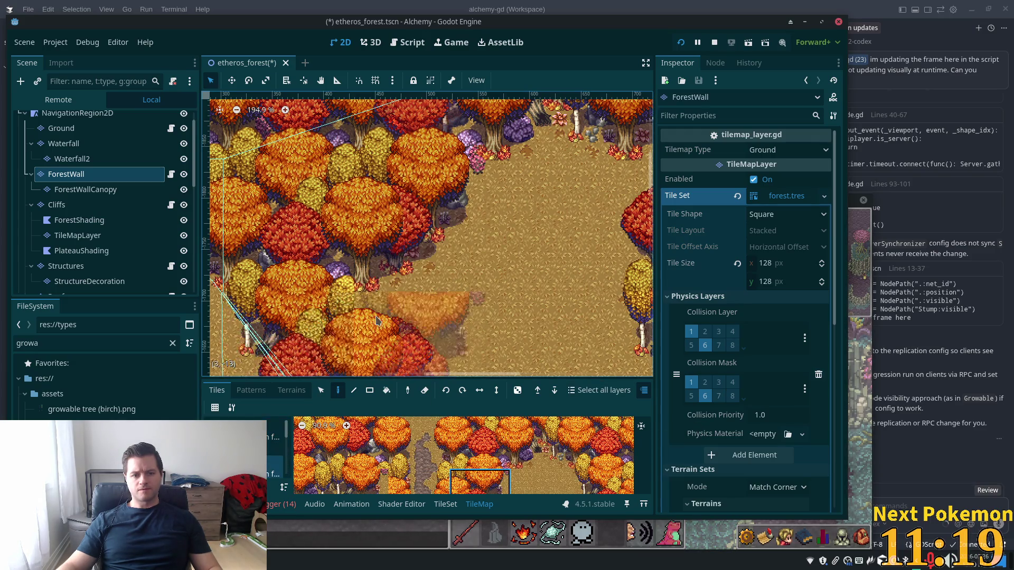
scroll(395, 304, down, 5)
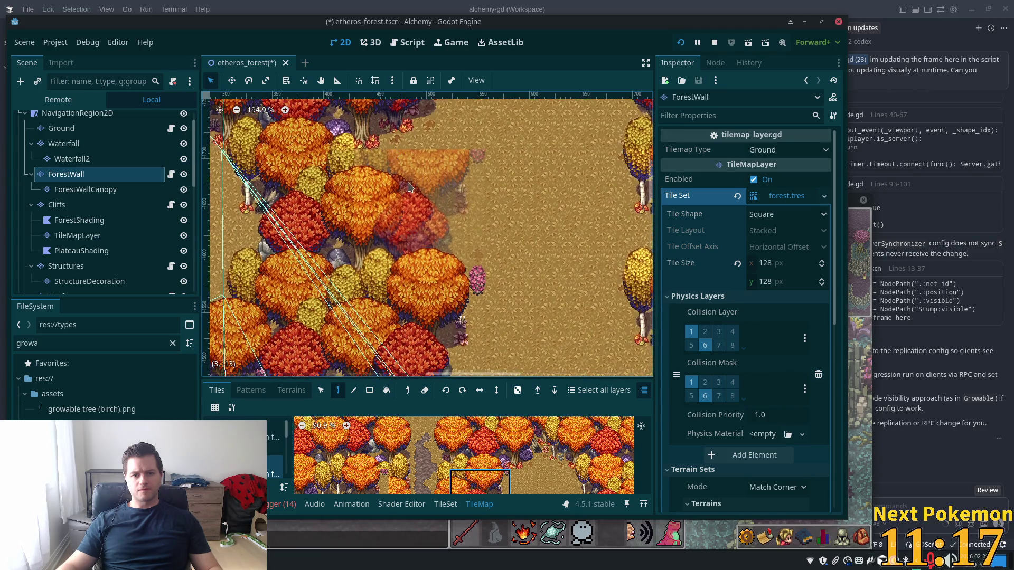
scroll(422, 172, up, 5)
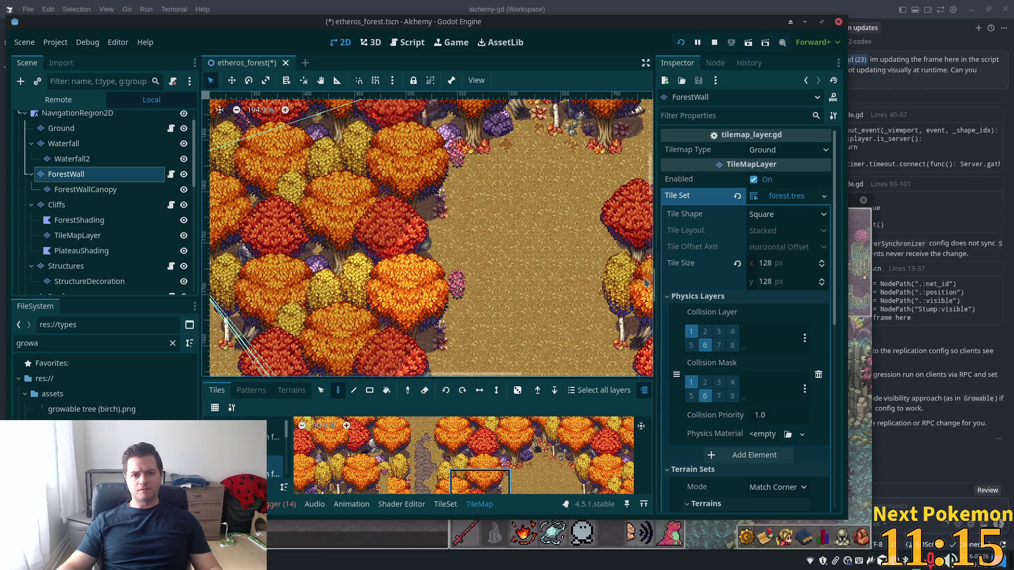
scroll(581, 275, down, 5)
scroll(500, 262, up, 5)
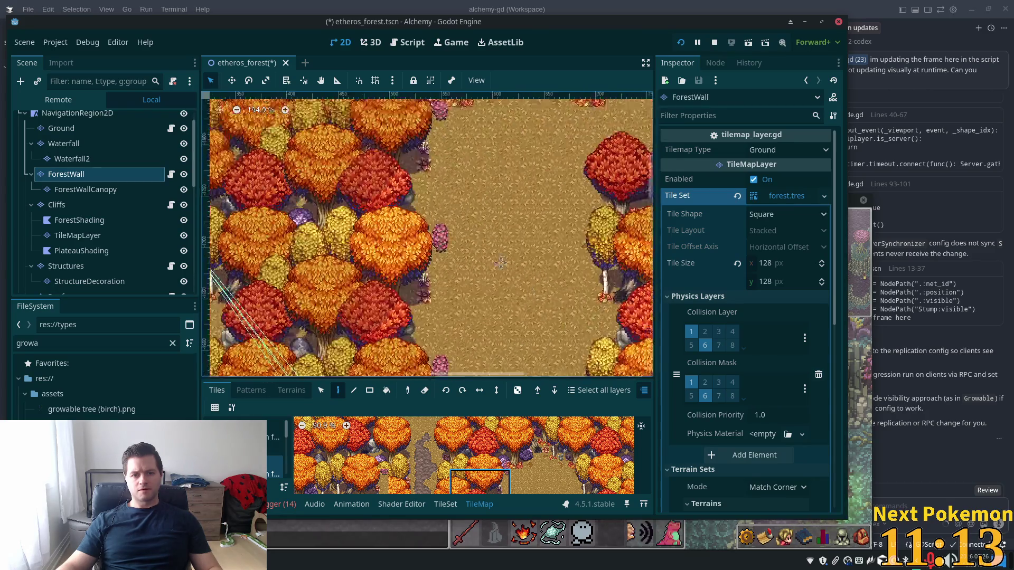
scroll(501, 263, up, 5)
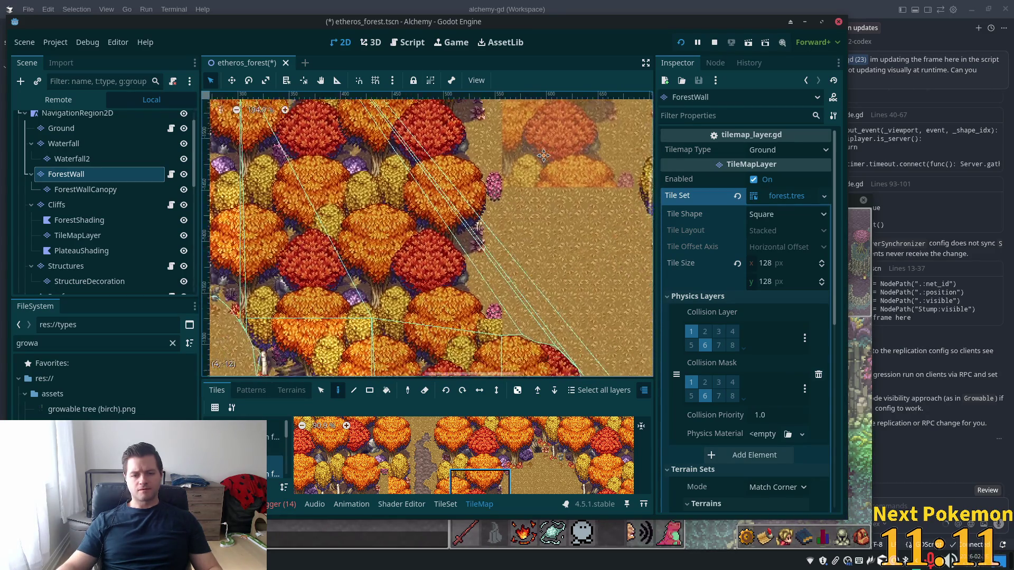
scroll(544, 155, down, 8)
scroll(544, 155, right, 6)
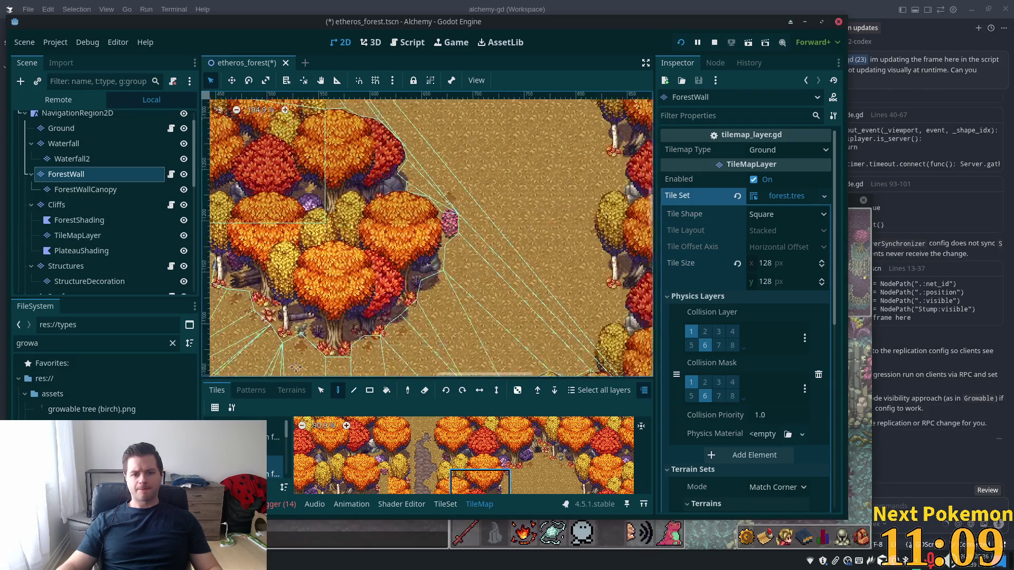
scroll(615, 201, up, 5)
scroll(616, 200, right, 5)
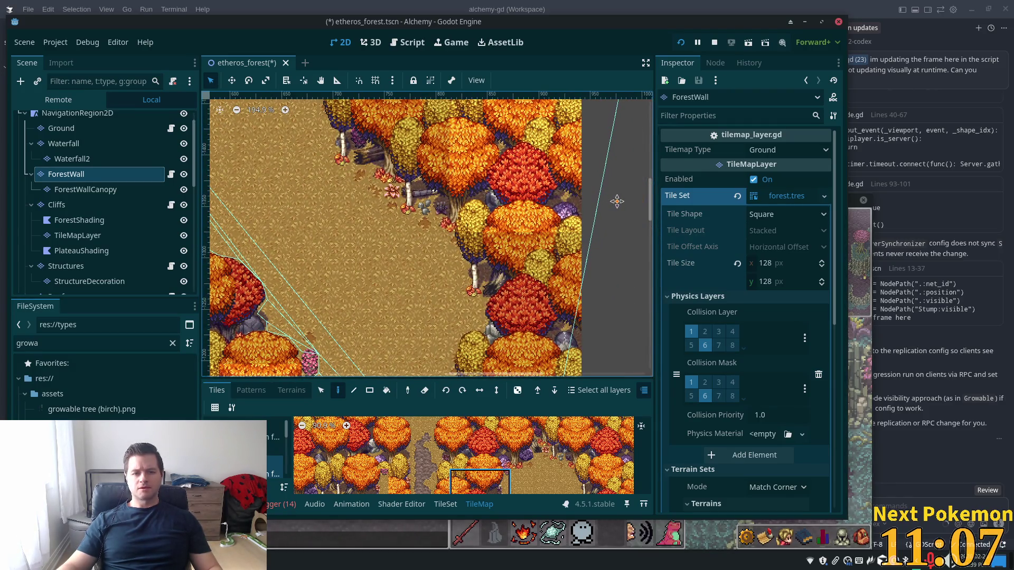
scroll(617, 201, up, 6)
scroll(616, 202, left, 14)
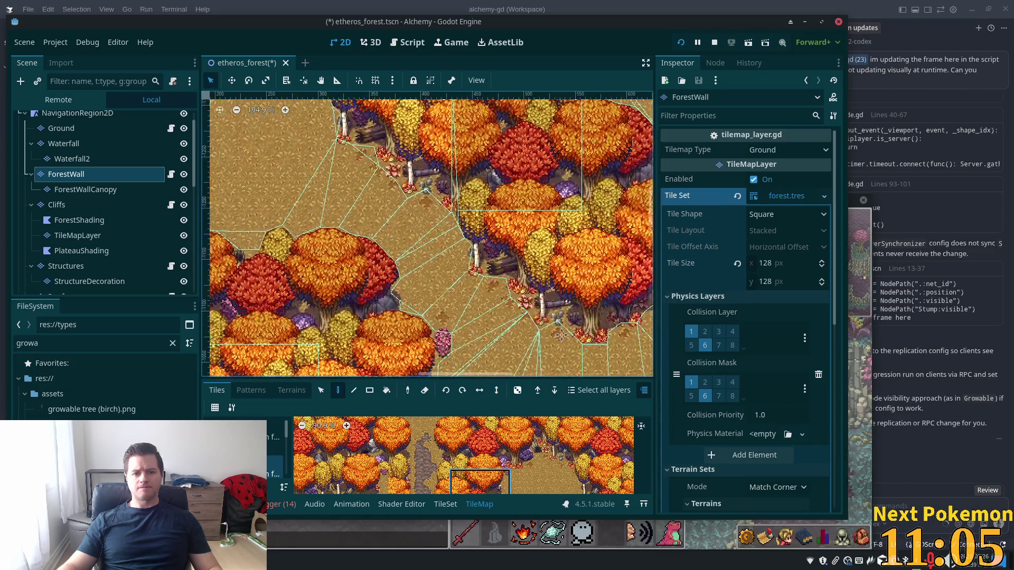
scroll(561, 335, up, 6)
scroll(561, 335, left, 6)
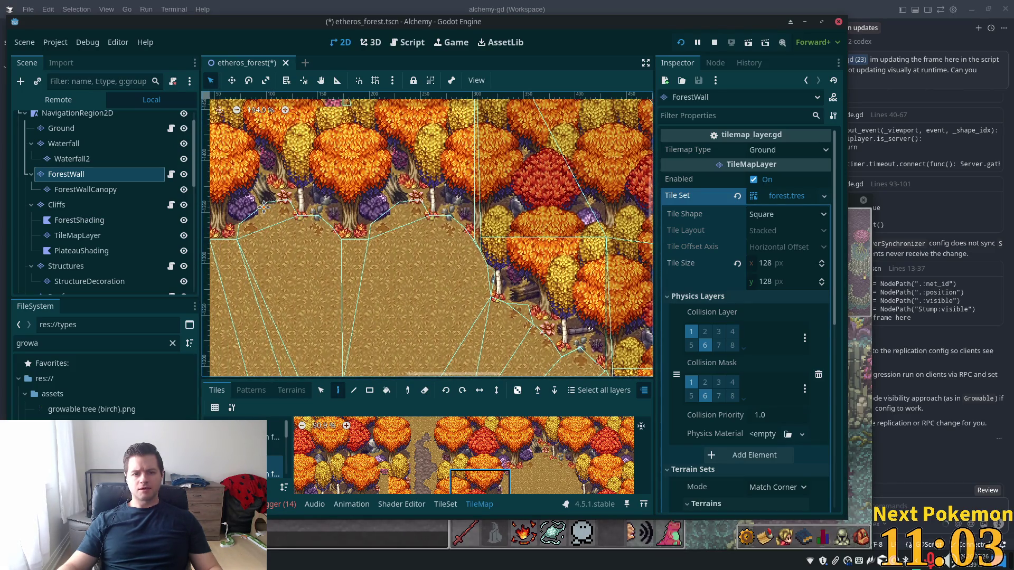
click(89, 191)
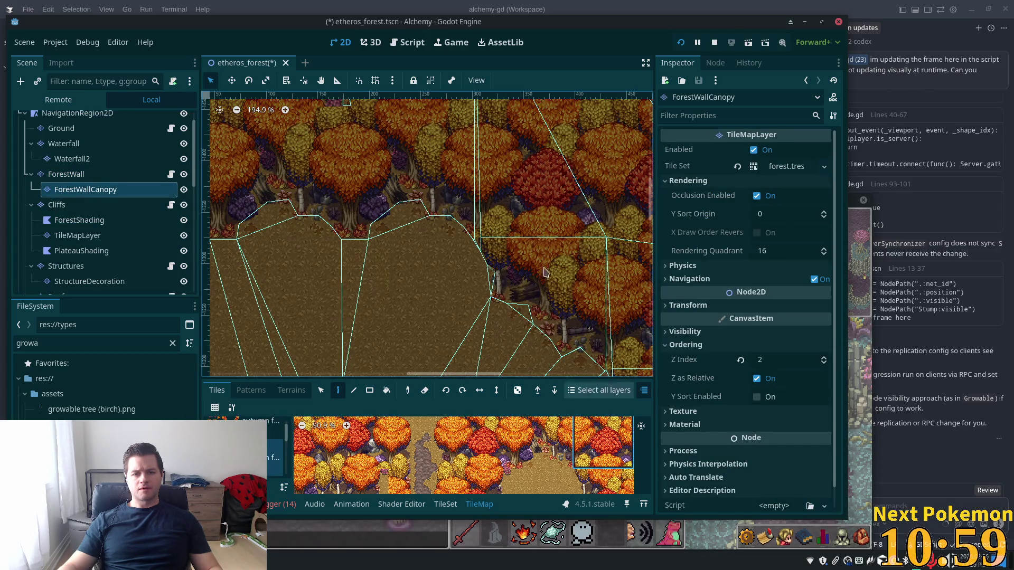
- Pick a tree tile from the autumn tree source and switch back to the ForestWall layer
click(245, 425)
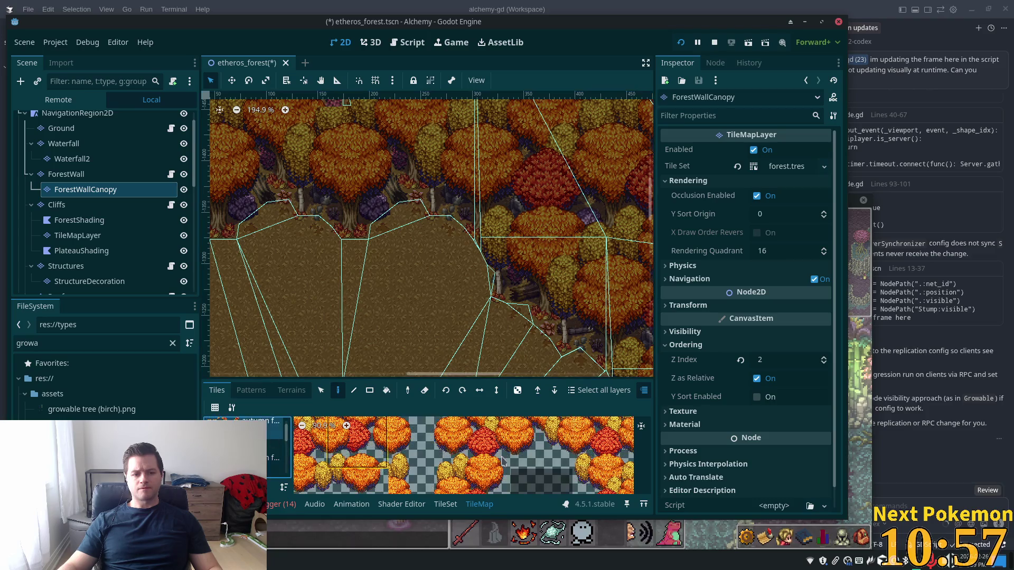
scroll(351, 339, left, 10)
scroll(351, 340, up, 3)
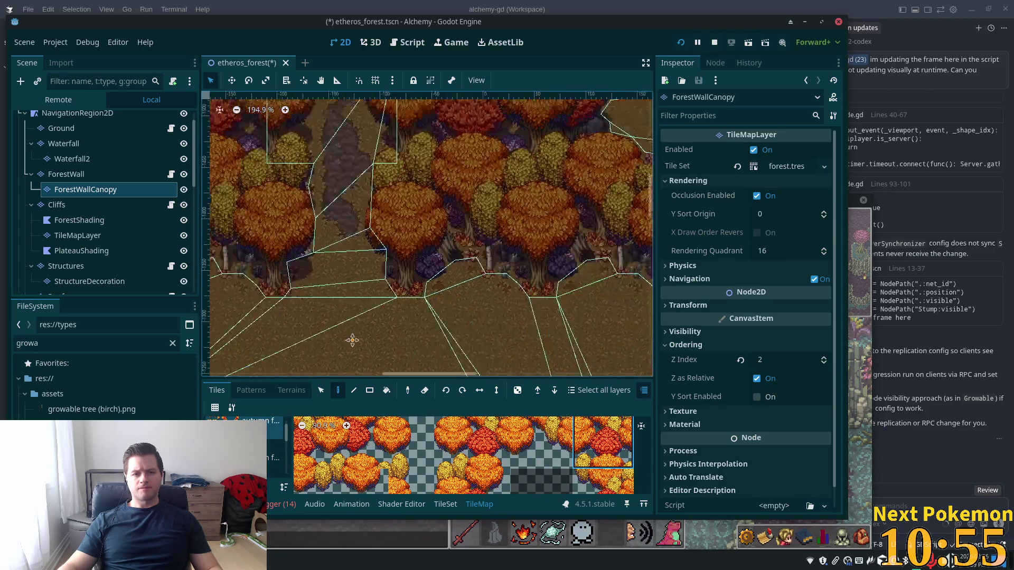
scroll(414, 310, left, 6)
scroll(214, 230, down, 3)
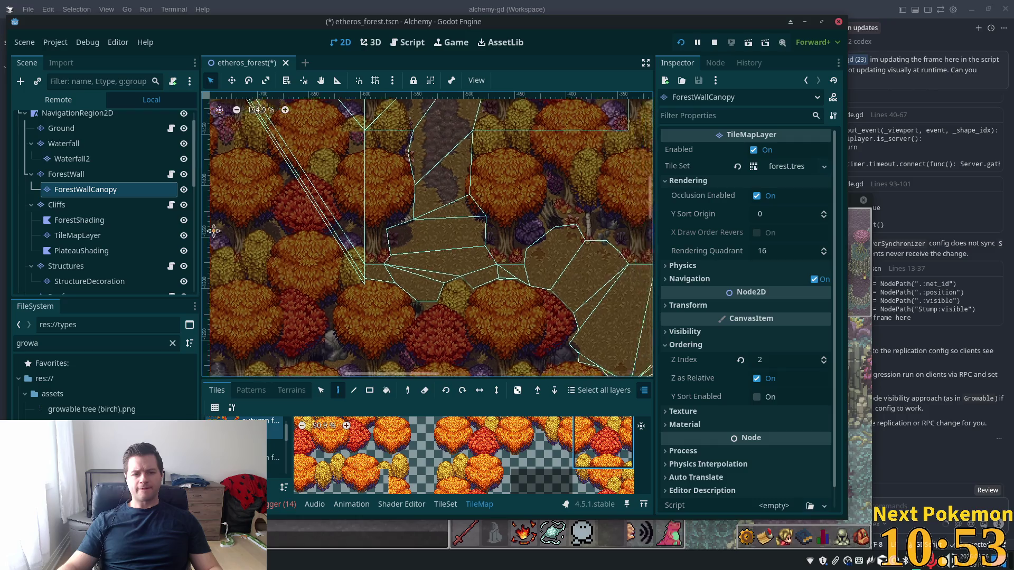
scroll(215, 231, left, 2)
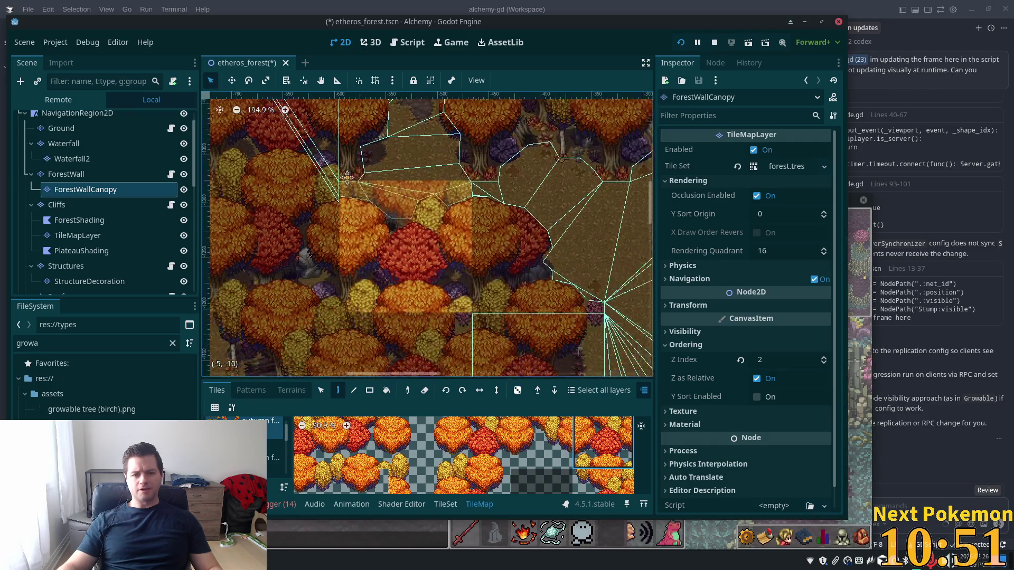
scroll(382, 246, down, 1)
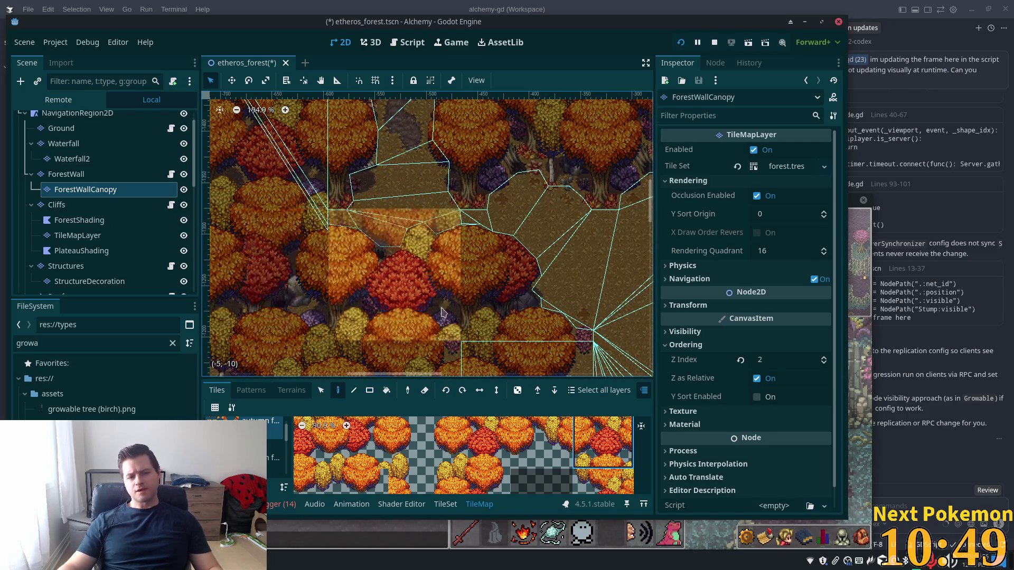
scroll(412, 314, up, 3)
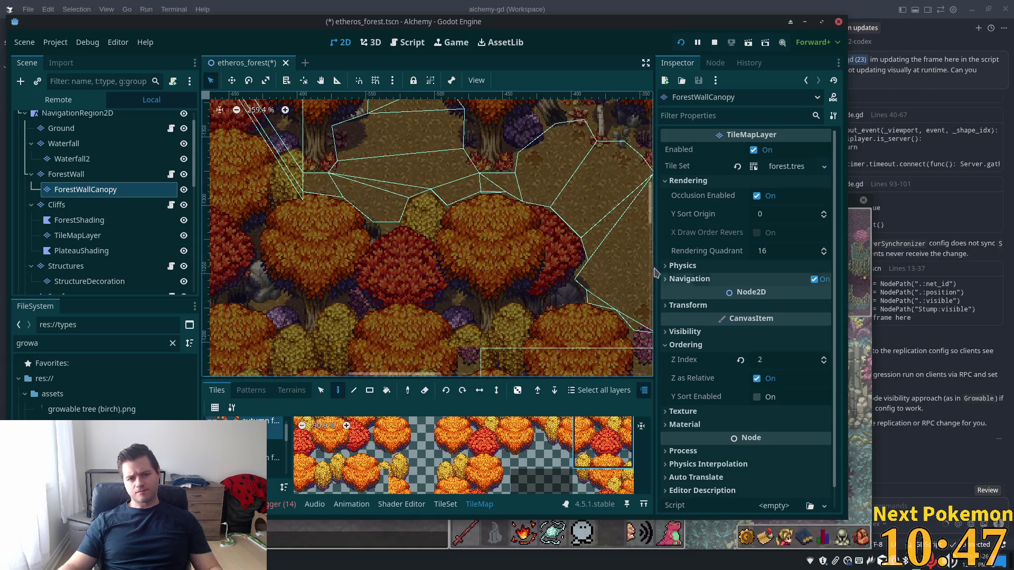
scroll(466, 451, down, 4)
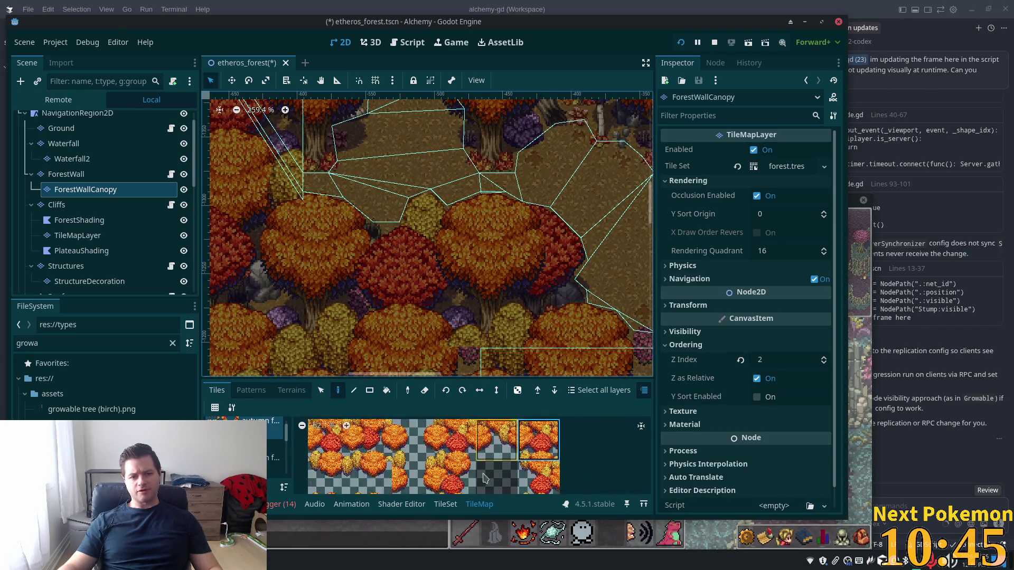
scroll(491, 494, down, 1)
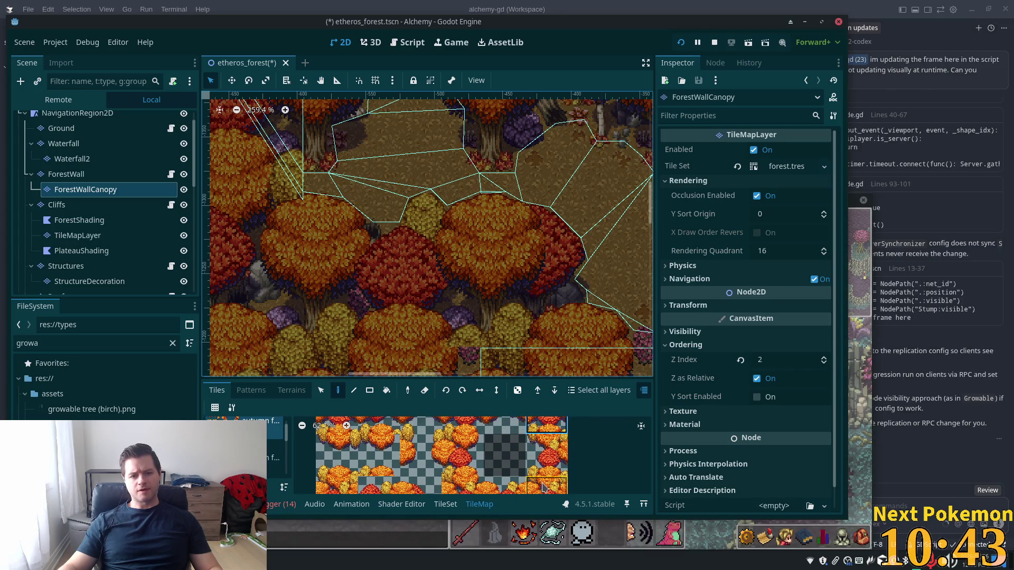
click(544, 486)
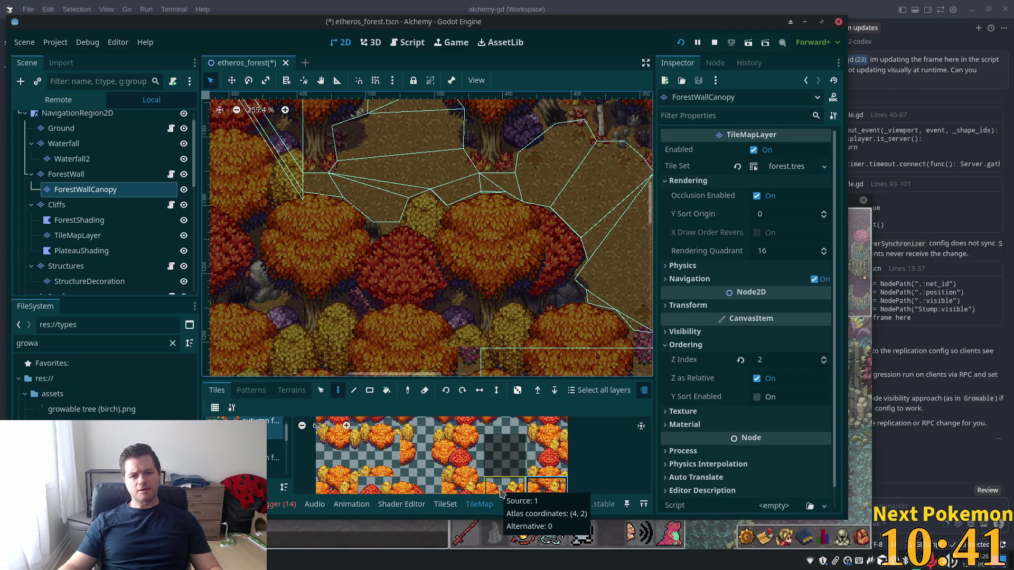
mouse_move(376, 208)
mouse_down()
mouse_move(592, 253)
mouse_move(539, 240)
mouse_up()
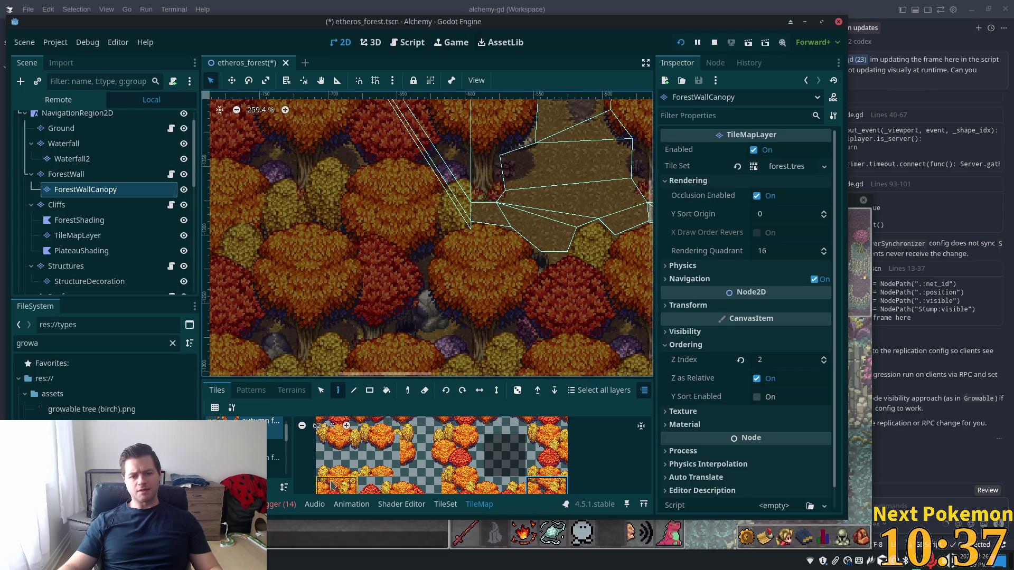
click(66, 174)
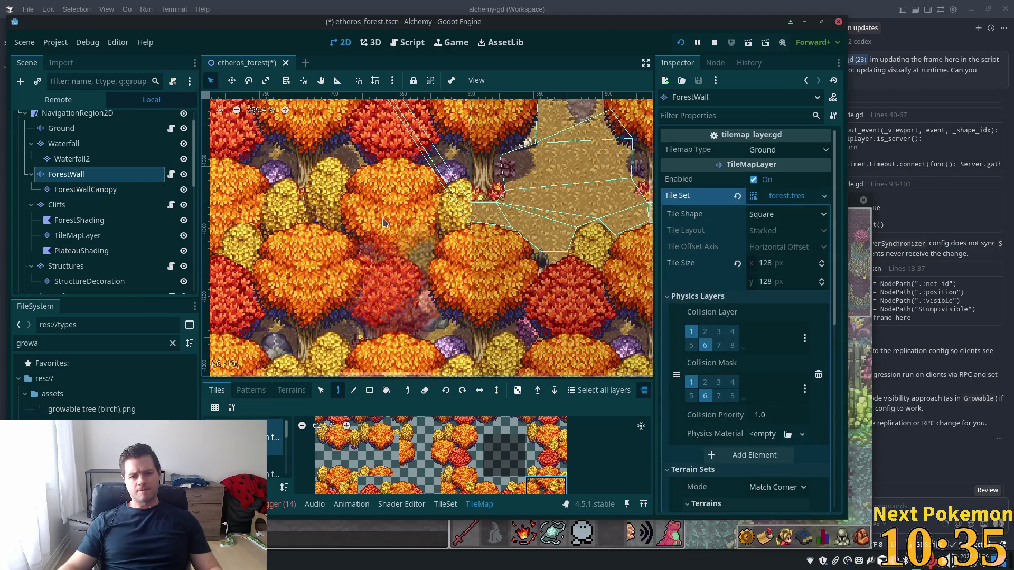
- Paint the red autumn tree tile onto the ForestWall layer
scroll(387, 268, down, 3)
scroll(388, 269, right, 3)
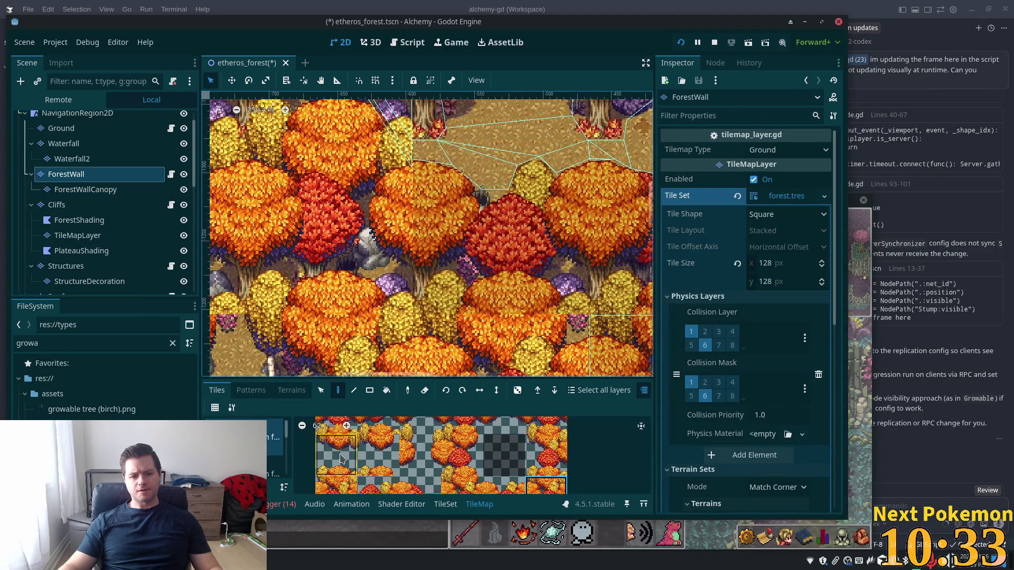
scroll(344, 467, down, 1)
scroll(344, 467, down, 3)
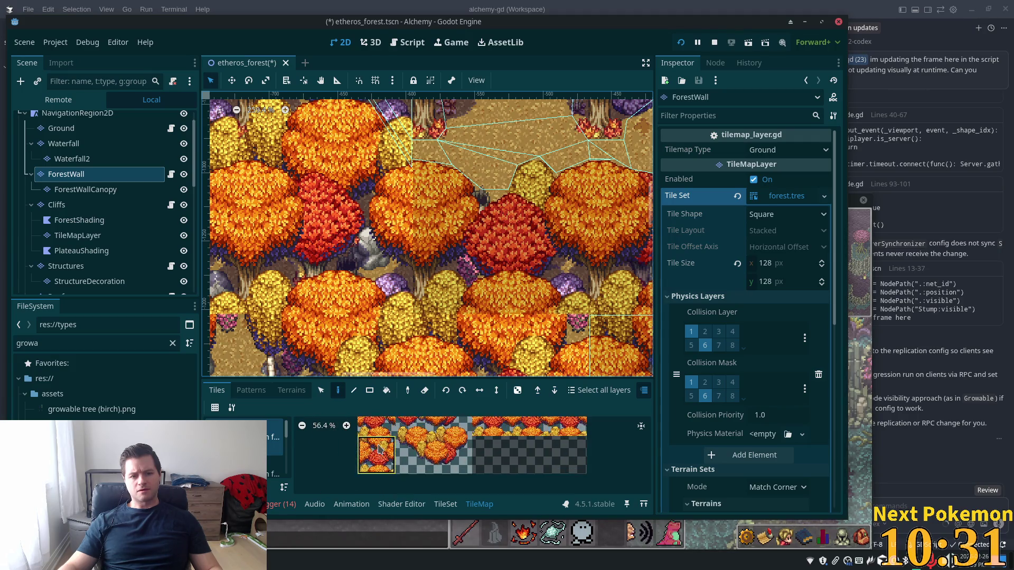
scroll(381, 437, up, 4)
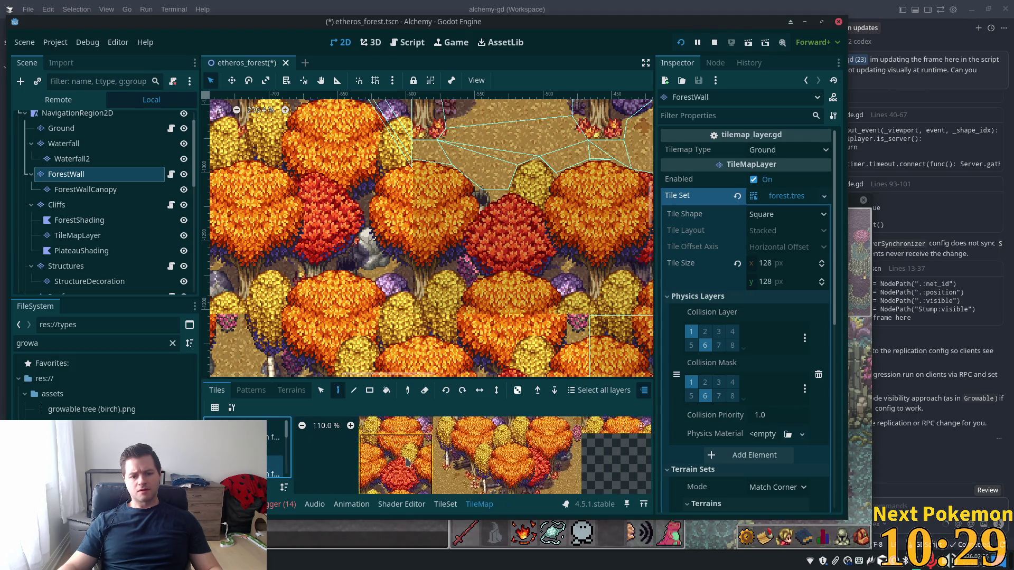
click(317, 260)
- Save the etheros_forest scene
scroll(578, 320, up, 5)
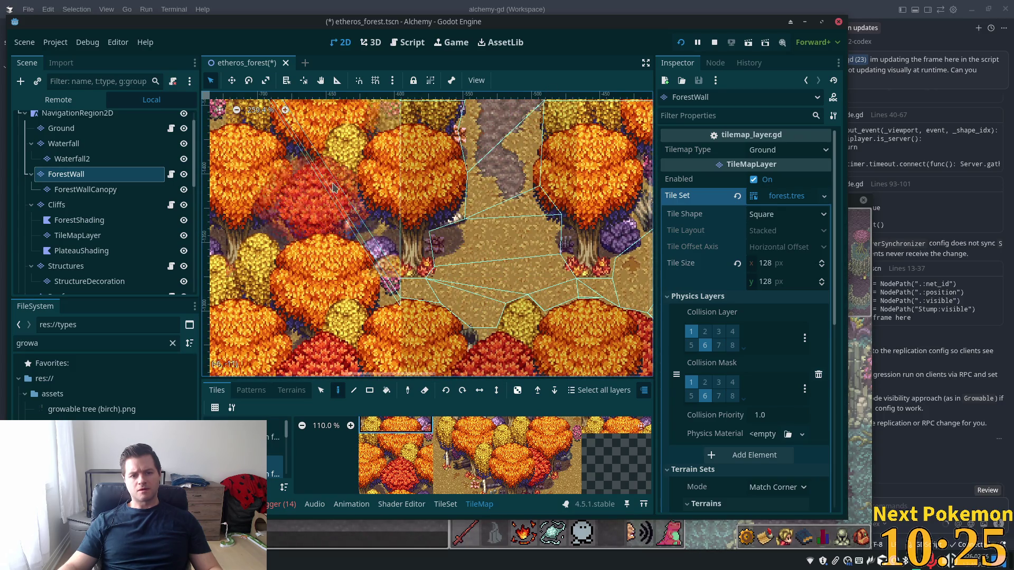
scroll(475, 264, right, 3)
scroll(475, 265, down, 2)
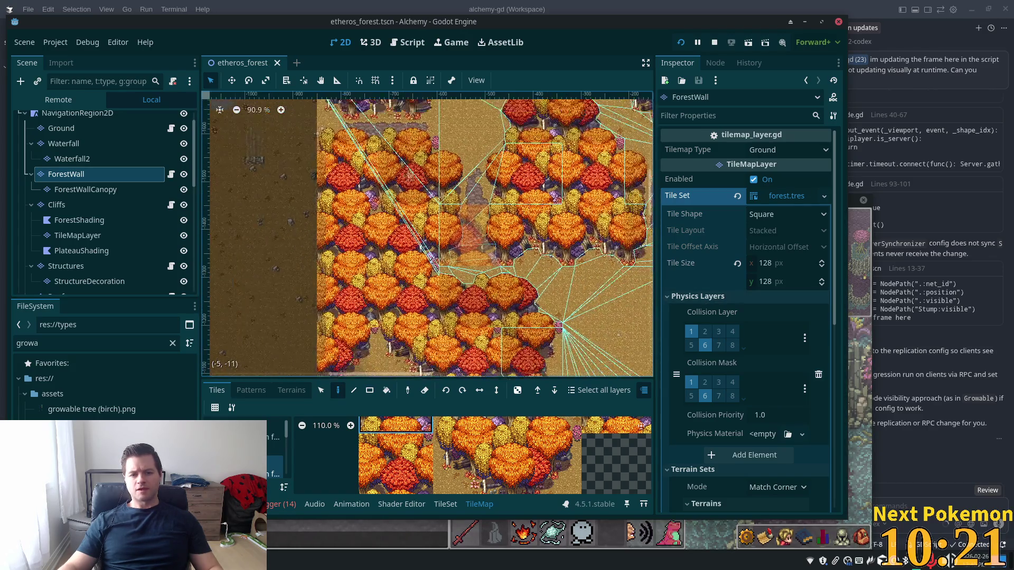
scroll(208, 227, up, 4)
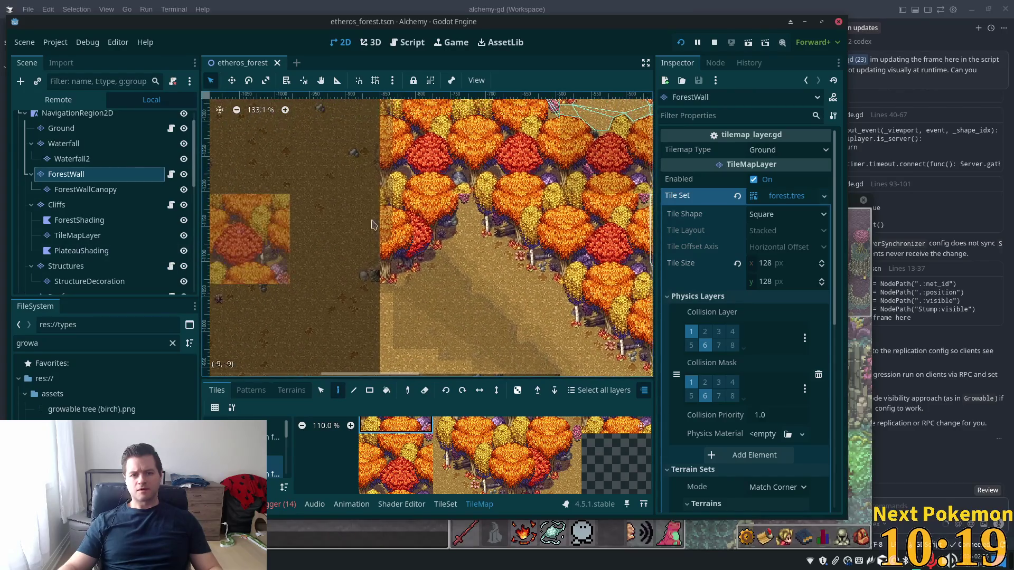
scroll(372, 225, up, 6)
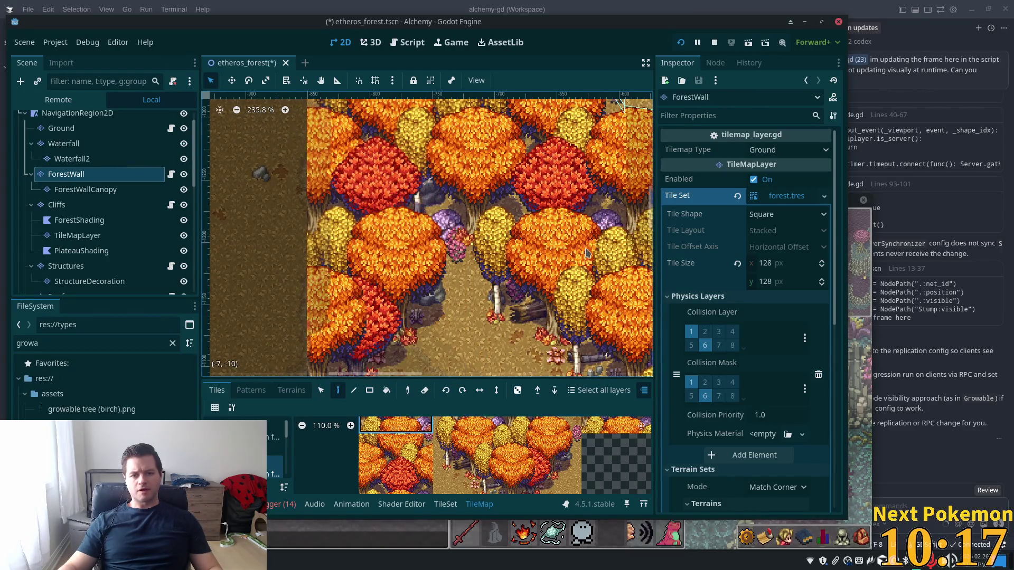
key(ctrl+s)
- Run the game to test the tree collisions
scroll(597, 306, up, 5)
scroll(592, 290, left, 5)
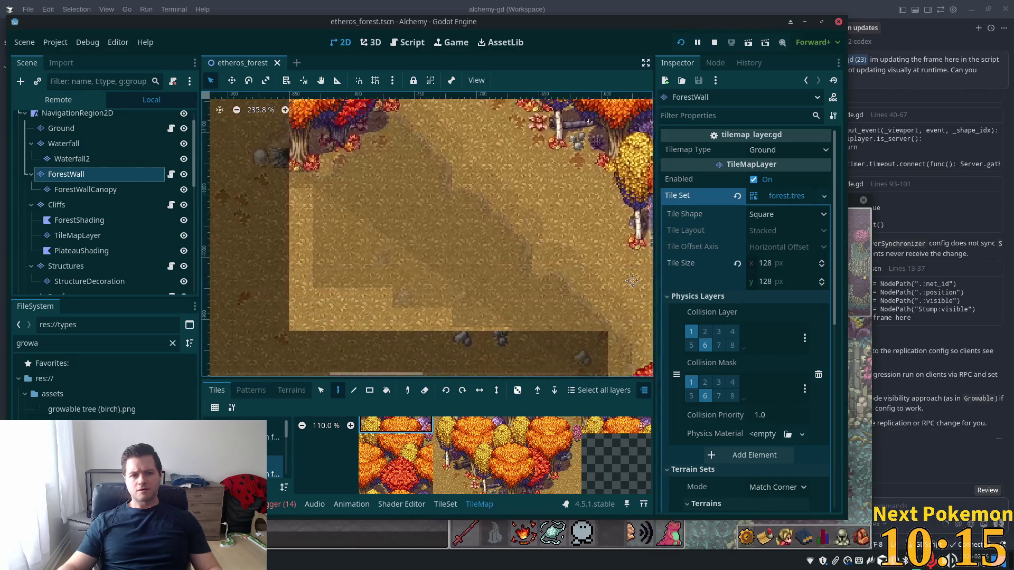
scroll(584, 274, right, 10)
scroll(586, 211, down, 2)
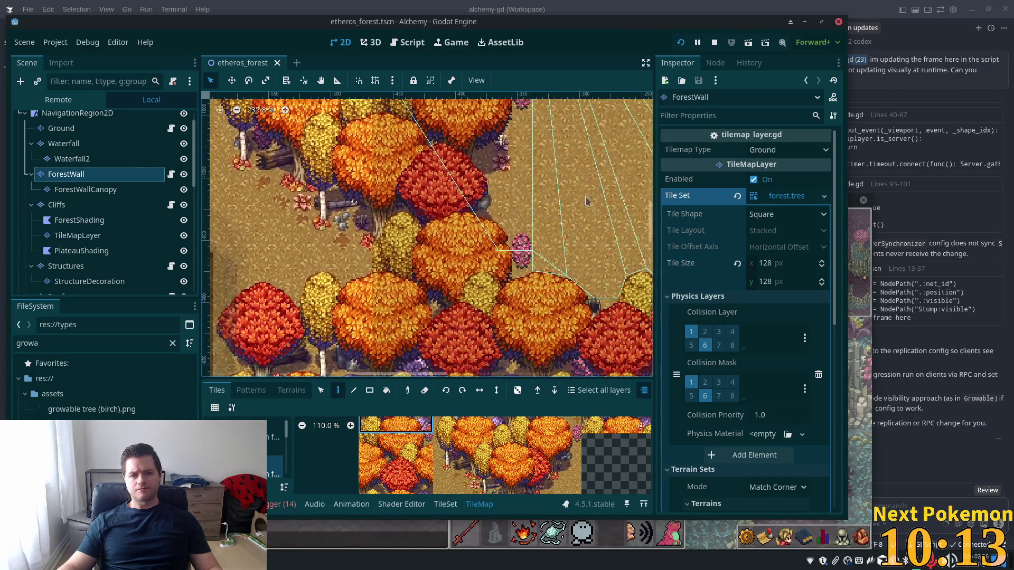
scroll(586, 221, right, 5)
scroll(589, 264, up, 1)
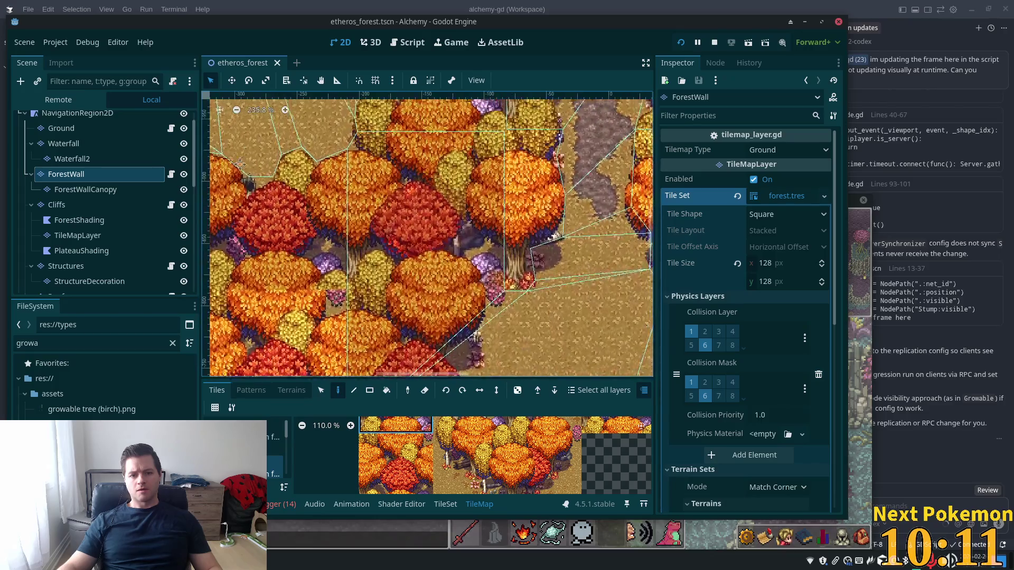
scroll(595, 346, up, 7)
scroll(476, 237, right, 7)
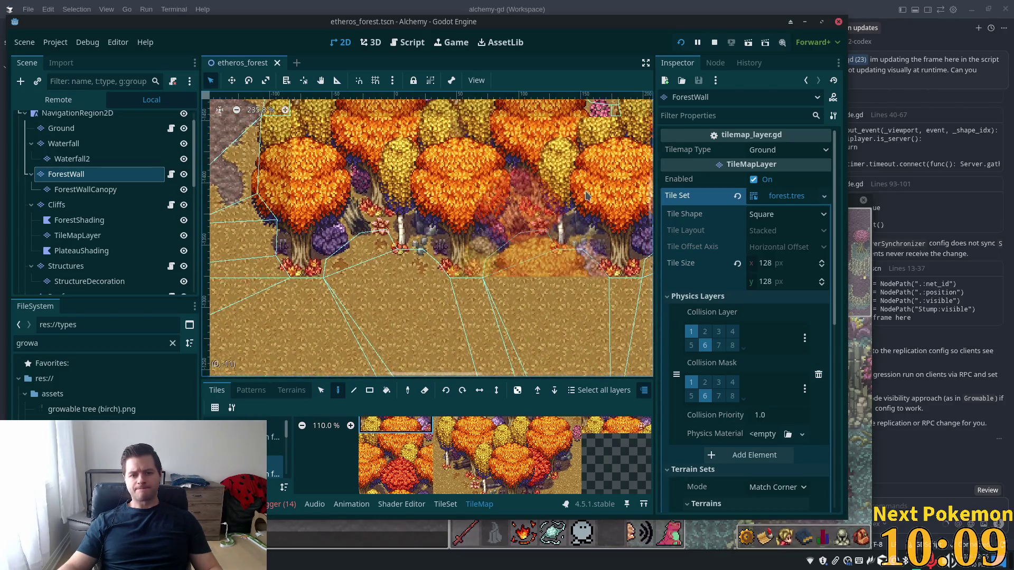
scroll(344, 134, right, 4)
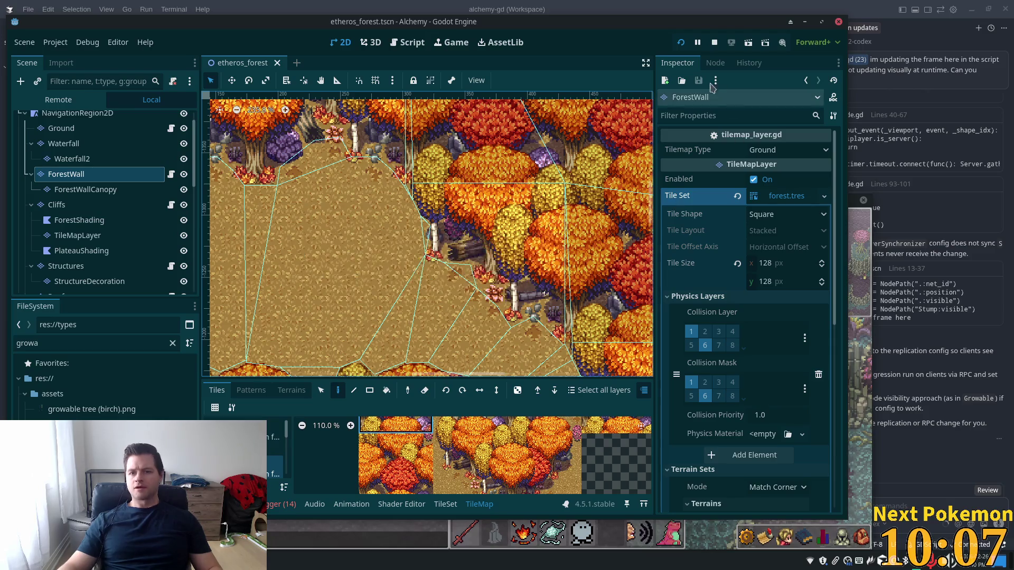
click(681, 44)
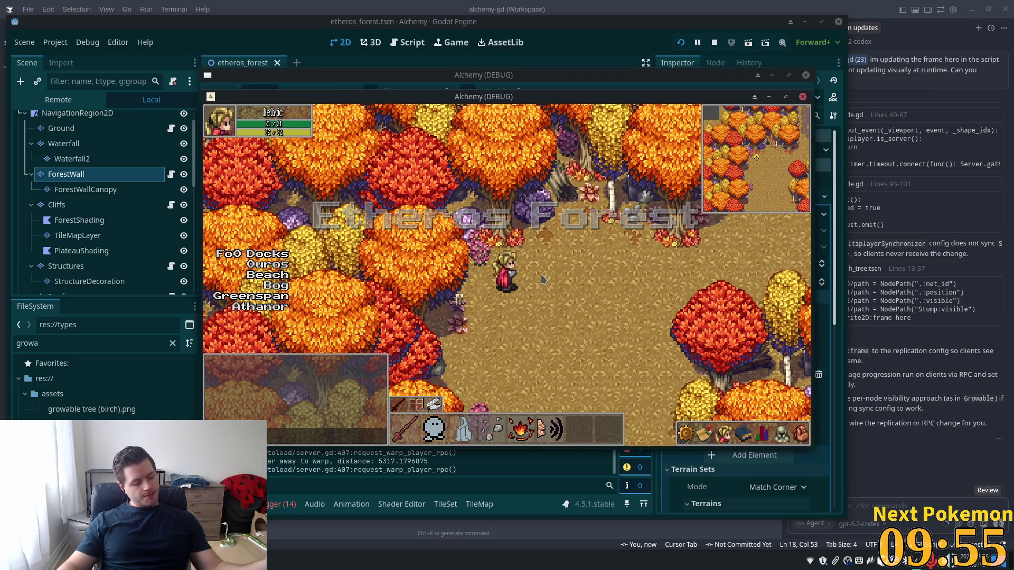
- Walk the character north up the forest path into the clearing, then back south
key(w)
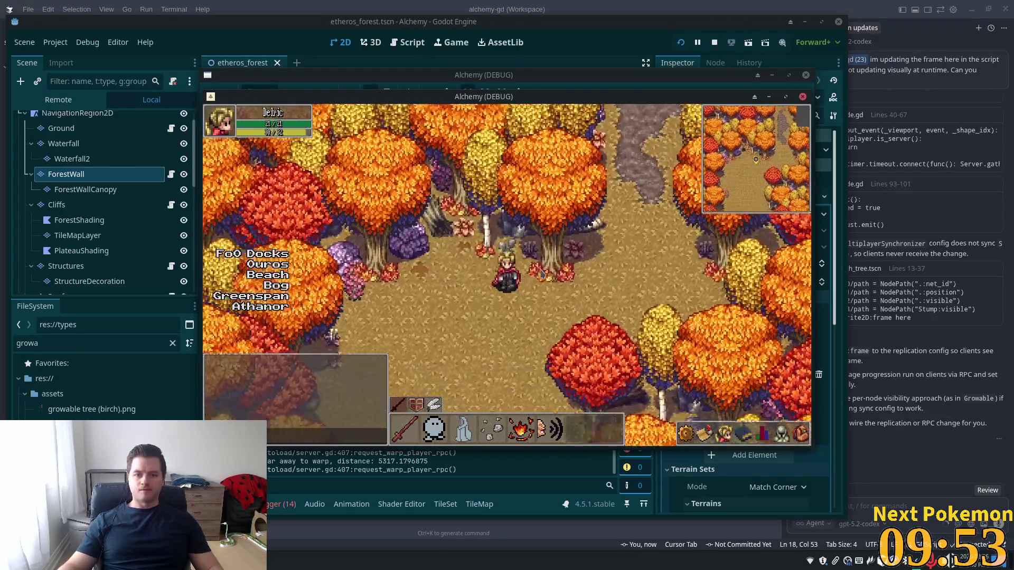
key(w)
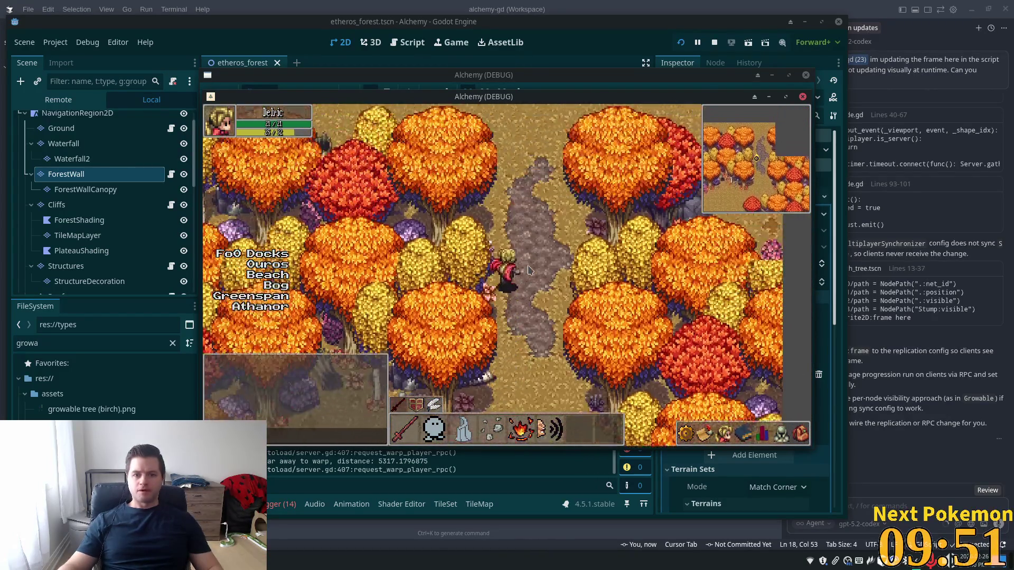
key(w)
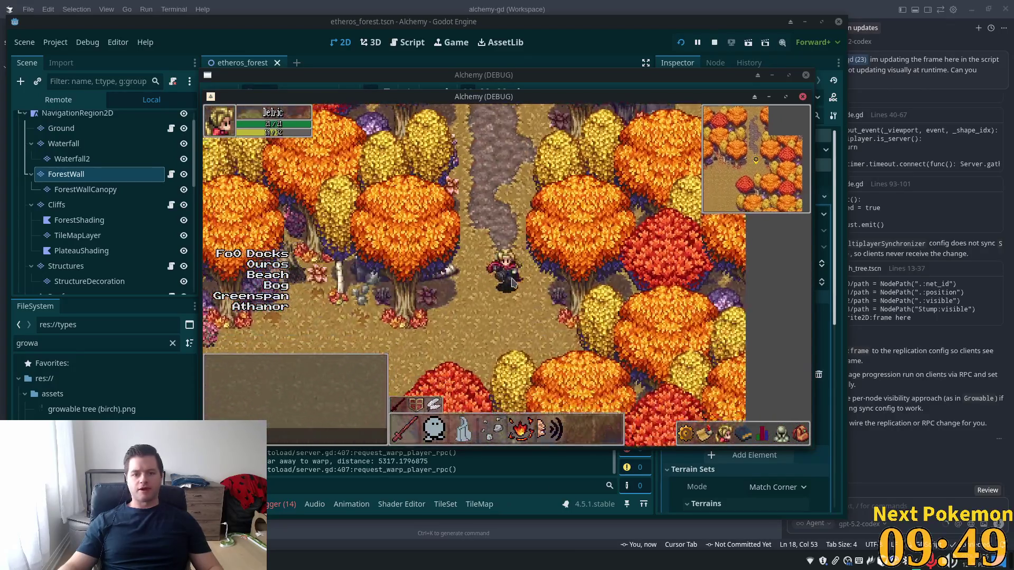
key(w)
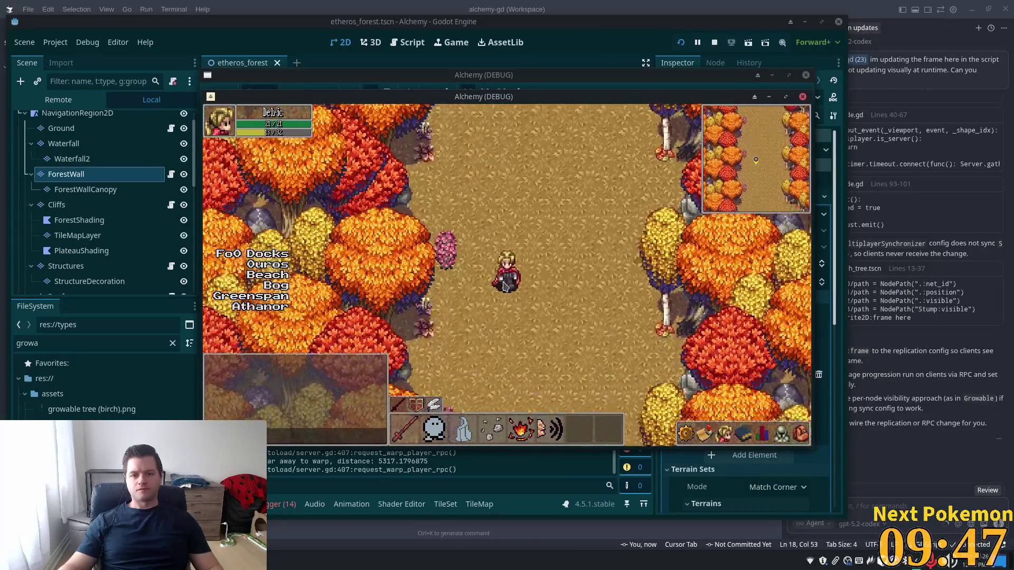
key(s)
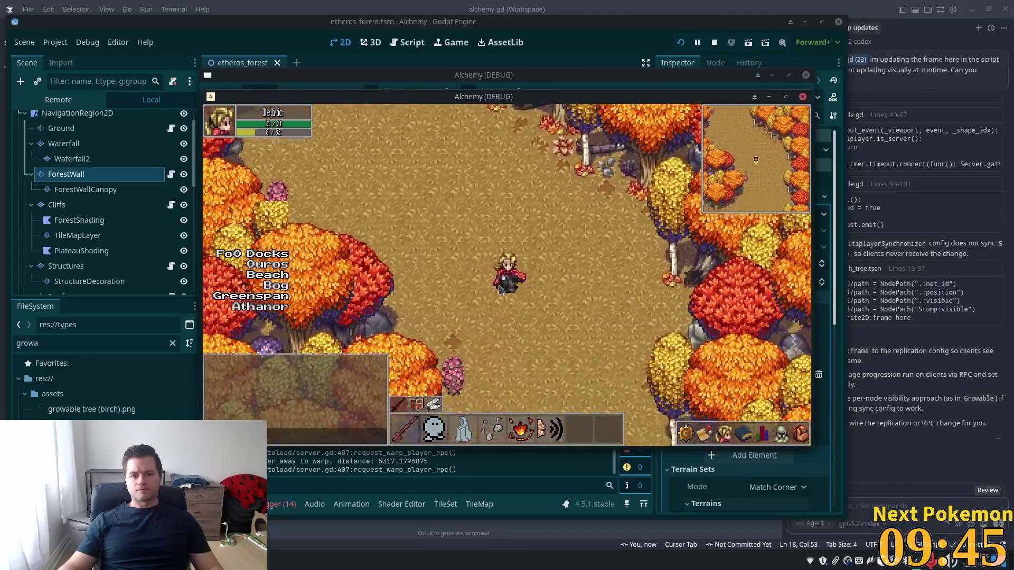
- Walk north and west along the trees, then return to the Godot editor
key(w)
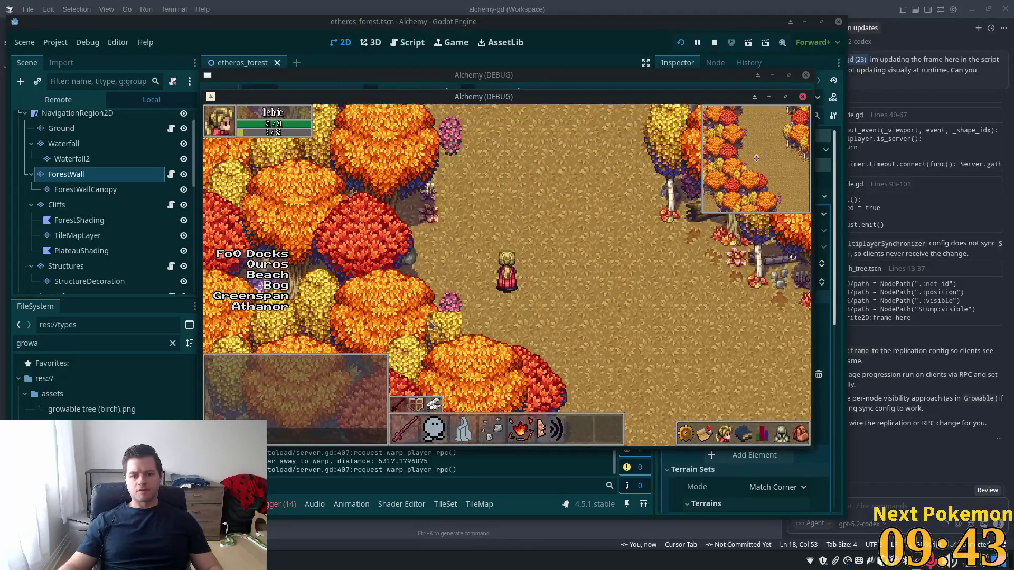
key(a)
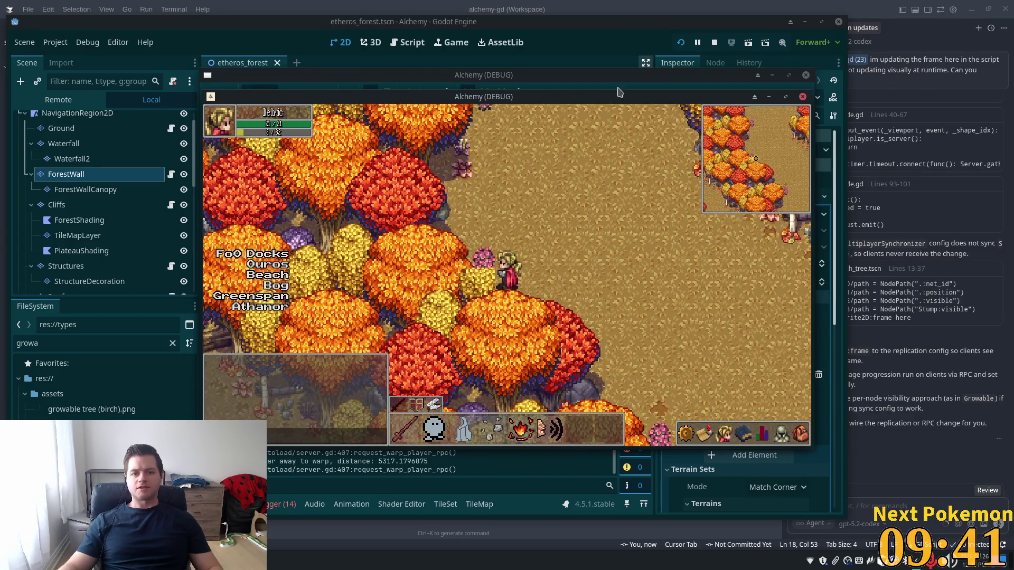
click(678, 13)
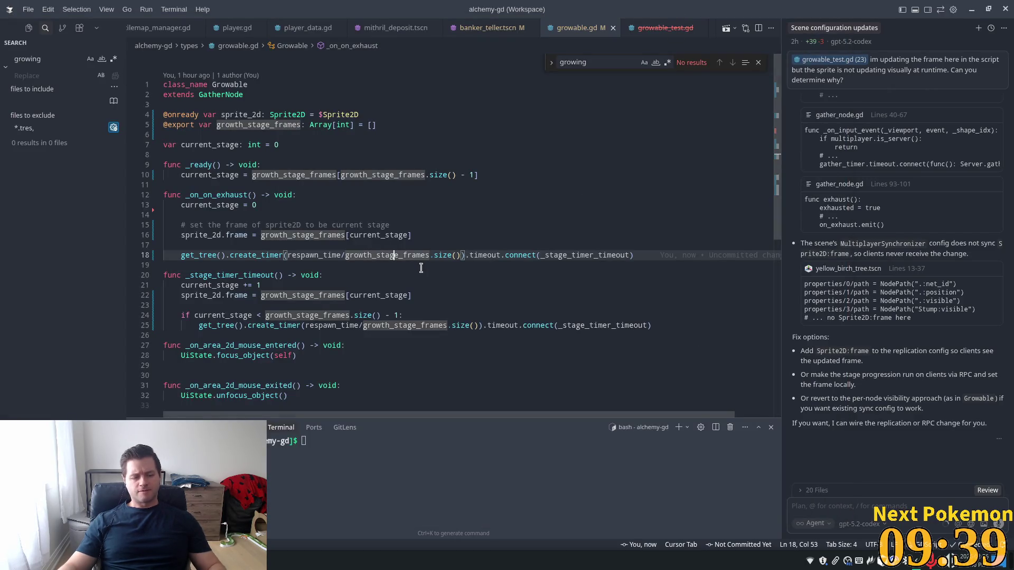
key(alt+Tab)
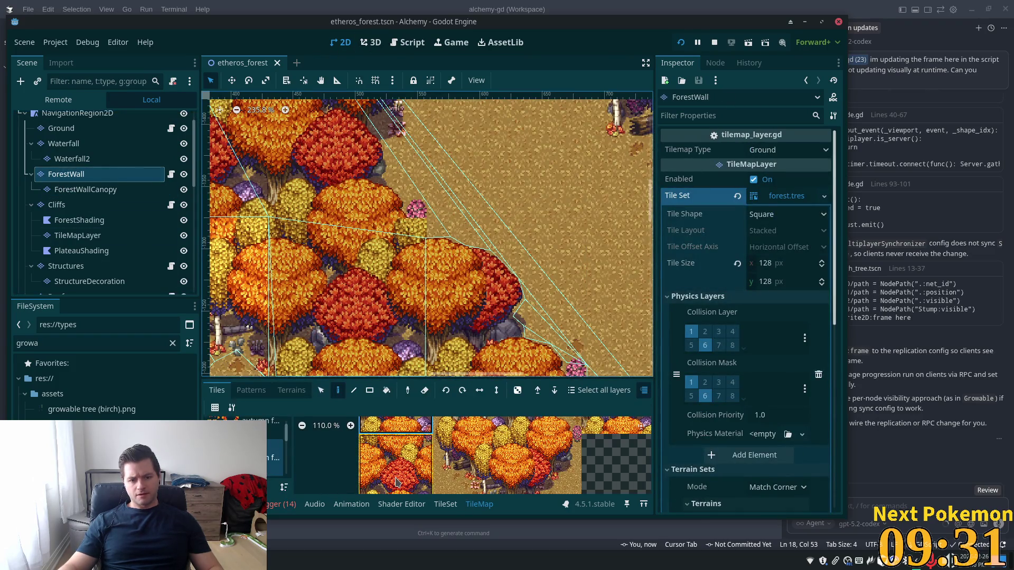
- Paint an extra tree tile near the pink bush on ForestWall and save the scene
click(370, 253)
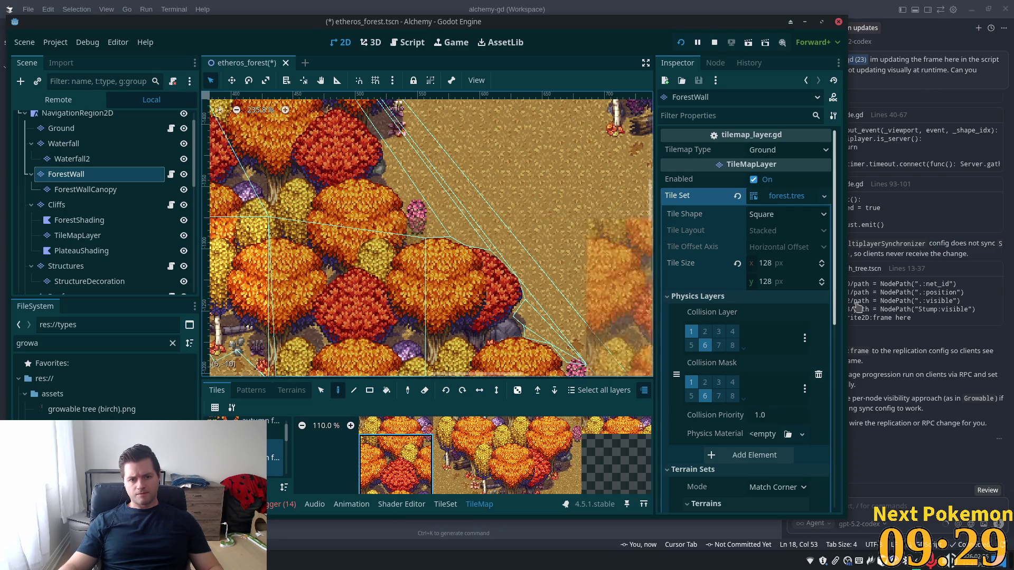
key(ctrl+s)
scroll(556, 108, down, 5)
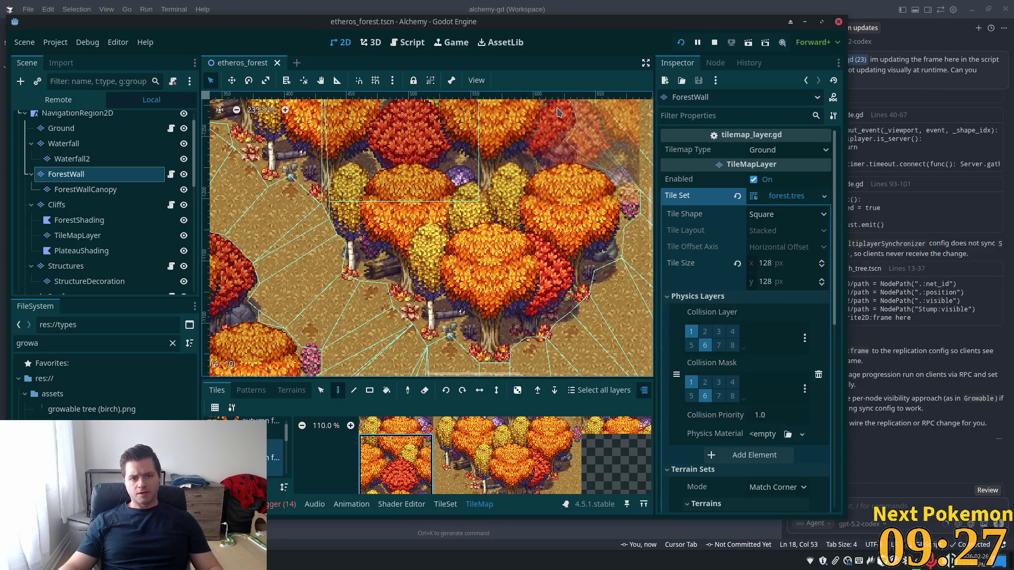
scroll(556, 111, down, 9)
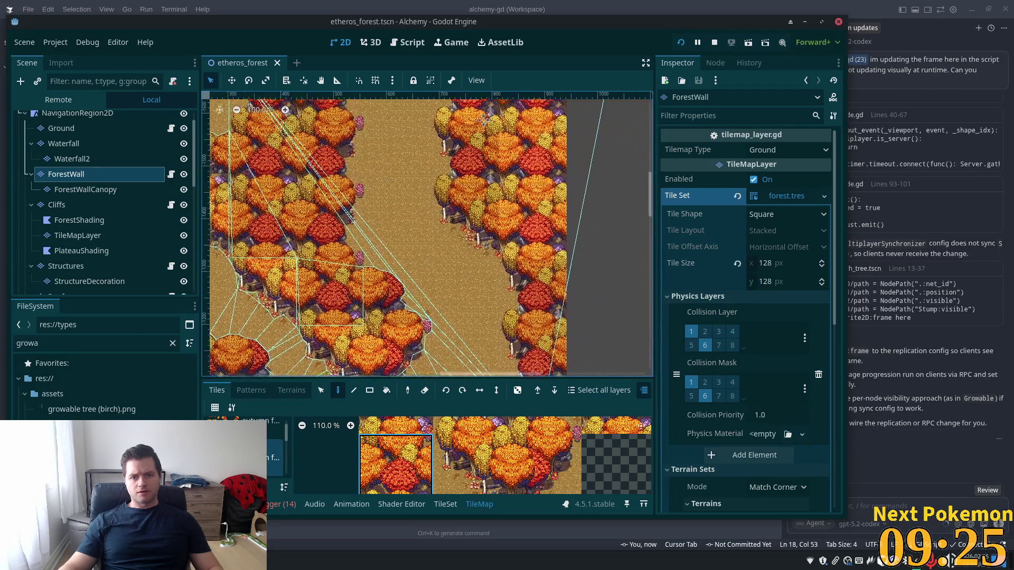
scroll(528, 268, up, 13)
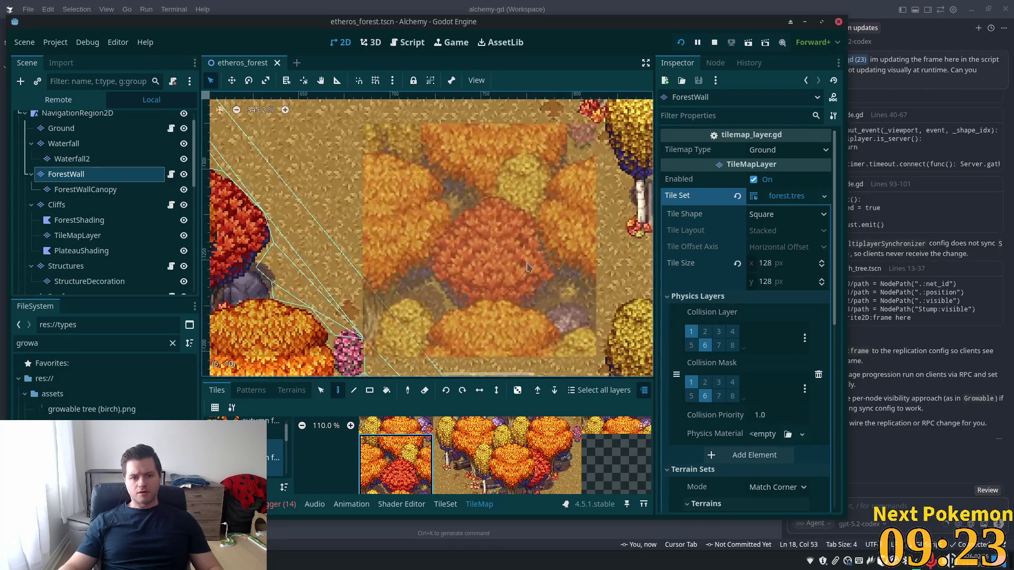
scroll(526, 264, down, 7)
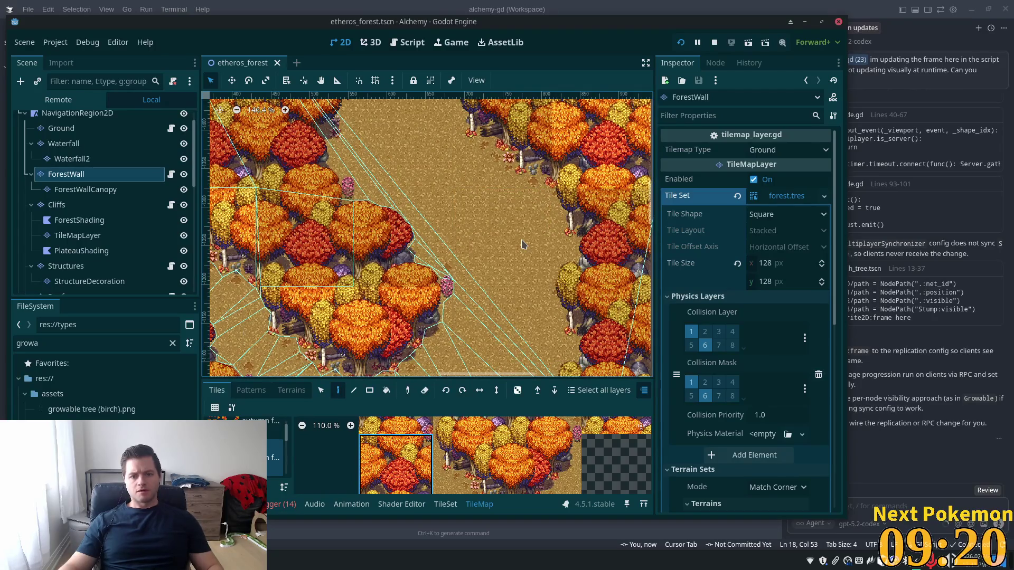
- Bring the running Alchemy (DEBUG) game window back to the front
key(alt+Tab)
key(alt+Tab)
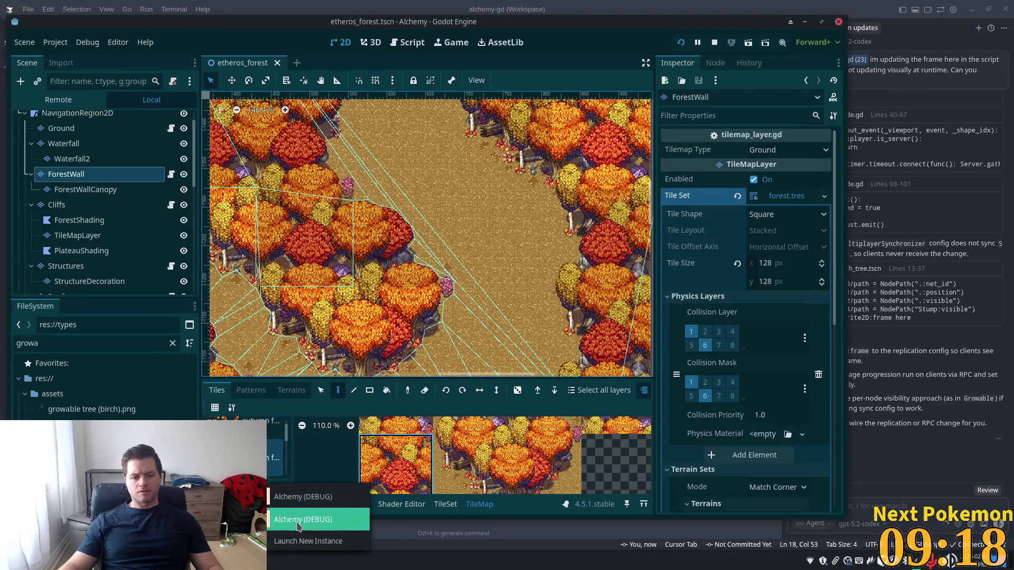
click(296, 494)
click(291, 499)
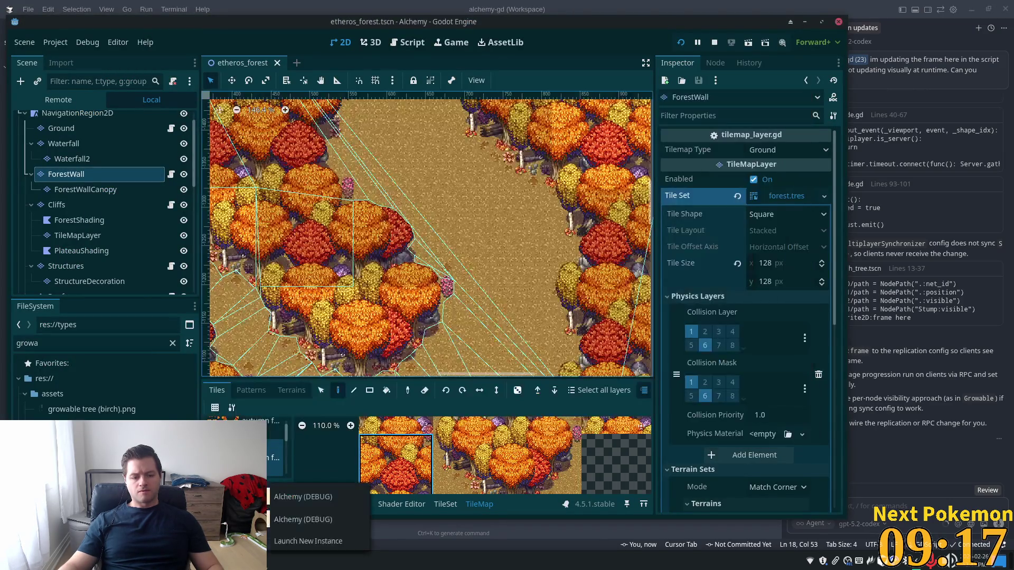
click(291, 498)
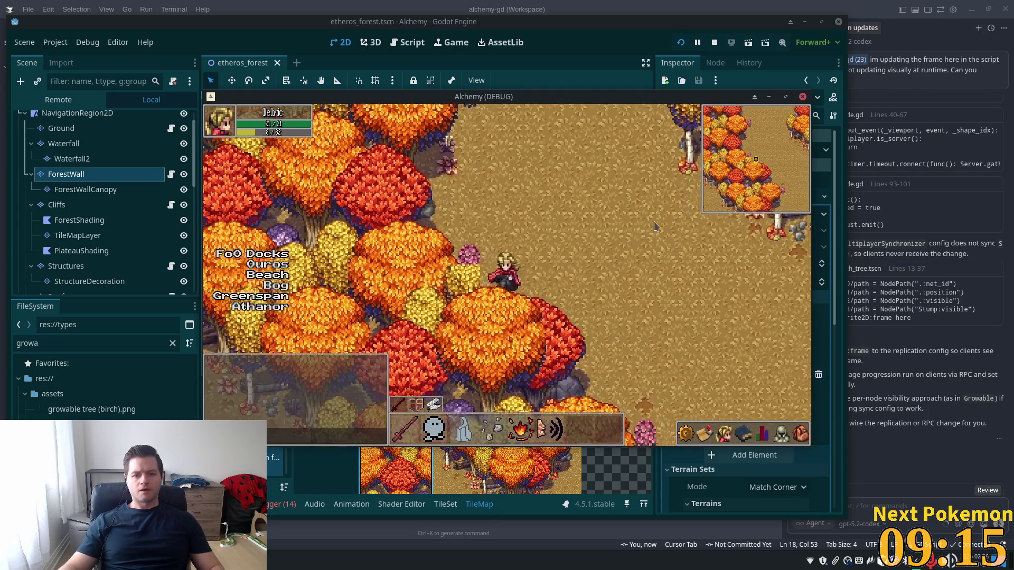
- Check ForestWallCanopy's Z Index of 2, reselect ForestWall, and walk the character under the canopy
key(a+w)
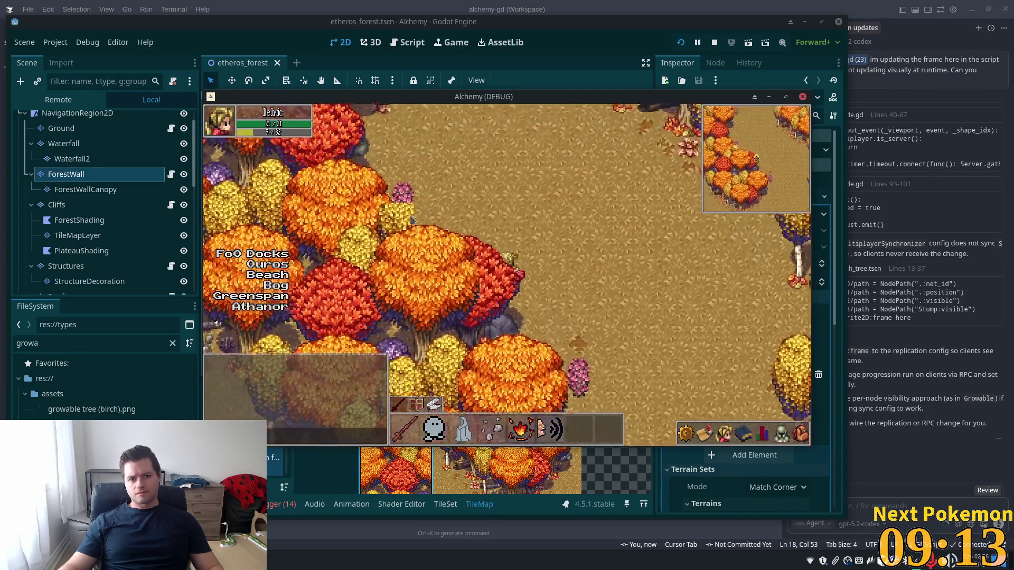
click(148, 188)
click(105, 190)
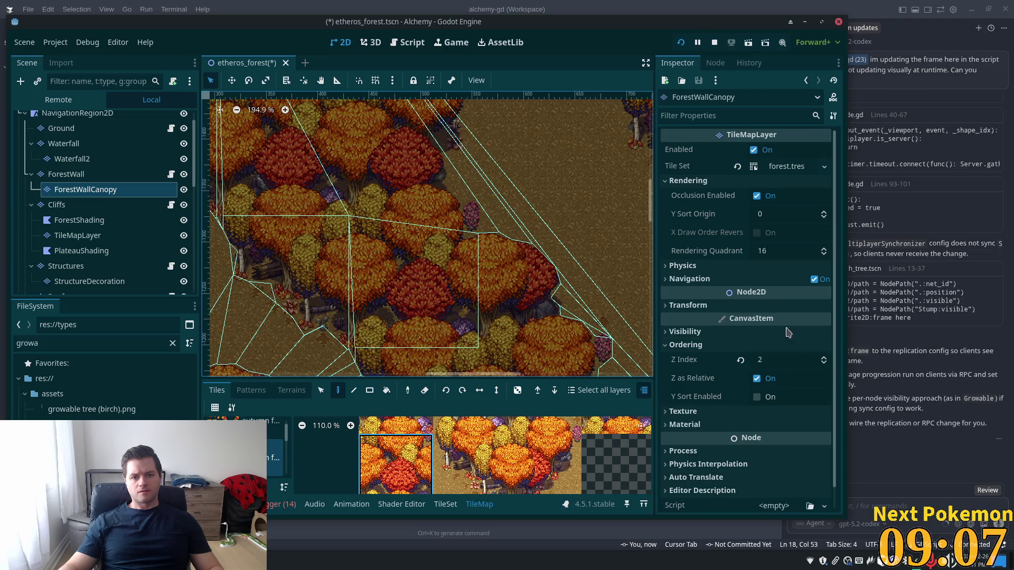
click(73, 174)
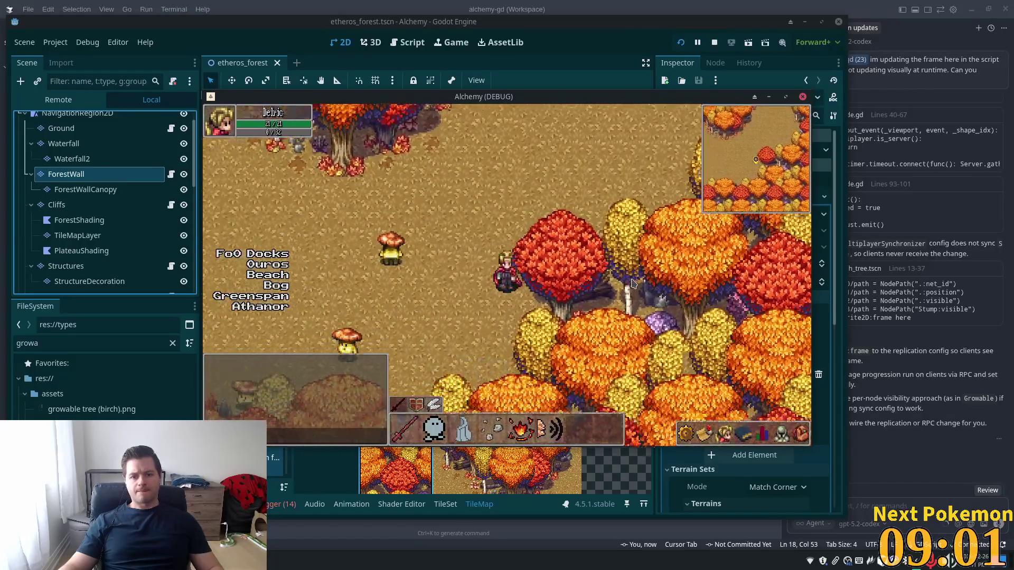
key(w)
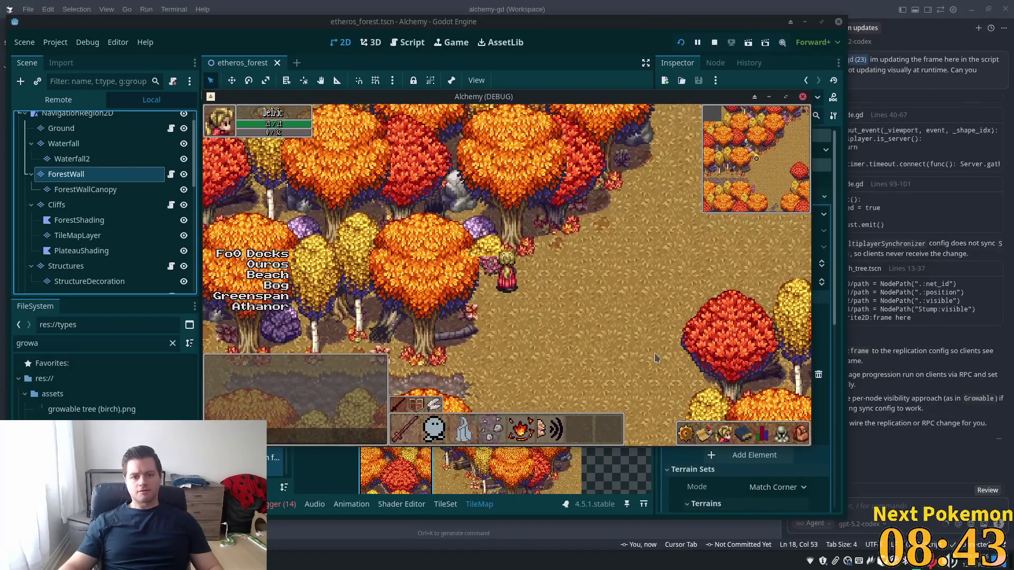
scroll(475, 219, down, 3)
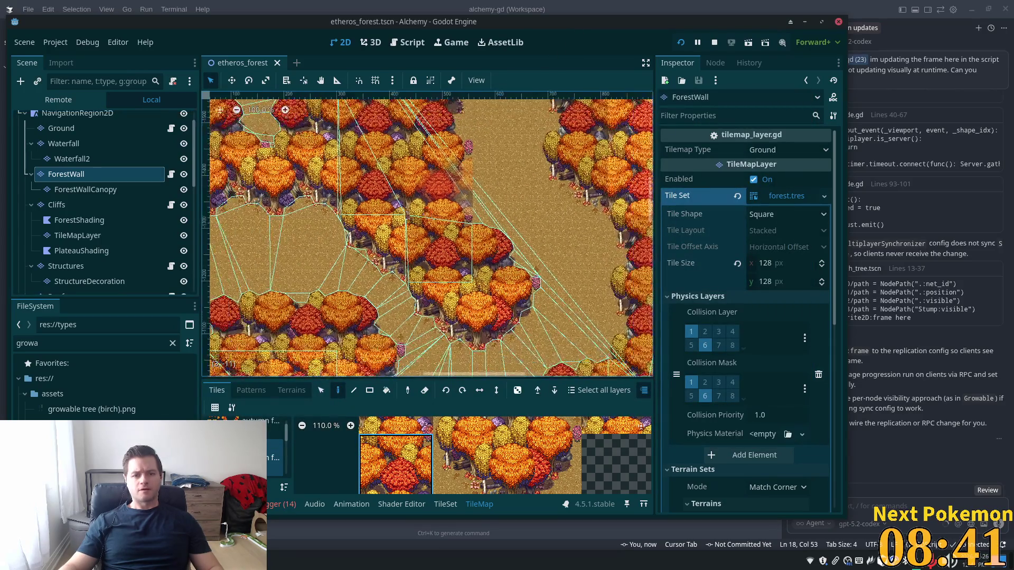
- Pan to another part of the forest map and relaunch the game with F5
drag(301, 325, 354, 358)
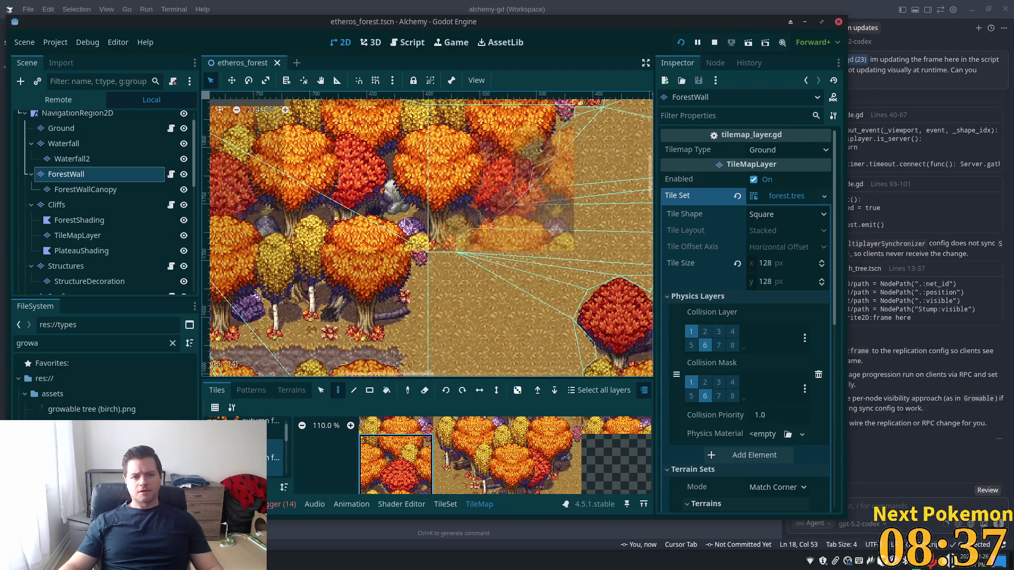
scroll(502, 438, down, 3)
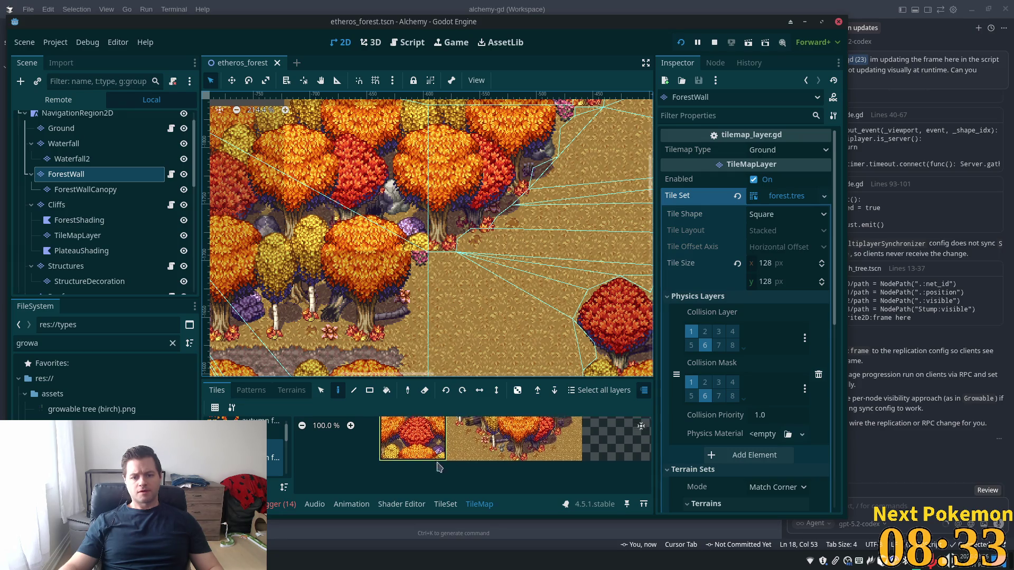
scroll(433, 439, up, 2)
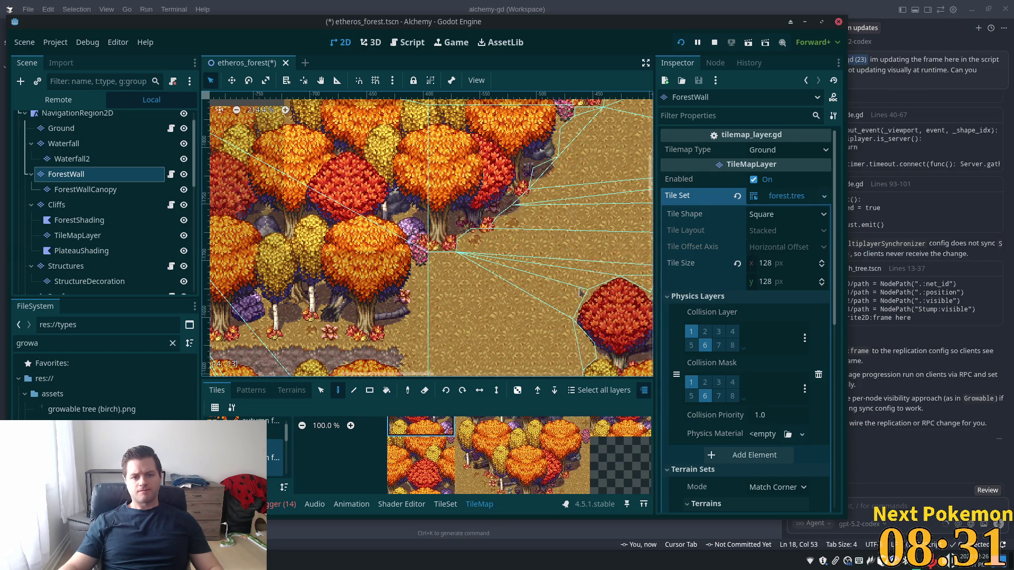
key(F5)
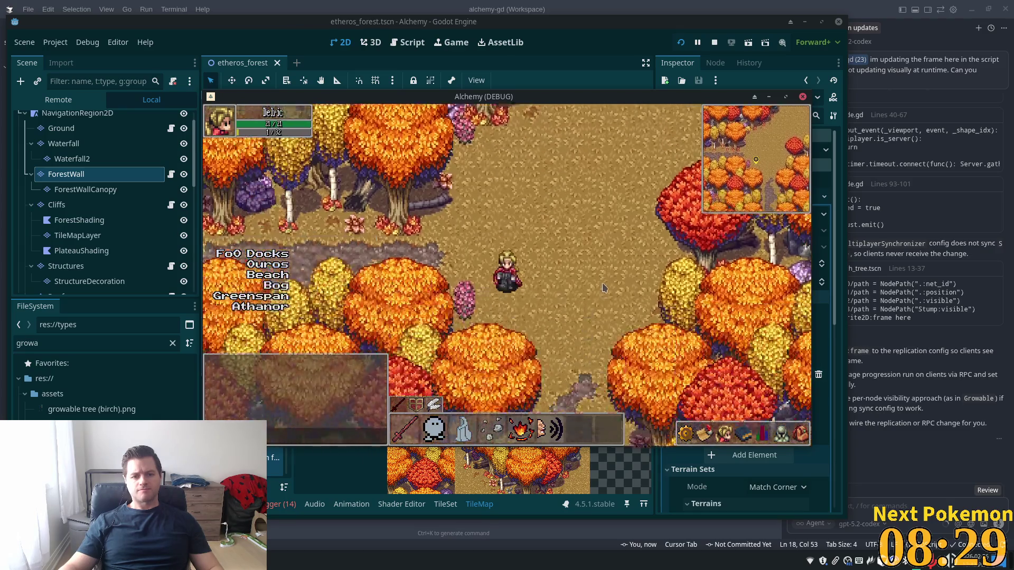
- Walk the character south, west, north and south through the autumn trees, watching overlap and collisions
key(Down)
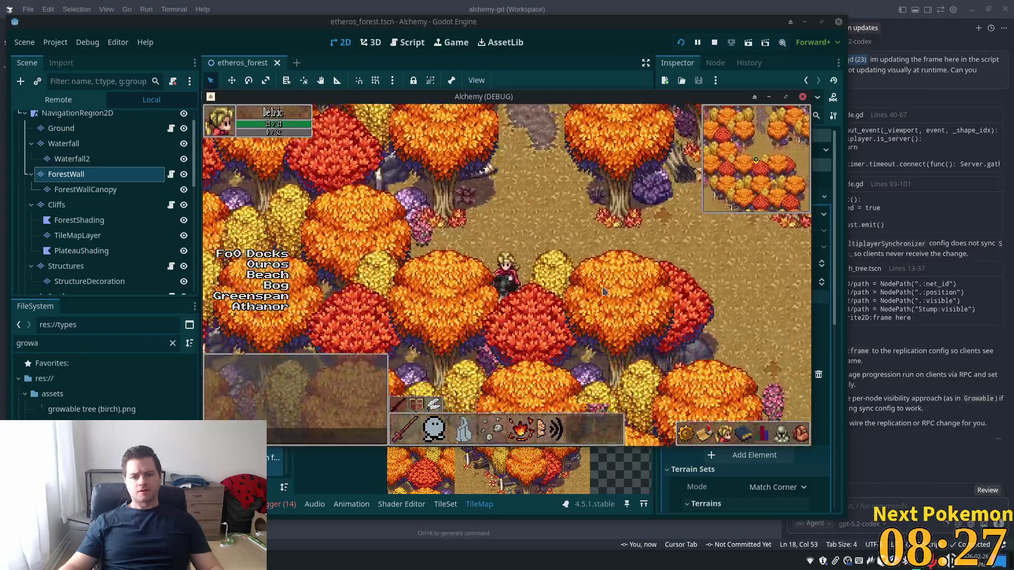
key(Down)
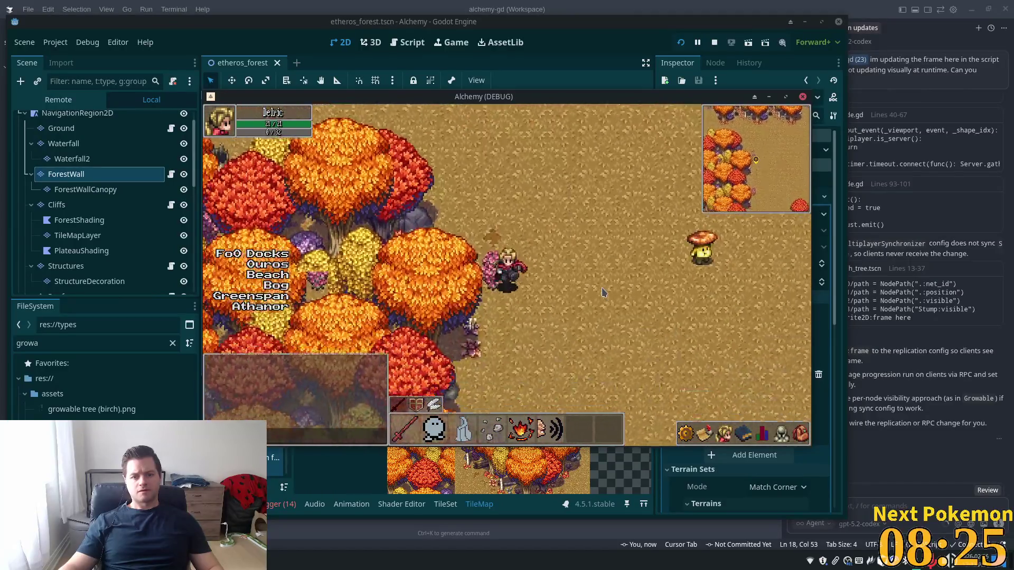
key(Left)
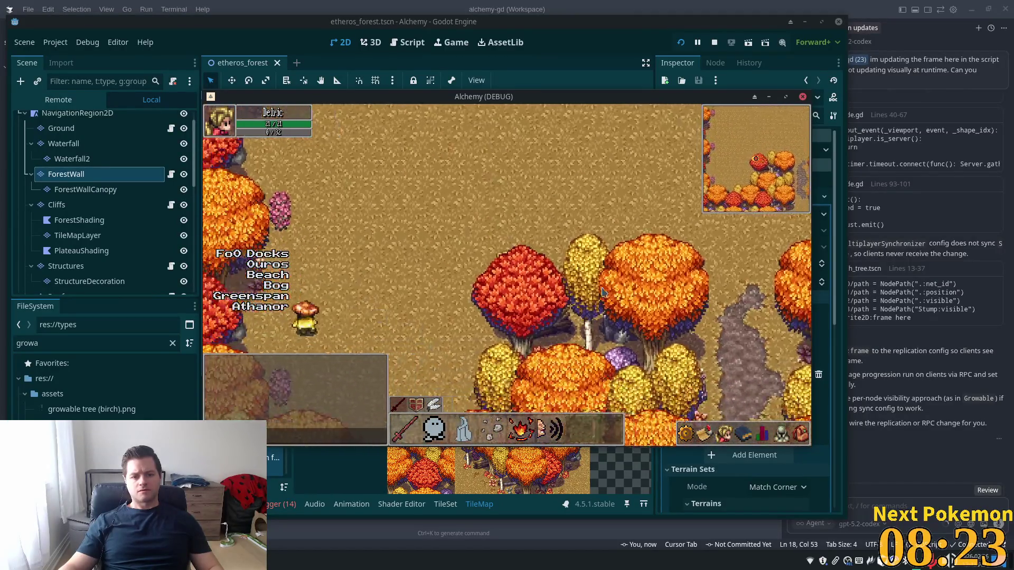
key(Left)
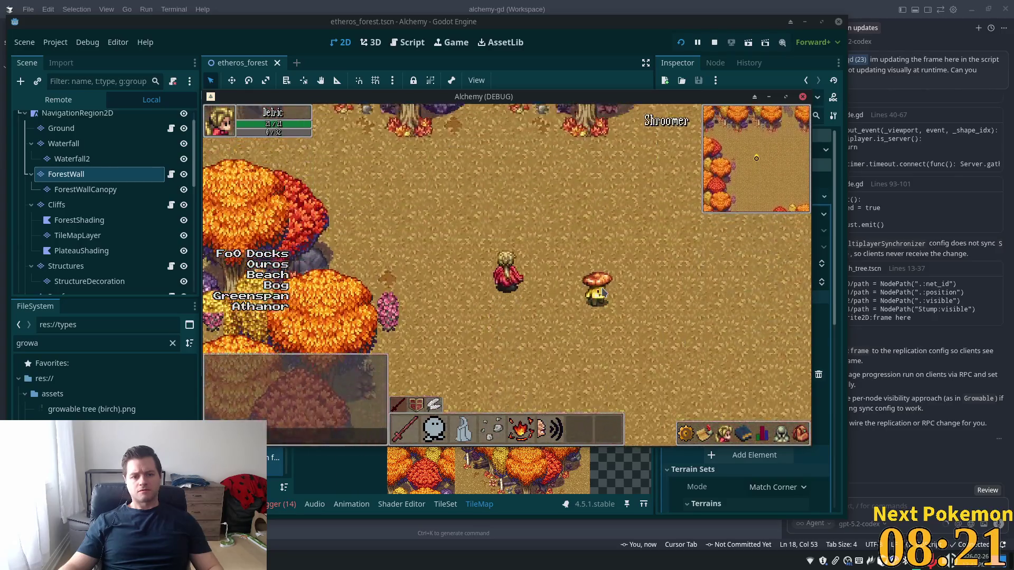
key(Up)
mouse_move(968, 282)
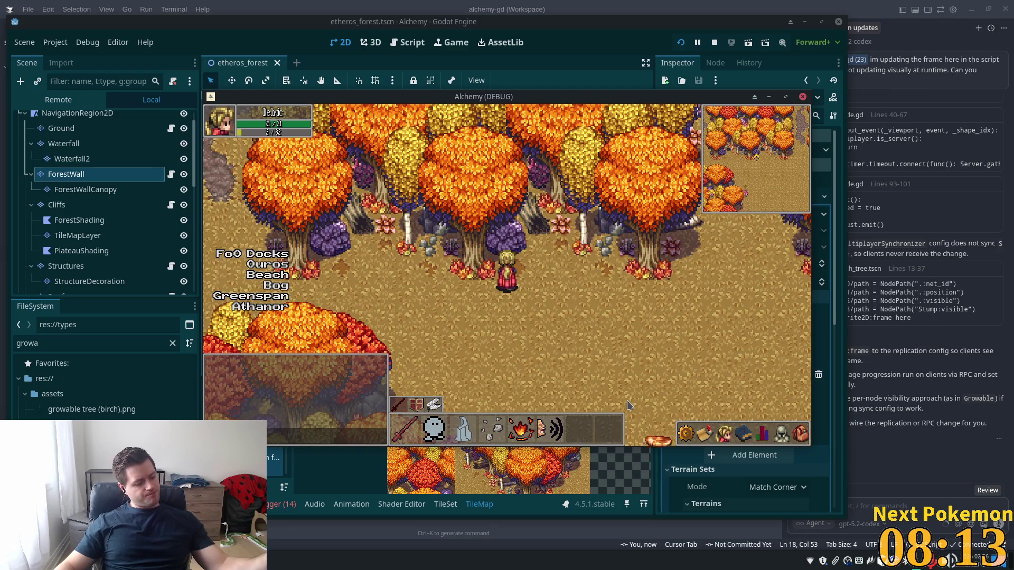
key(Down)
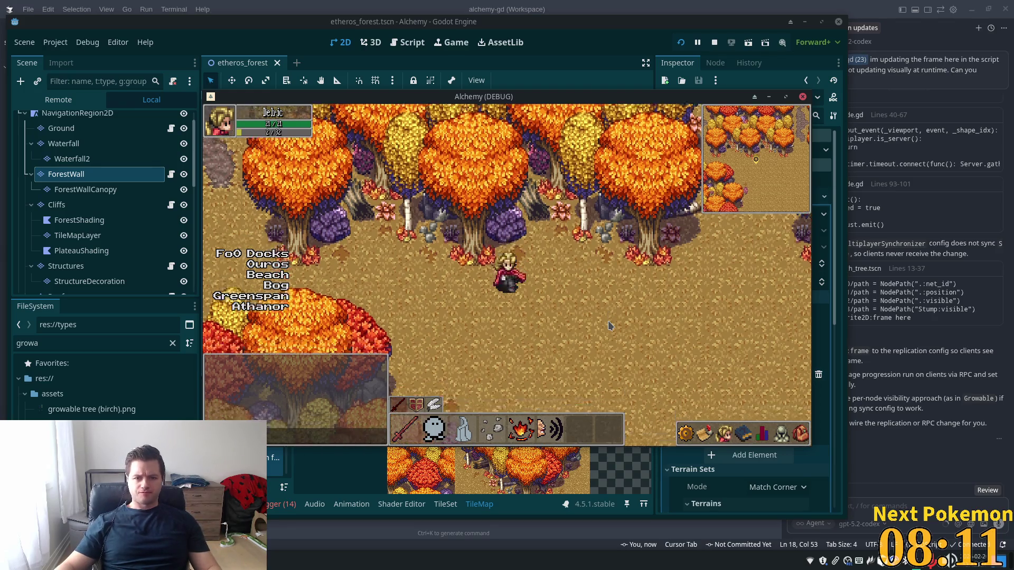
key(Down)
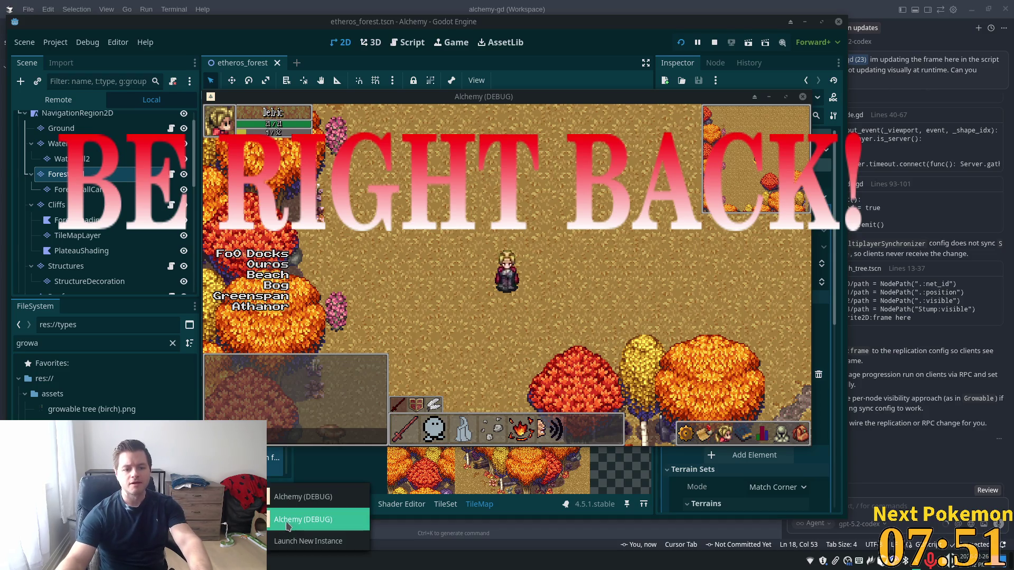
- Switch to the other Alchemy (DEBUG) instance, walk north into the lily-pad forest, then teleport with key 1
click(316, 516)
key(w)
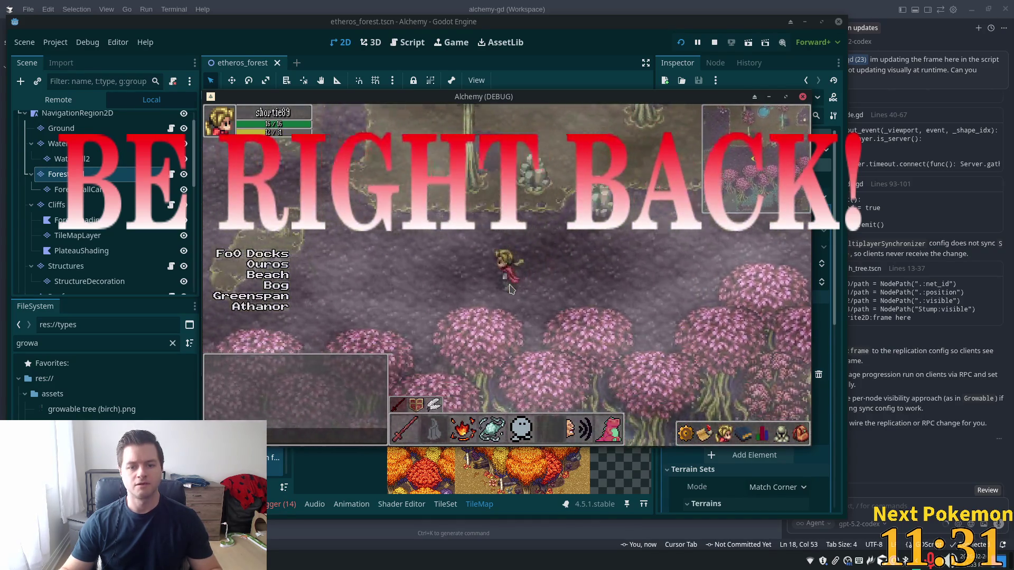
key(1)
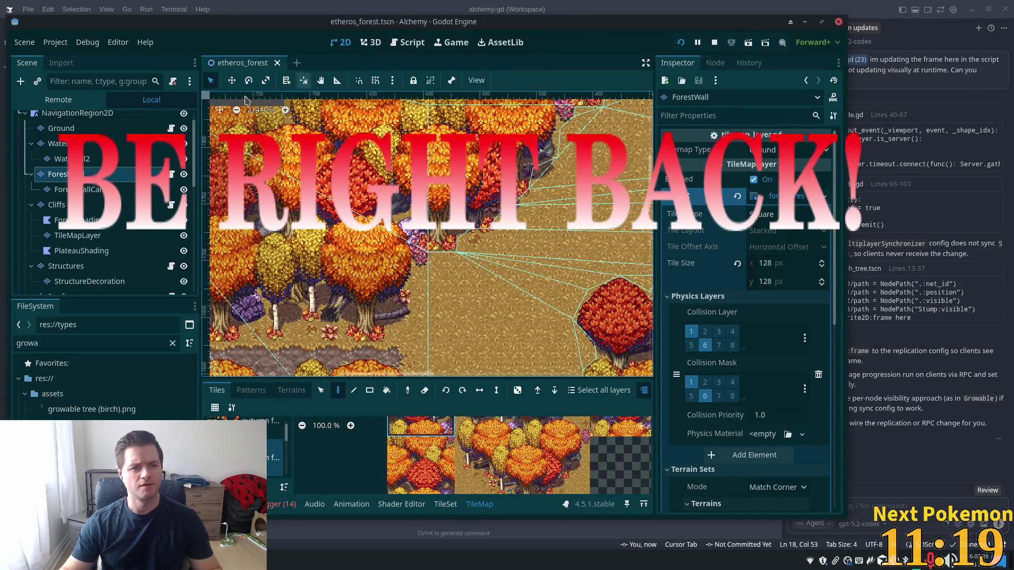
- Quick-open indigo_bog.tscn by searching 'bog' and open it in a new tab
scroll(117, 122, up, 1)
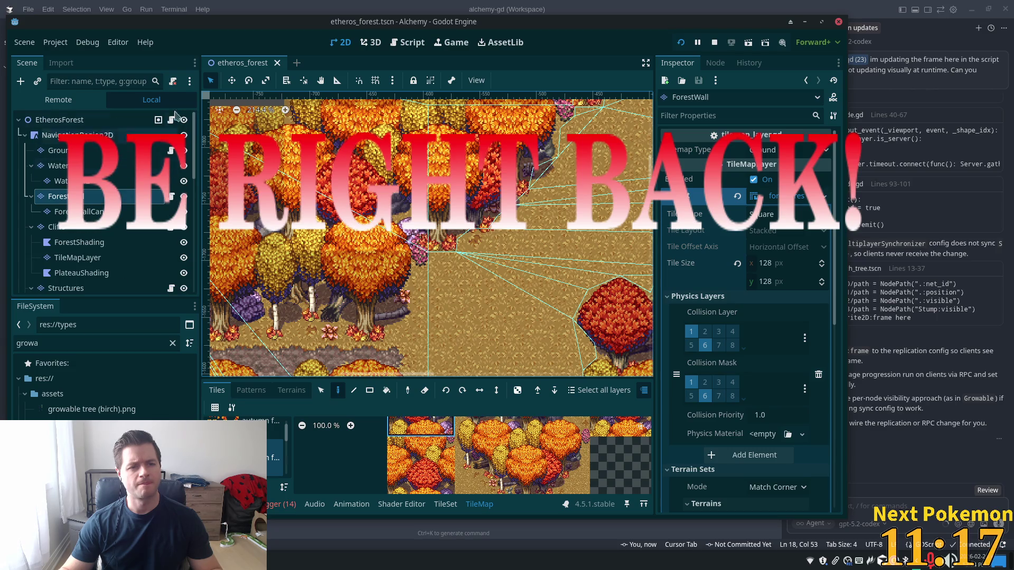
key(alt+shift+o)
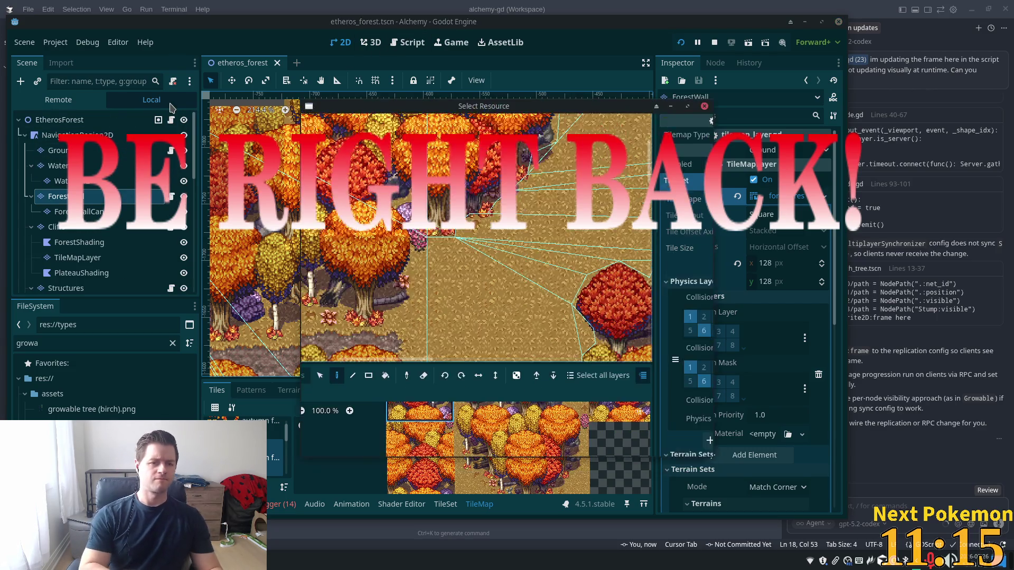
text(bog)
key(Down)
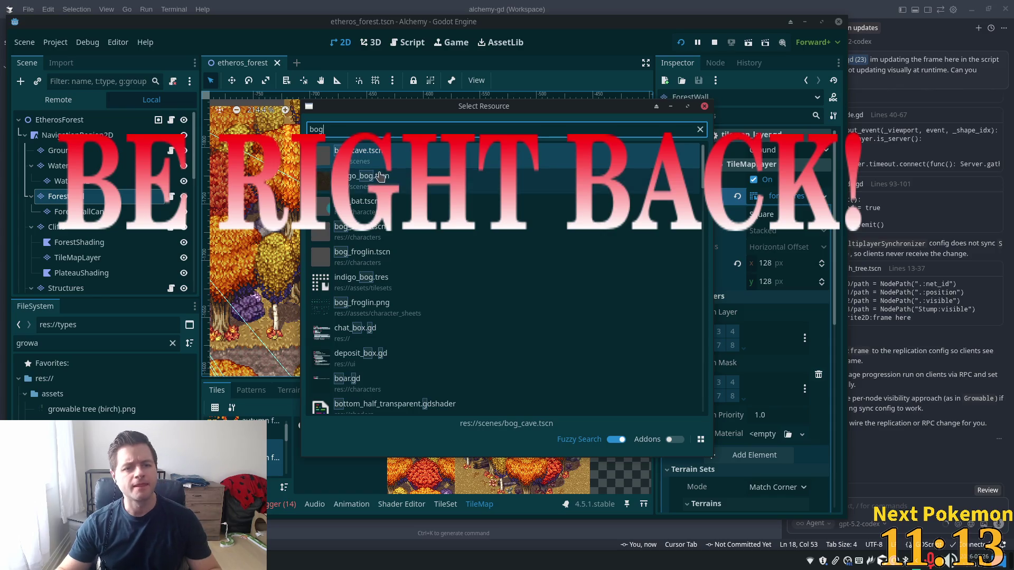
key(Return)
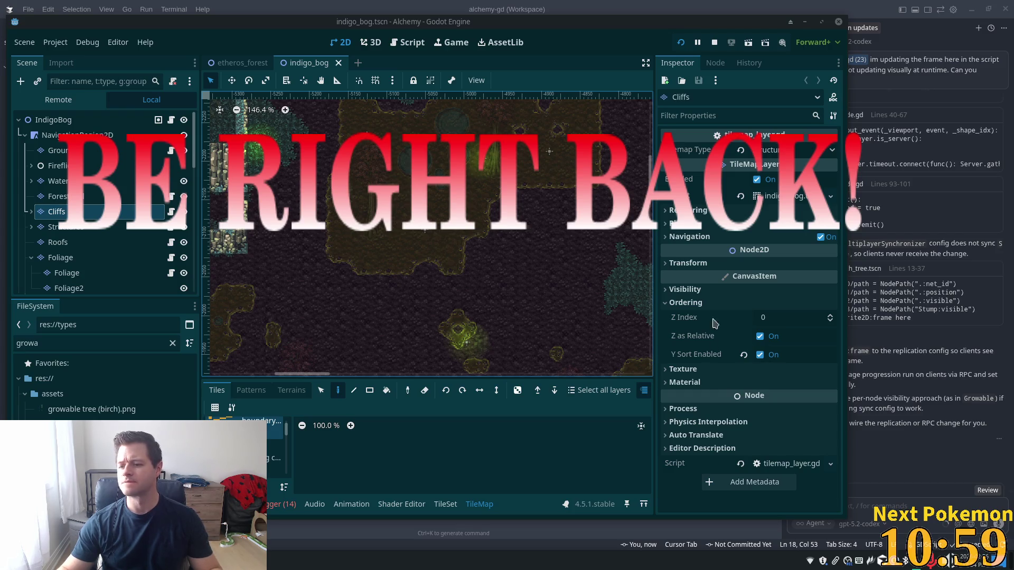
- Select the ForestWall layer and review its Ordering settings
scroll(379, 251, down, 6)
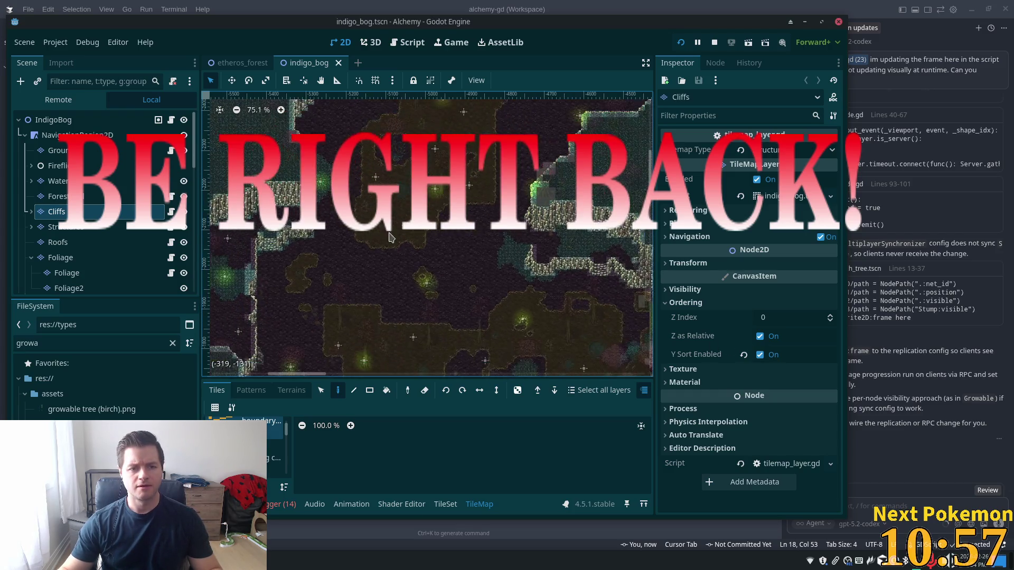
scroll(396, 273, up, 3)
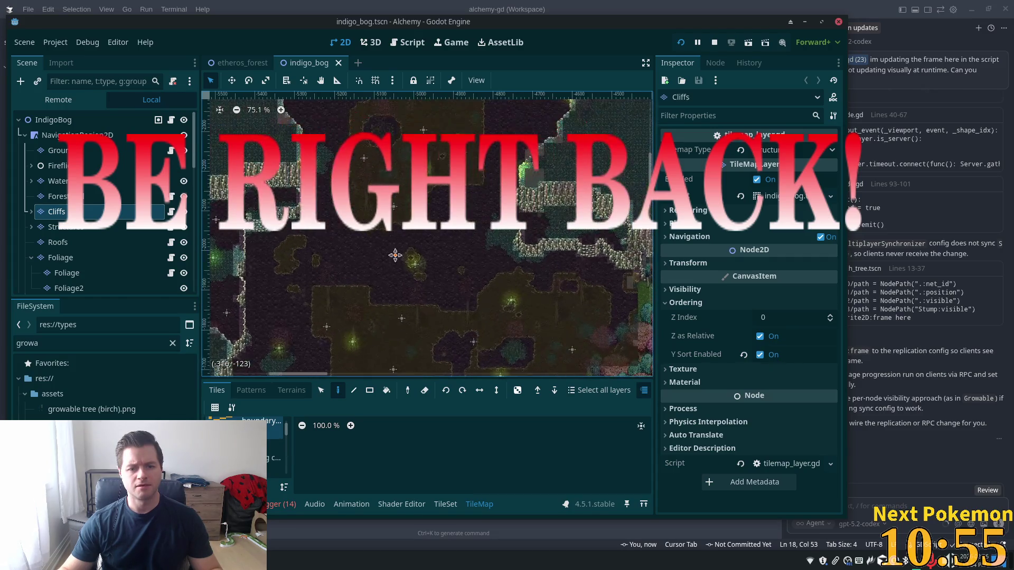
scroll(283, 231, up, 3)
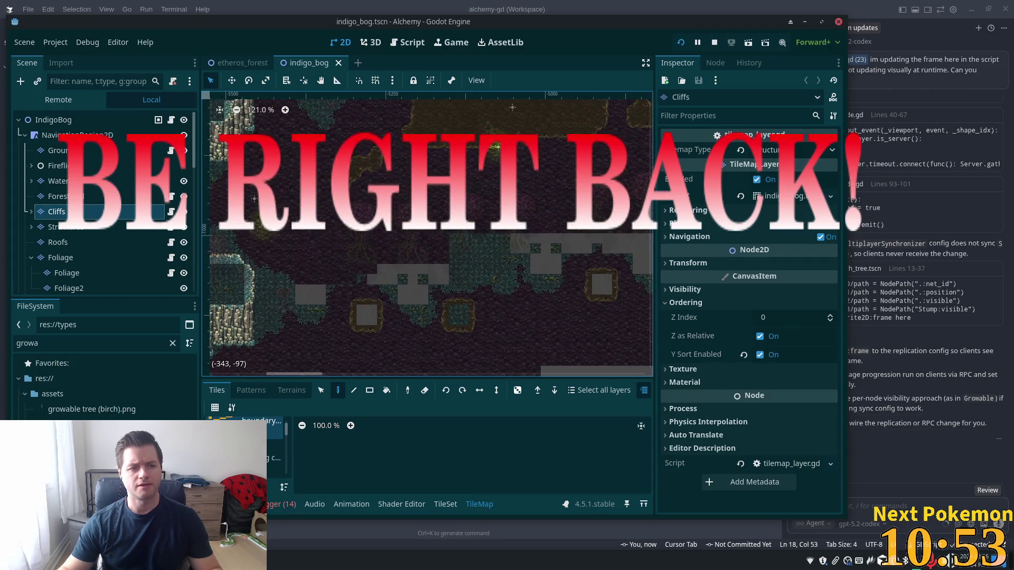
click(56, 196)
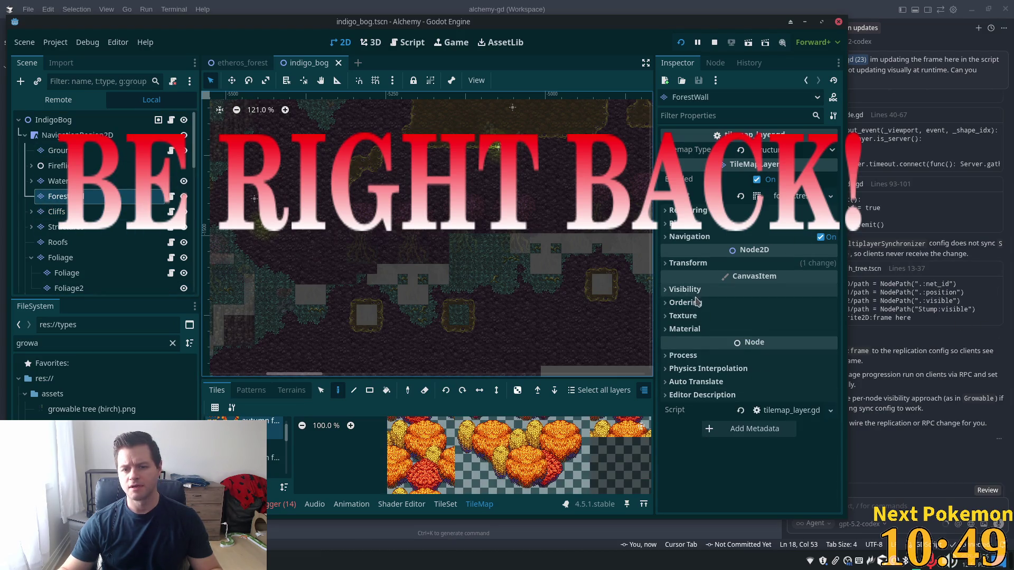
click(692, 303)
click(686, 303)
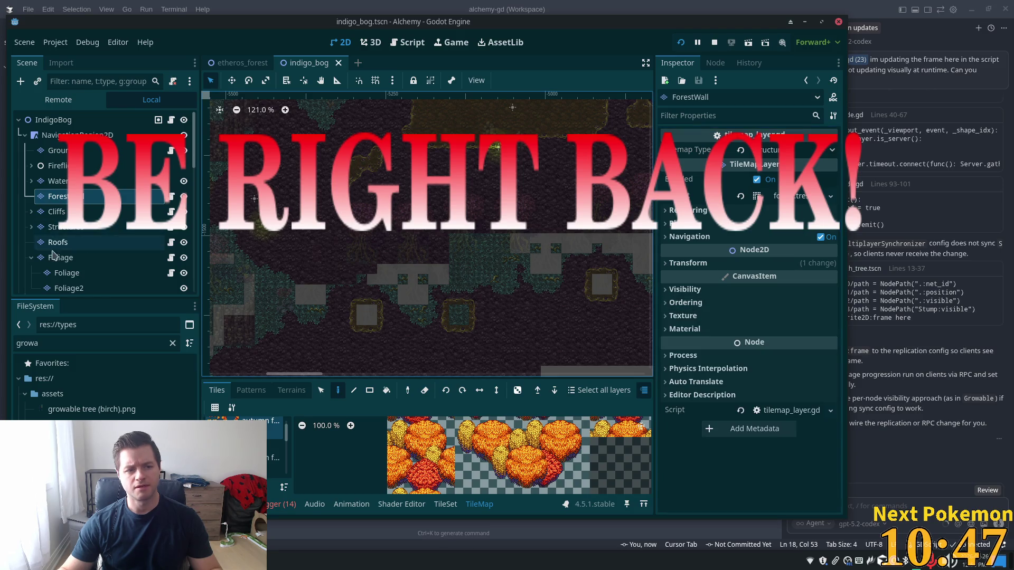
- Change the ForestWallCanopy layer's Z Index from 2 to 0
scroll(100, 238, down, 3)
click(58, 214)
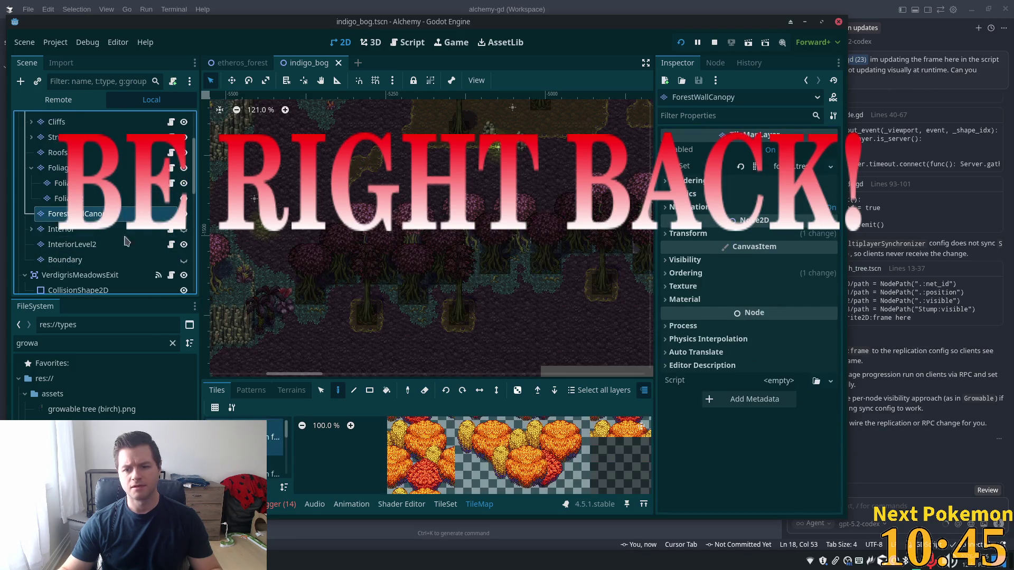
click(707, 273)
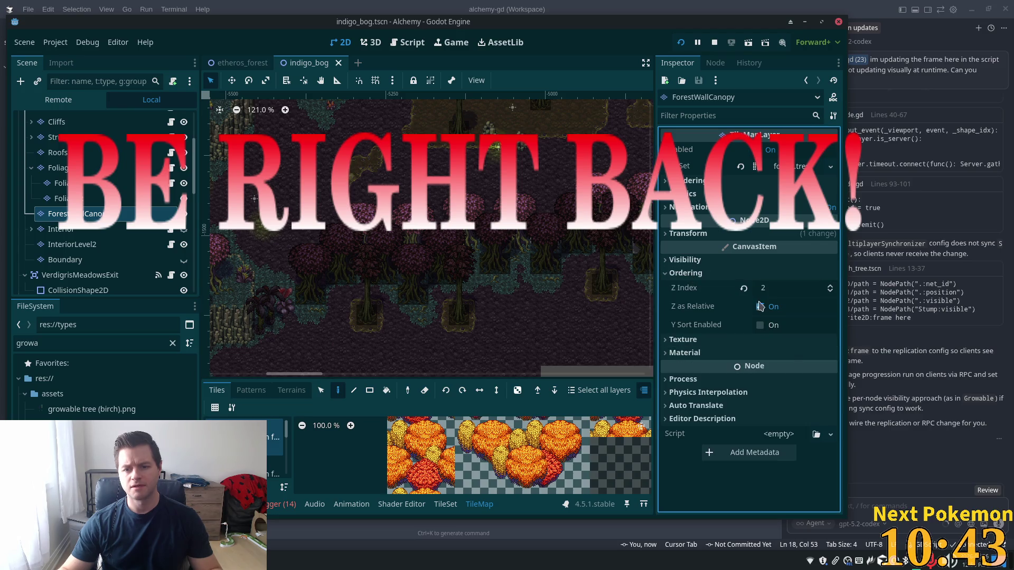
click(783, 288)
text(0)
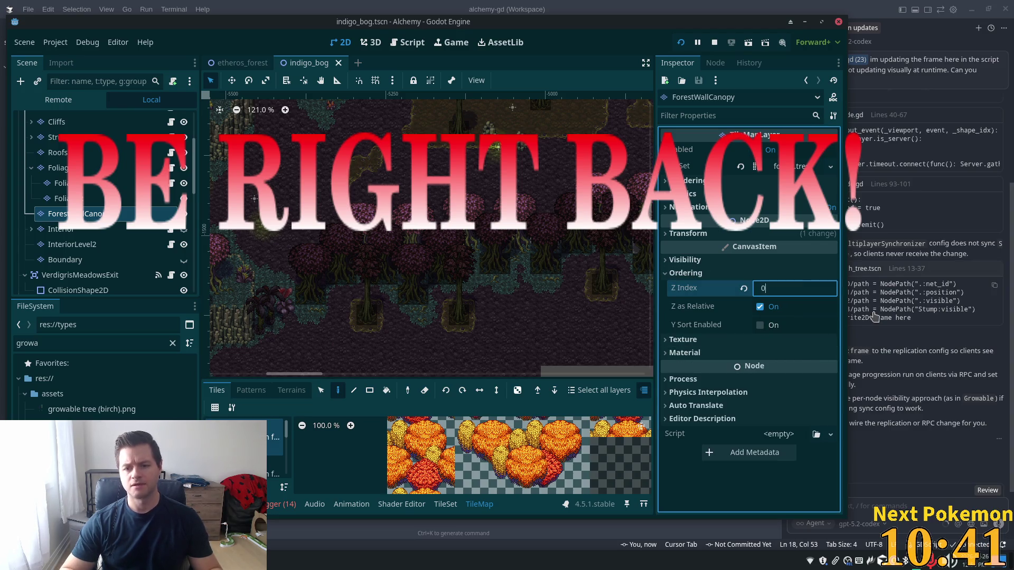
key(Tab)
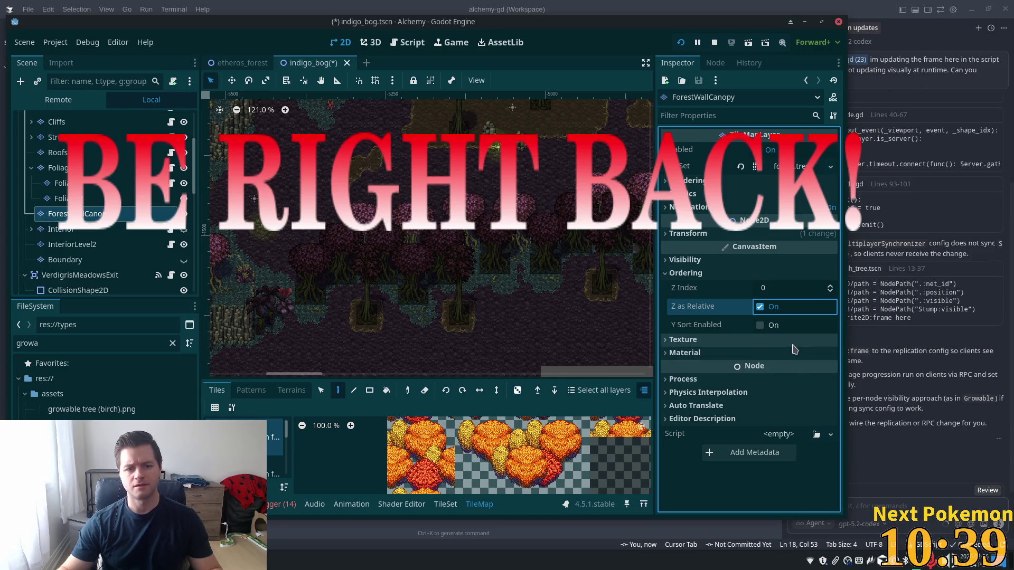
- Save indigo_bog and walk the character under the pink tree canopy in the game
key(ctrl+s)
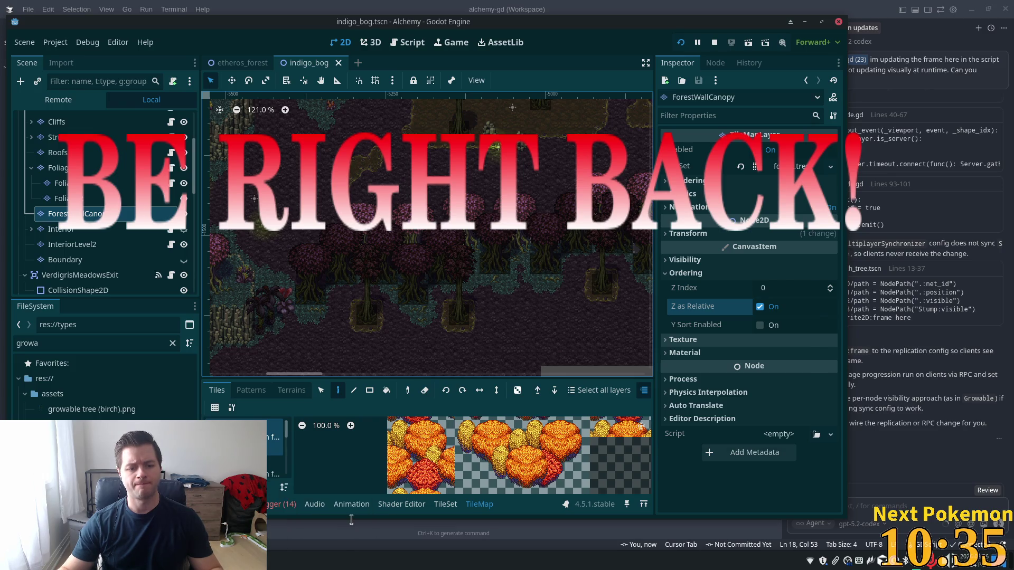
click(306, 503)
key(Up)
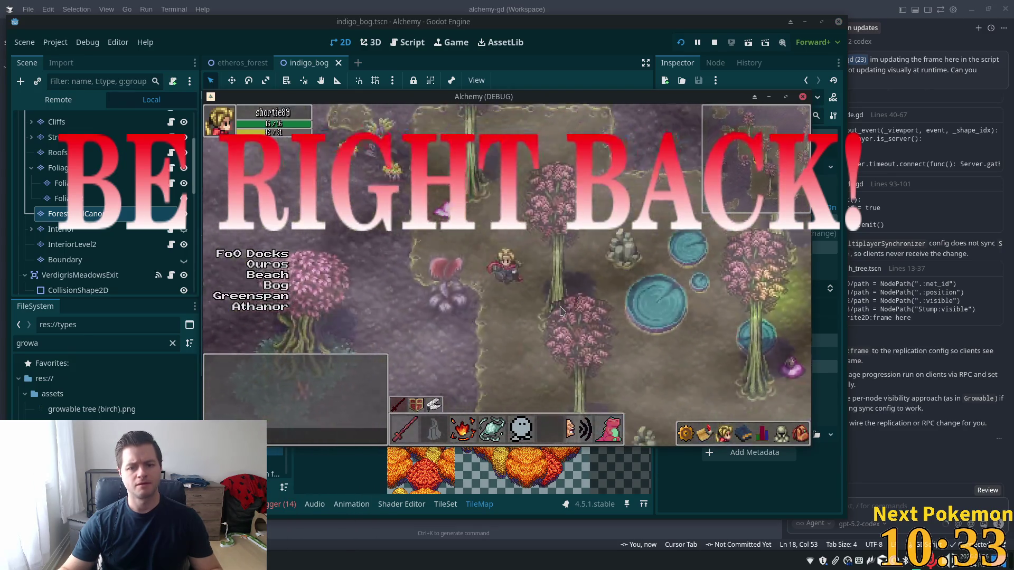
key(Down)
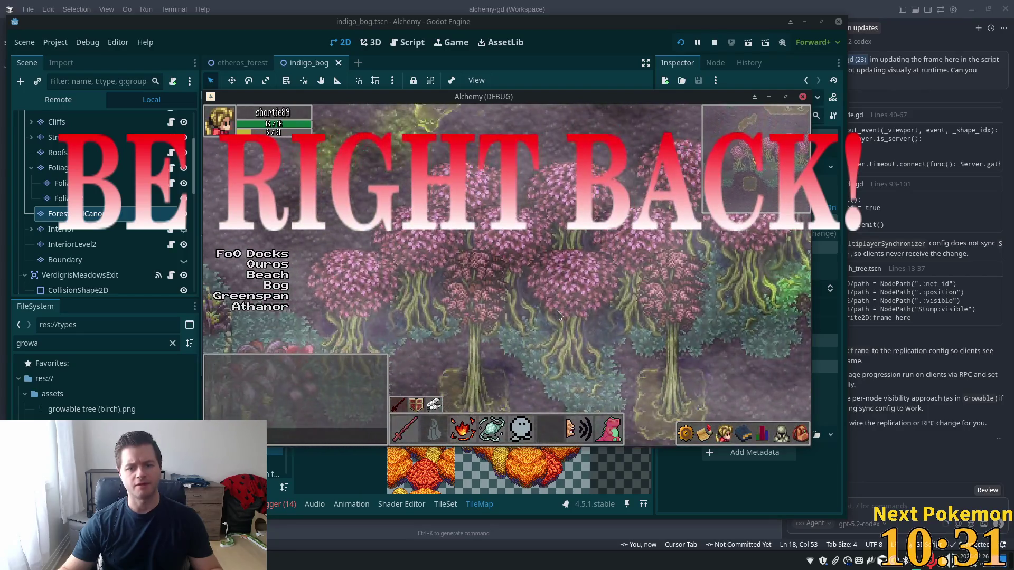
key(Left)
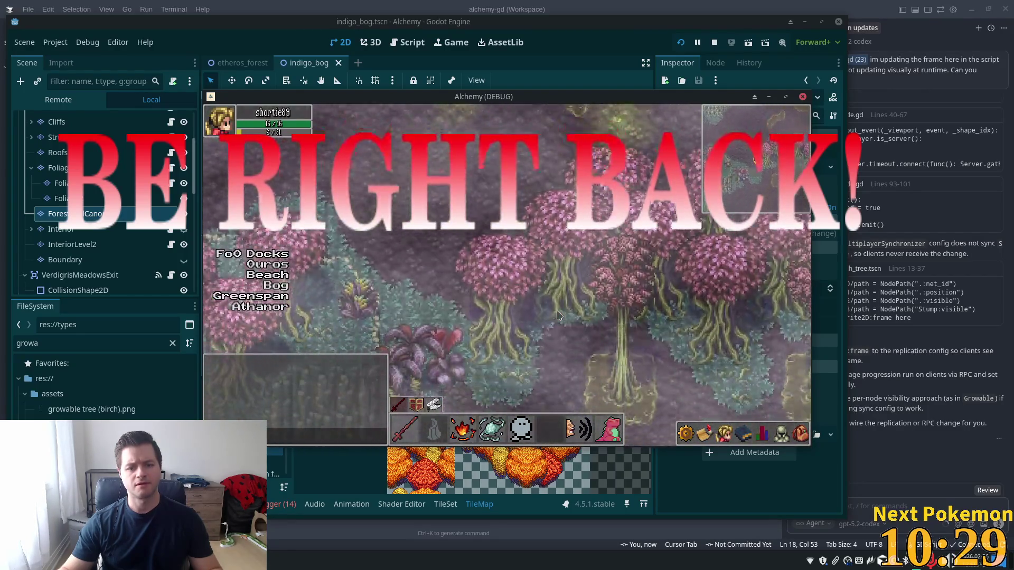
key(Up)
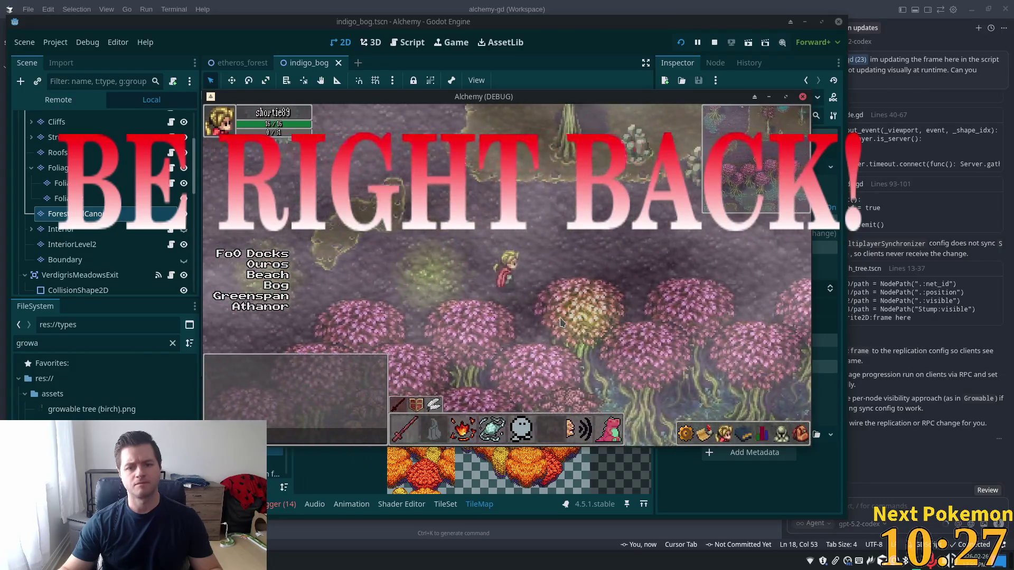
- Walk north-east toward the ponds and back among the lily pads, then return to the editor
key(Right)
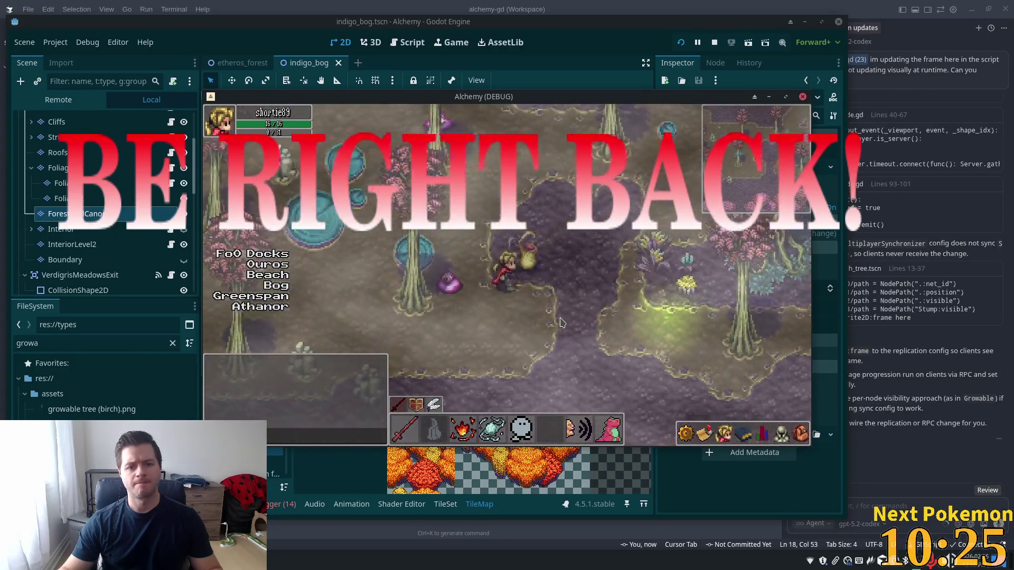
key(Up)
key(Up)
key(Right)
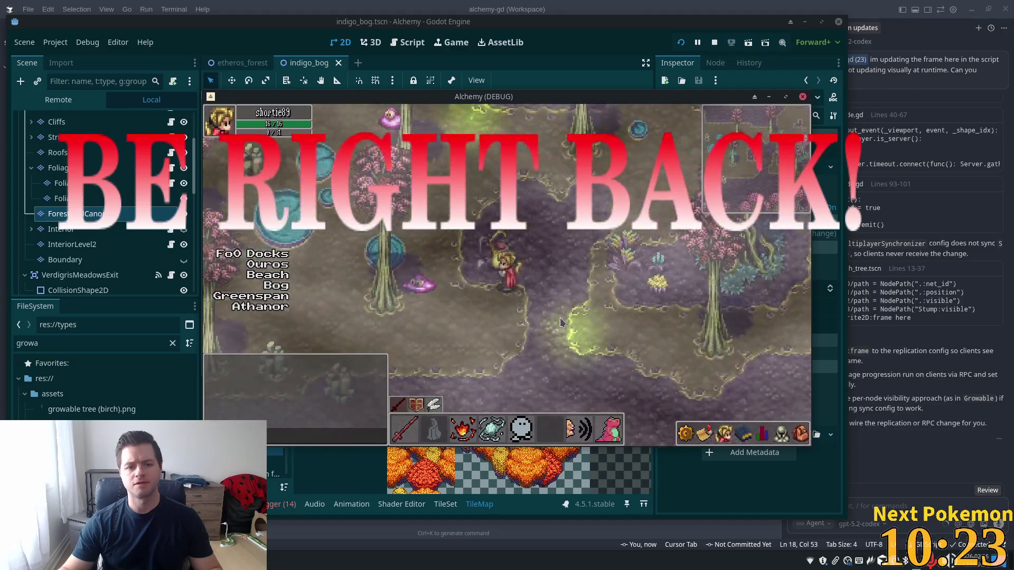
key(Right)
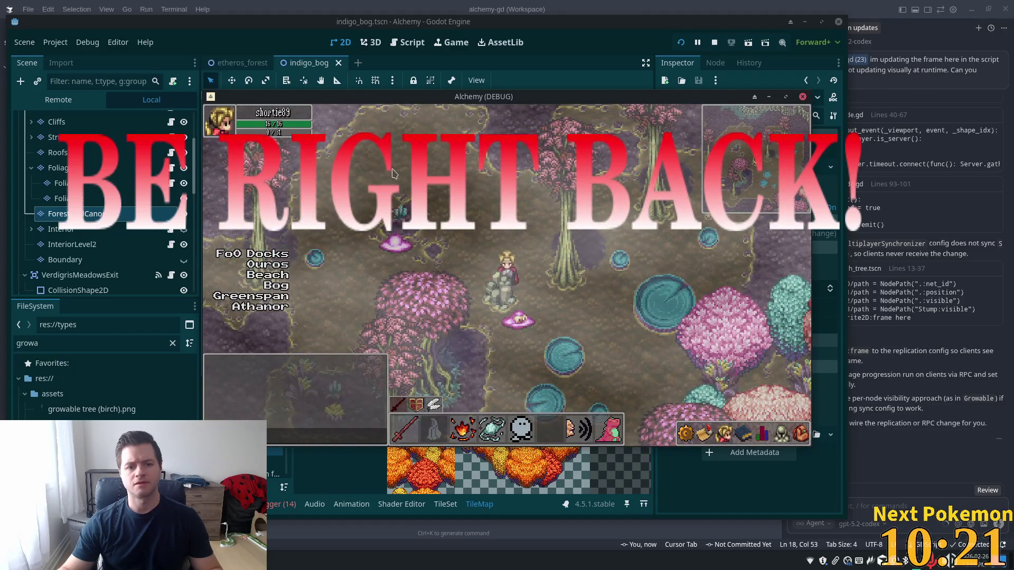
key(Down)
key(Left)
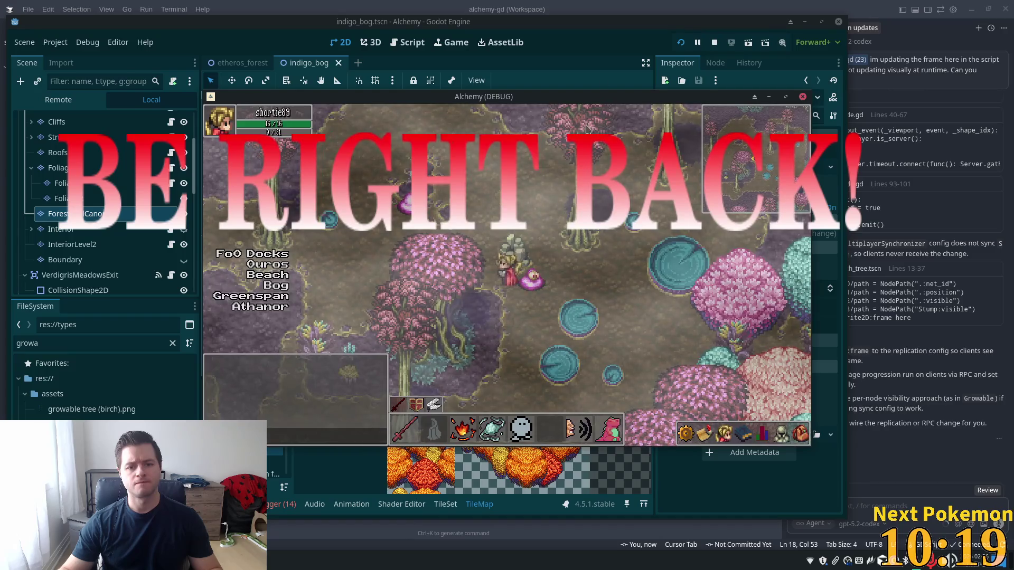
click(612, 39)
scroll(94, 169, up, 3)
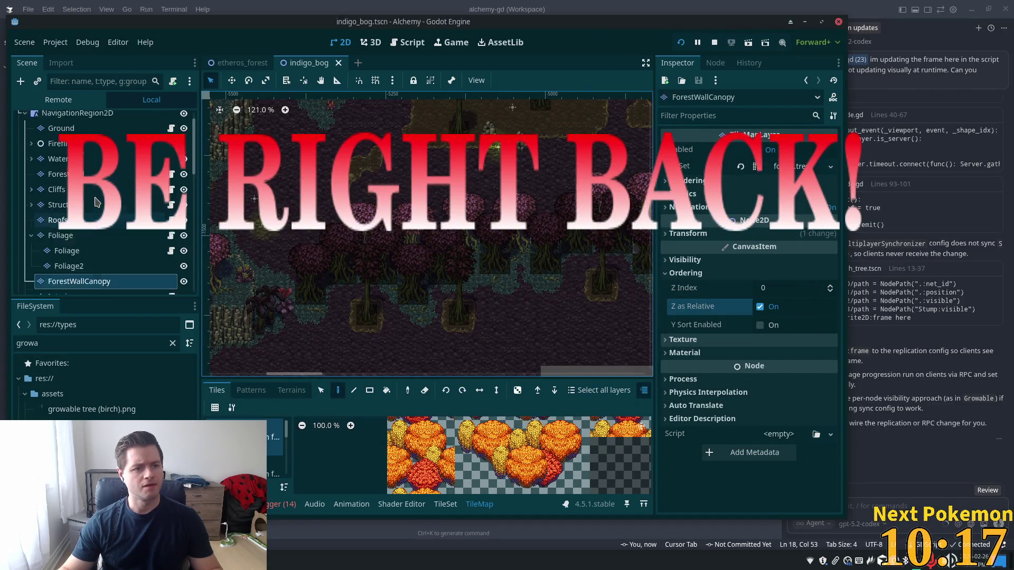
click(86, 153)
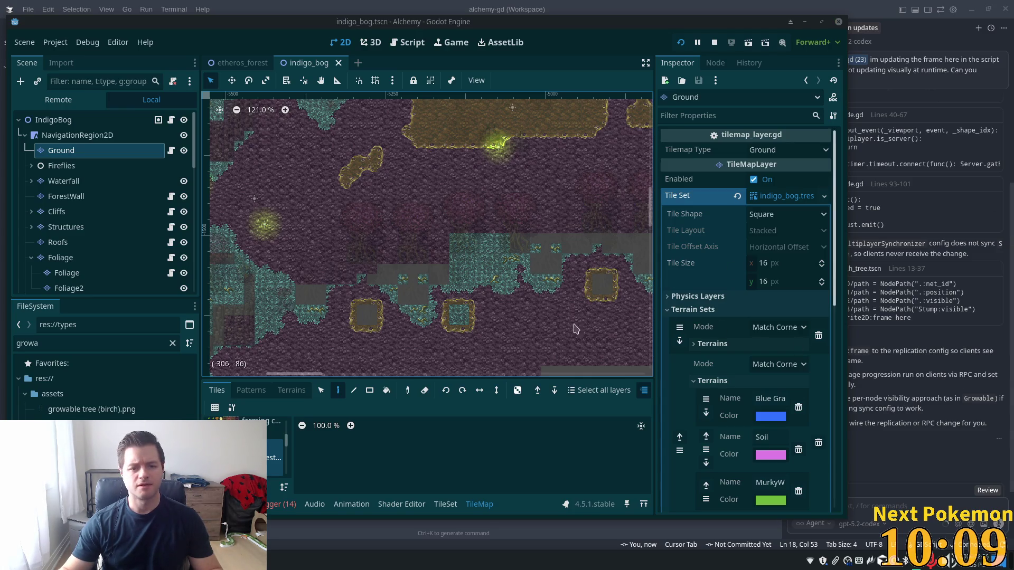
scroll(507, 164, up, 1)
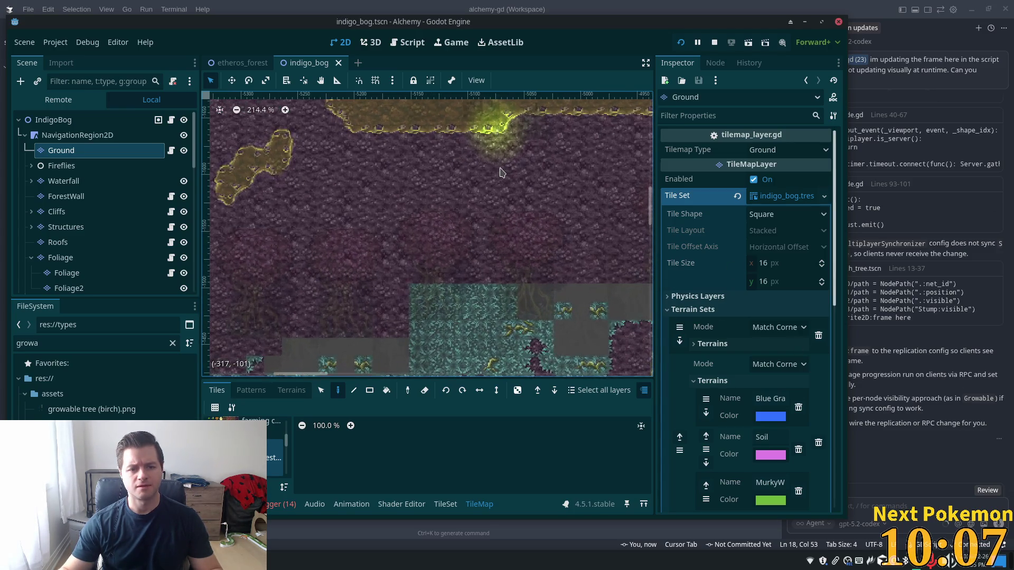
scroll(501, 171, up, 1)
scroll(502, 171, down, 3)
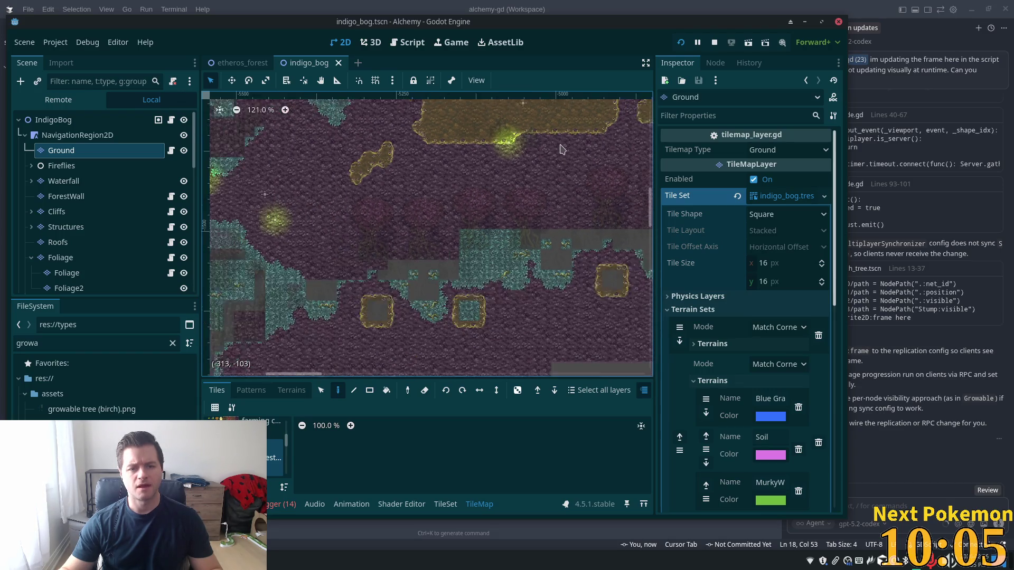
mouse_move(559, 148)
mouse_down()
mouse_move(502, 301)
mouse_move(403, 328)
mouse_up()
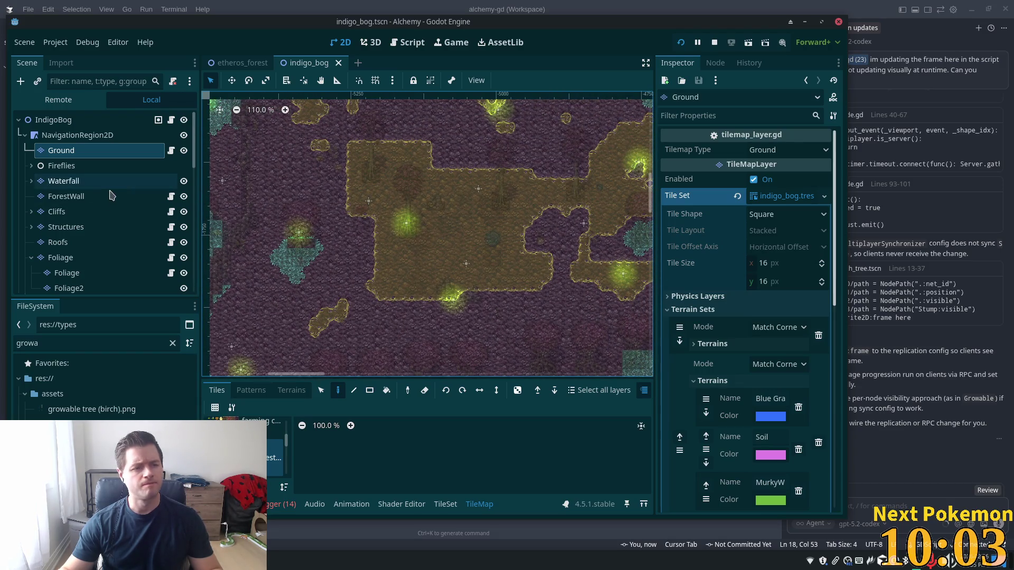
click(75, 213)
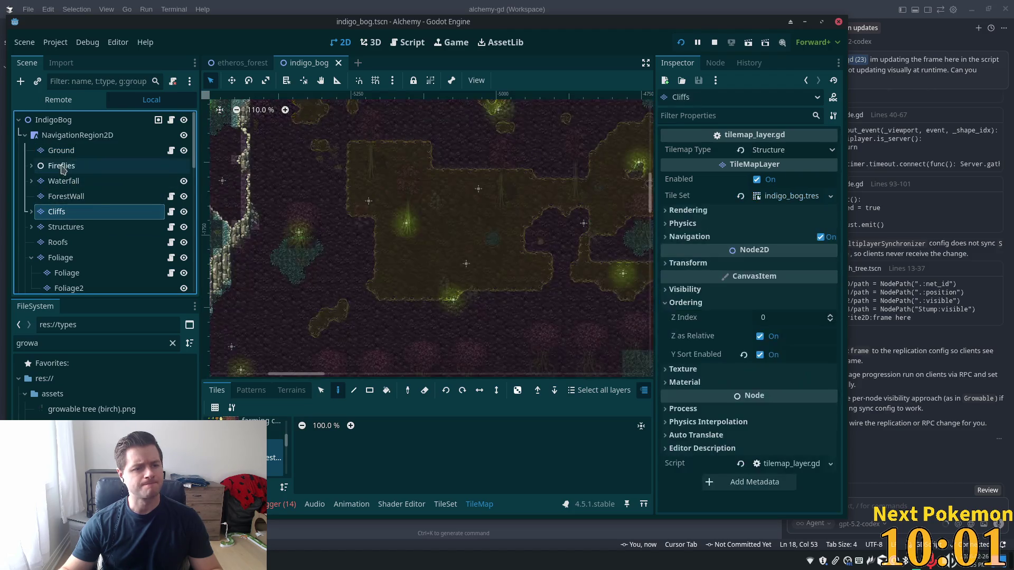
click(58, 157)
scroll(501, 277, up, 3)
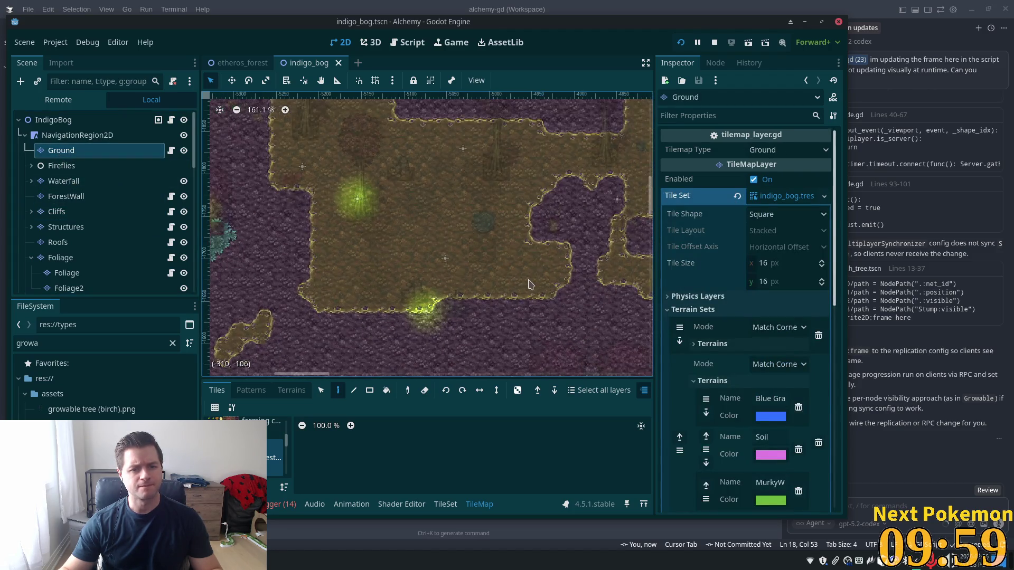
drag(523, 280, 398, 320)
scroll(58, 232, down, 2)
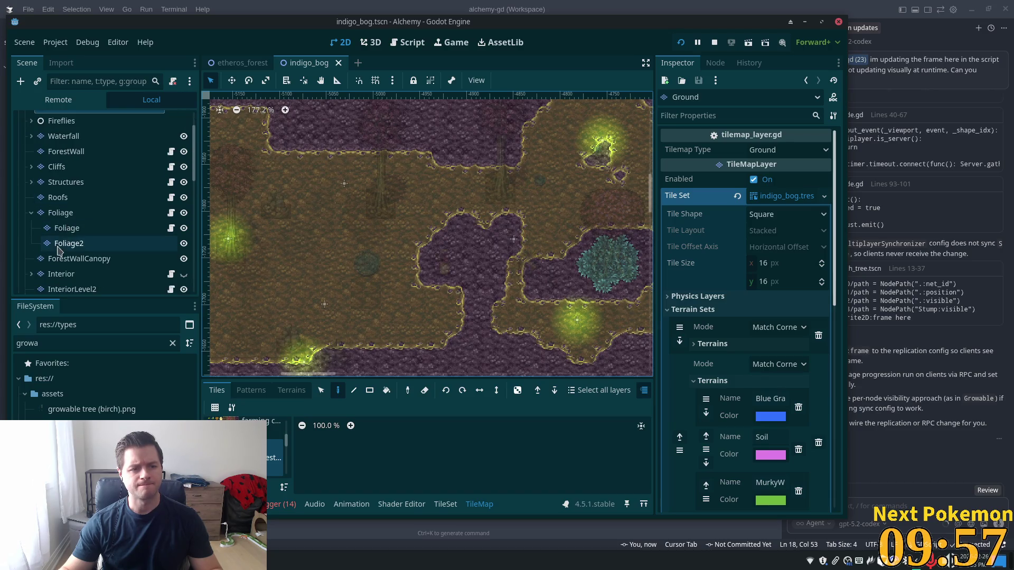
click(85, 214)
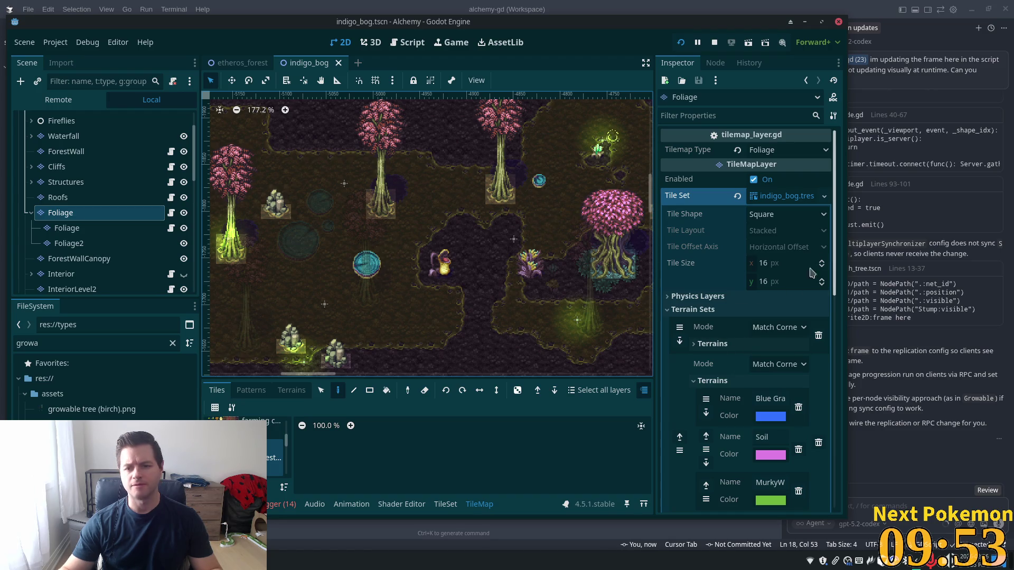
- Check Y Sort Enabled on the Foliage and Foliage2 tile layers, then save the scene
scroll(834, 245, down, 5)
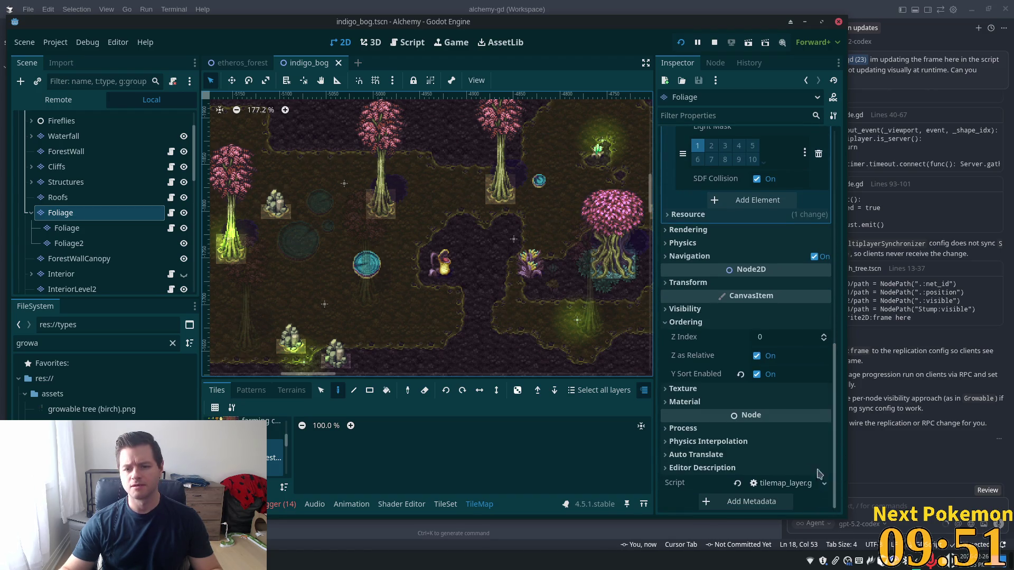
click(62, 228)
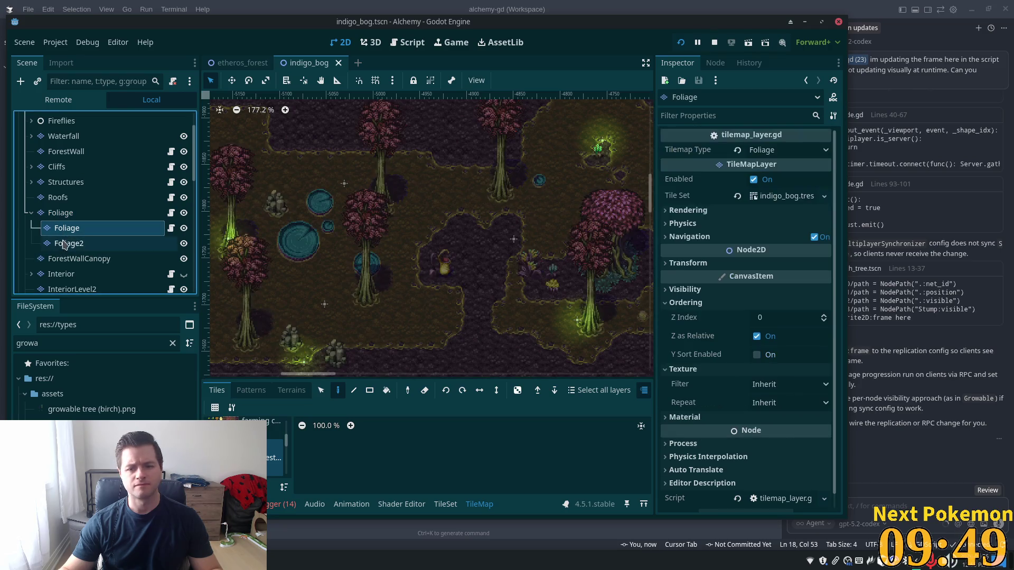
click(756, 355)
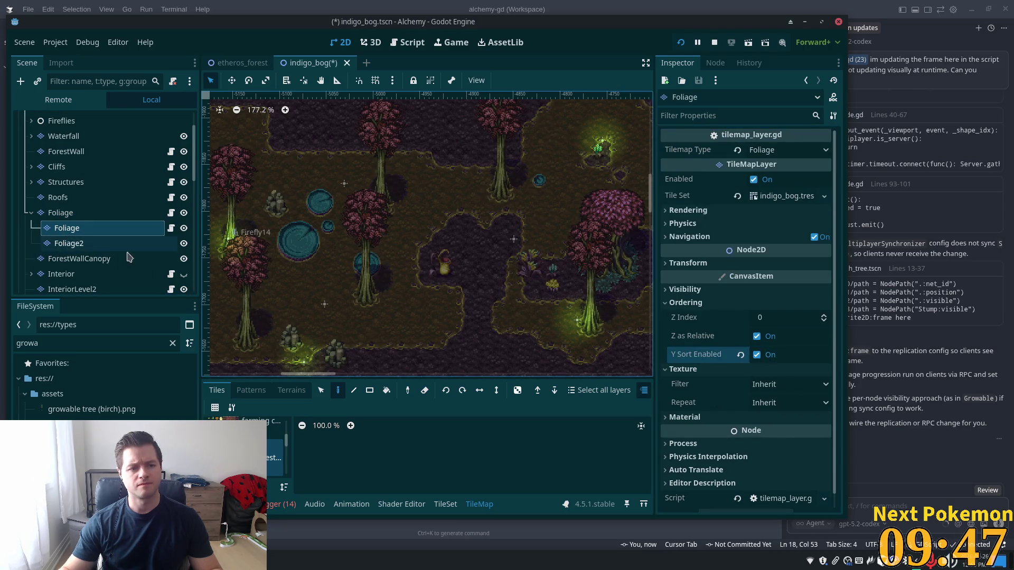
click(105, 248)
click(760, 325)
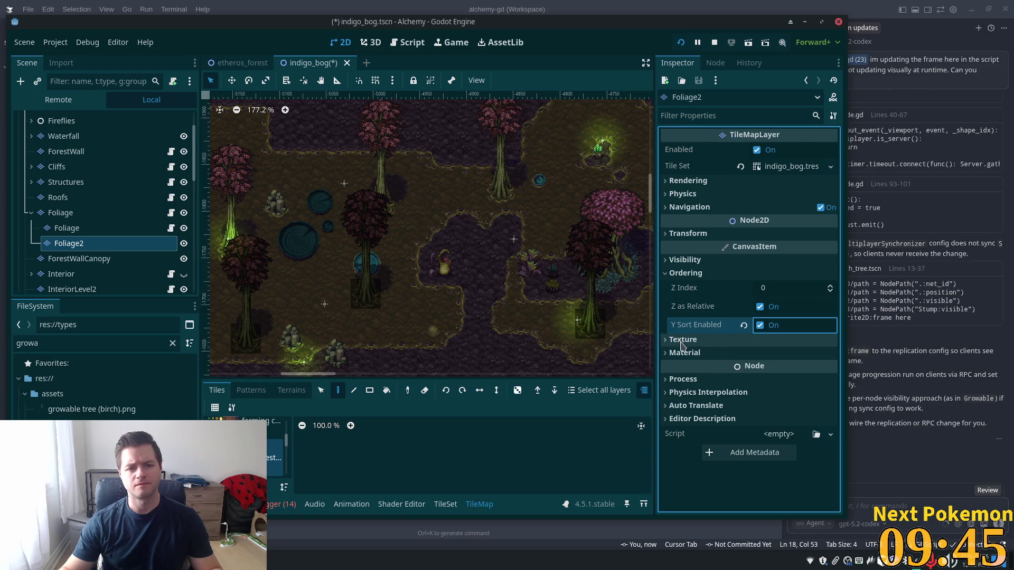
key(ctrl+s)
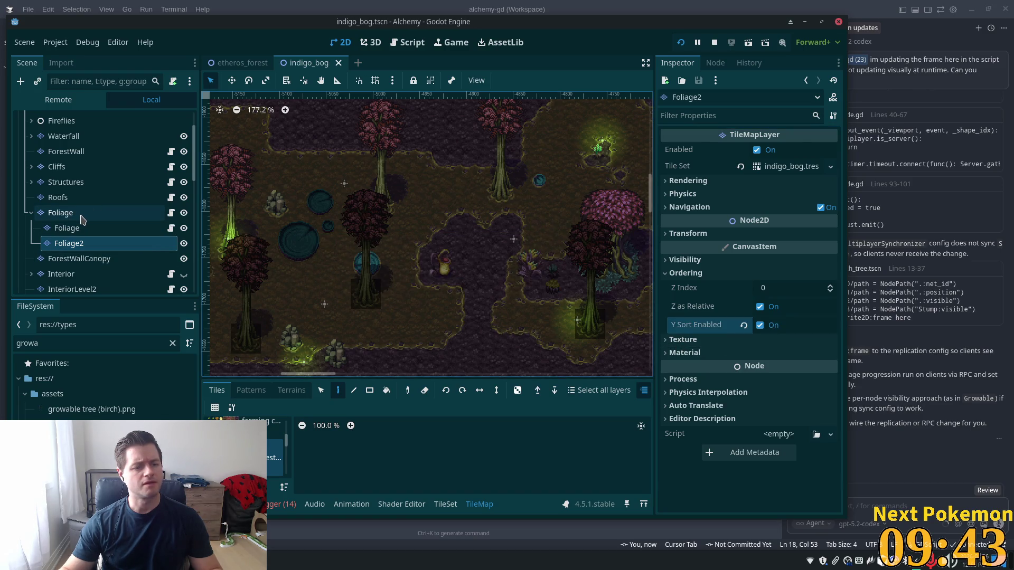
- Reselect the parent Foliage layer, choose a tile source and enlarge the tile panel
click(80, 214)
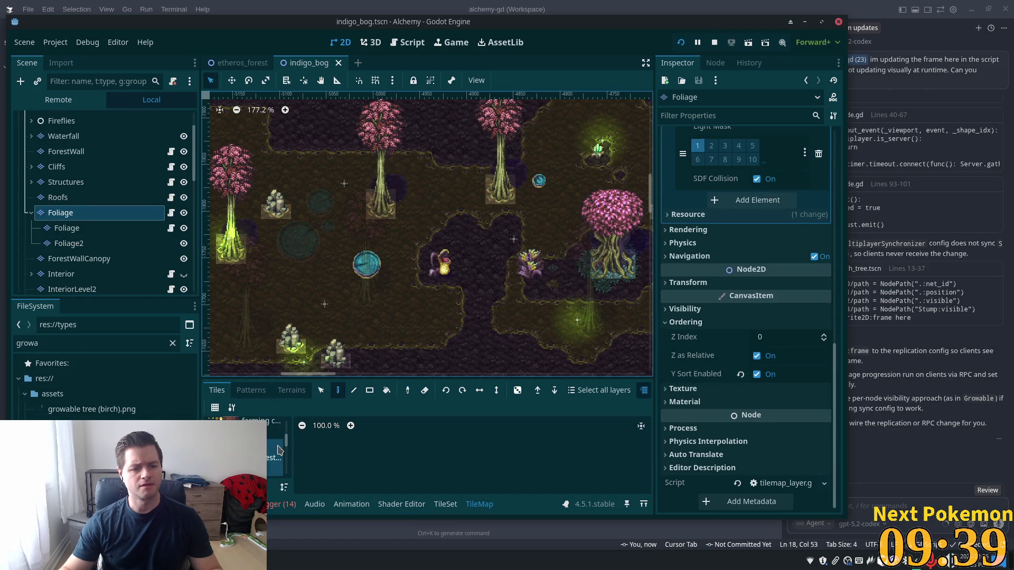
scroll(280, 451, up, 1)
click(274, 467)
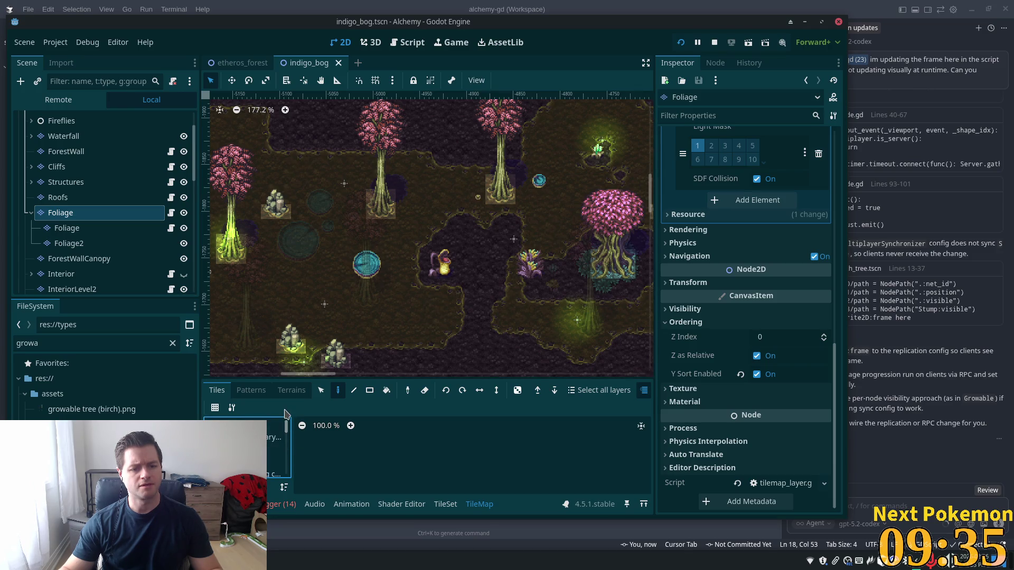
drag(348, 376, 338, 273)
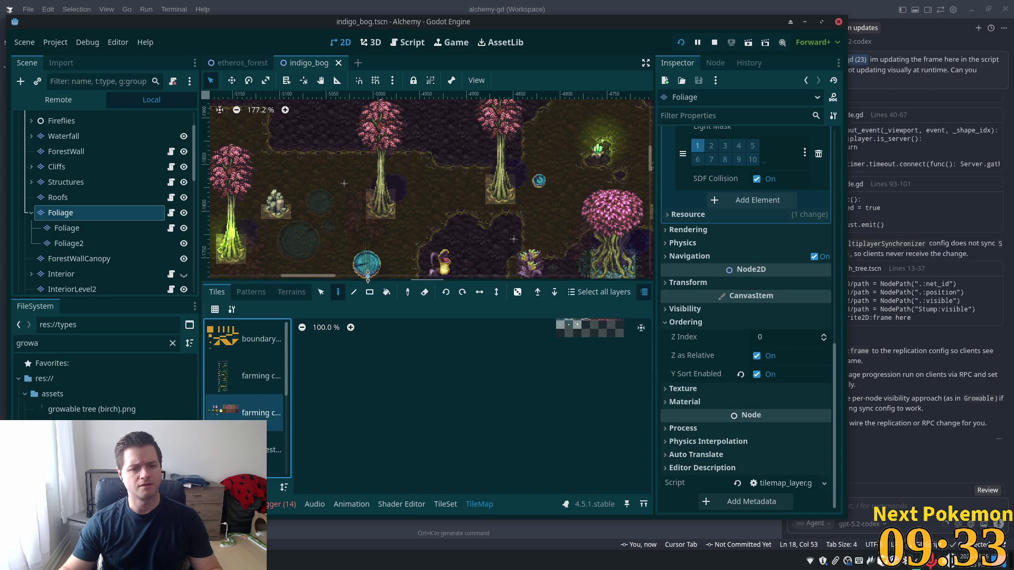
- Open the second rainforest tile source and view its tile properties in the TileSet editor
click(245, 378)
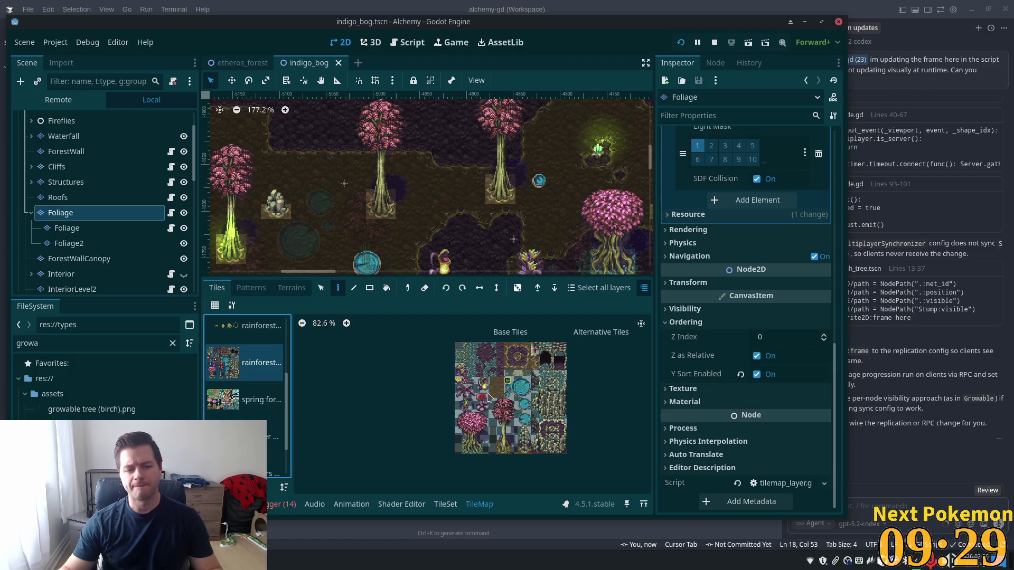
click(528, 388)
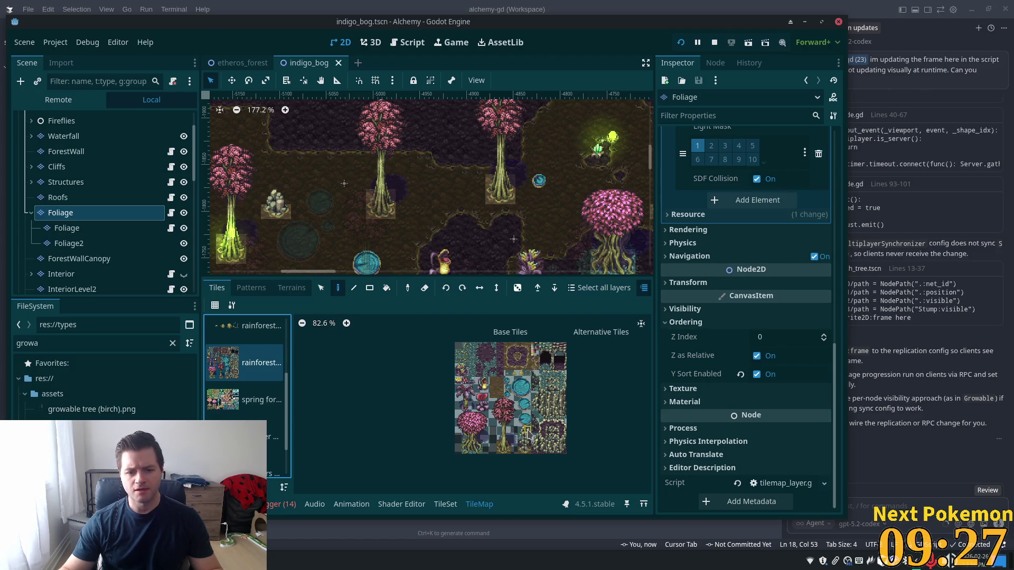
click(445, 504)
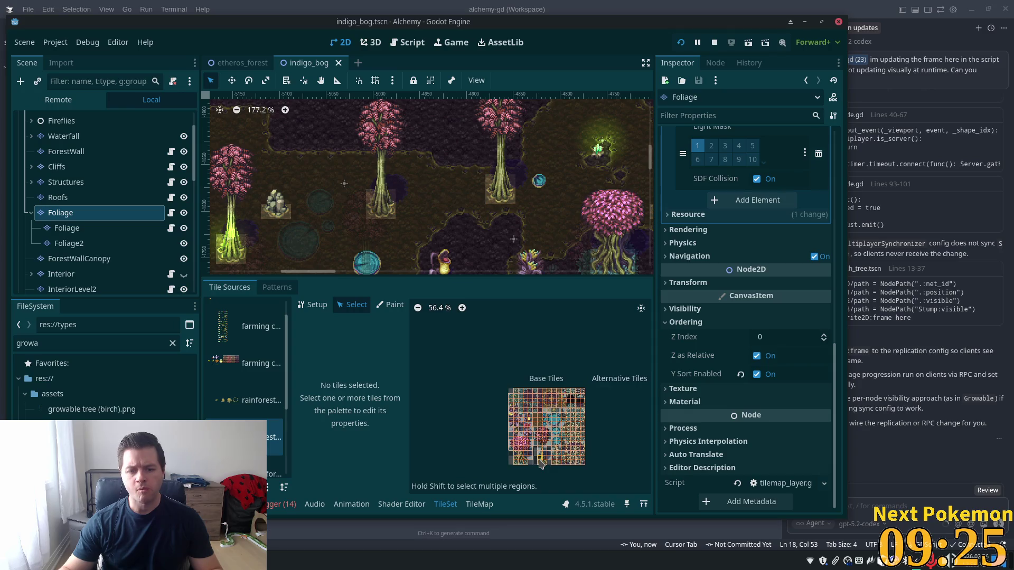
scroll(541, 463, up, 6)
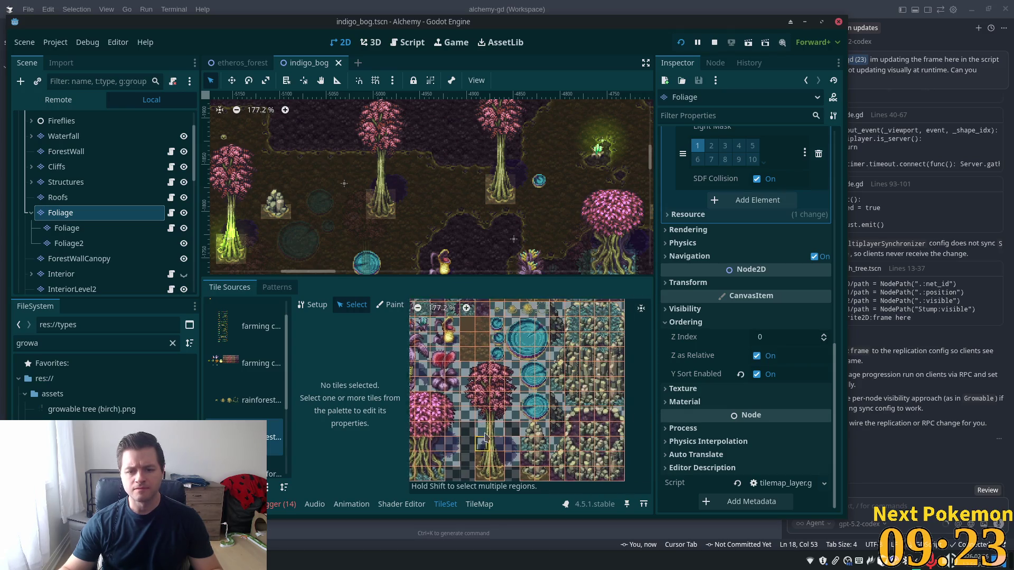
click(534, 430)
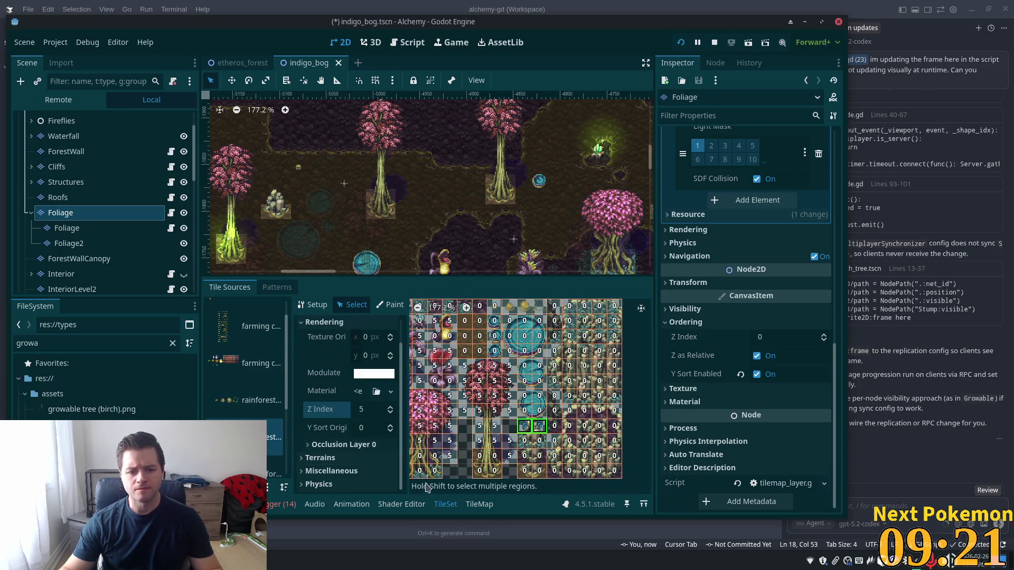
scroll(469, 424, down, 2)
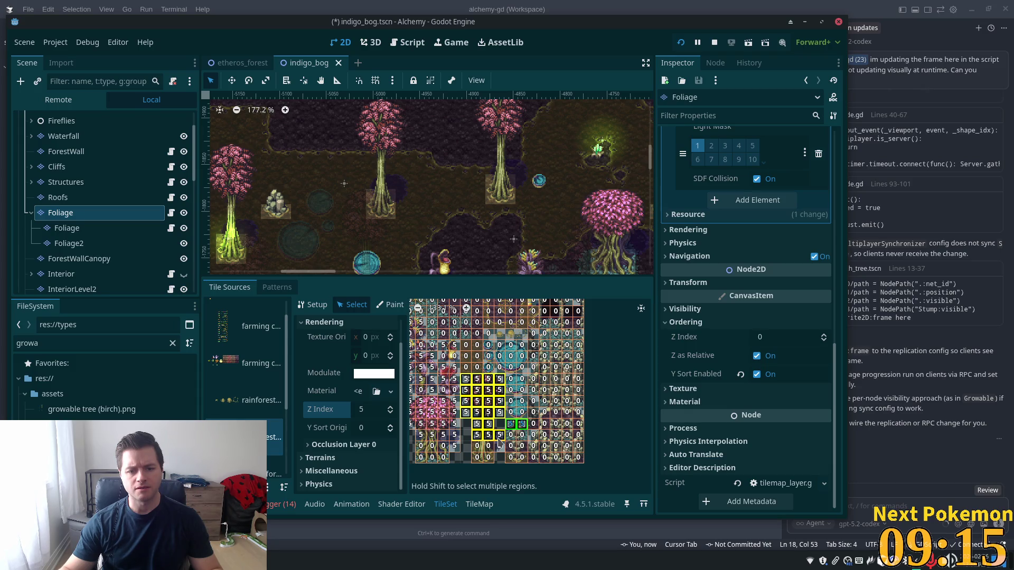
scroll(499, 443, down, 5)
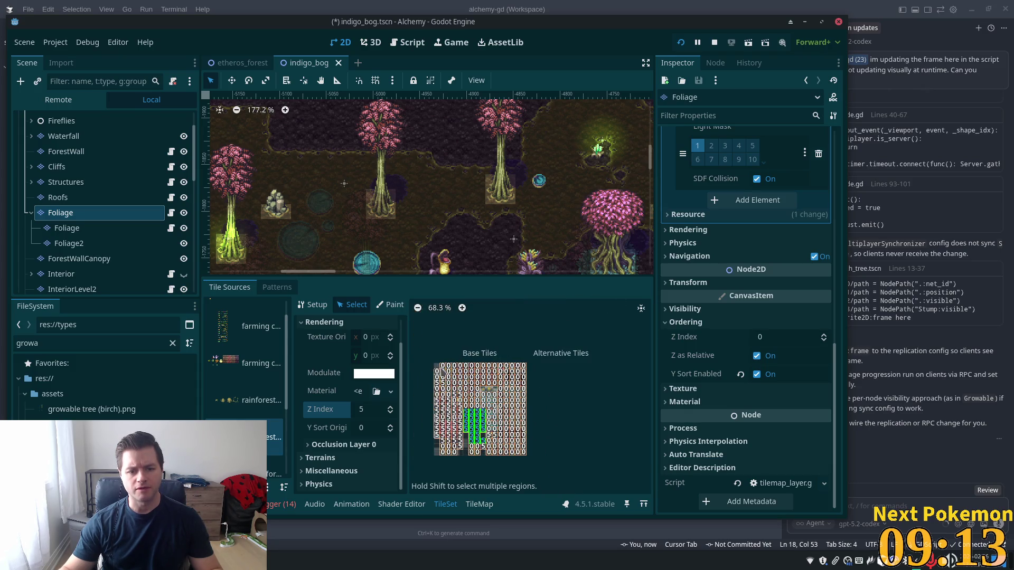
- Change every atlas tile's Z Index from 5 to 0, save, and run the project
drag(443, 369, 528, 458)
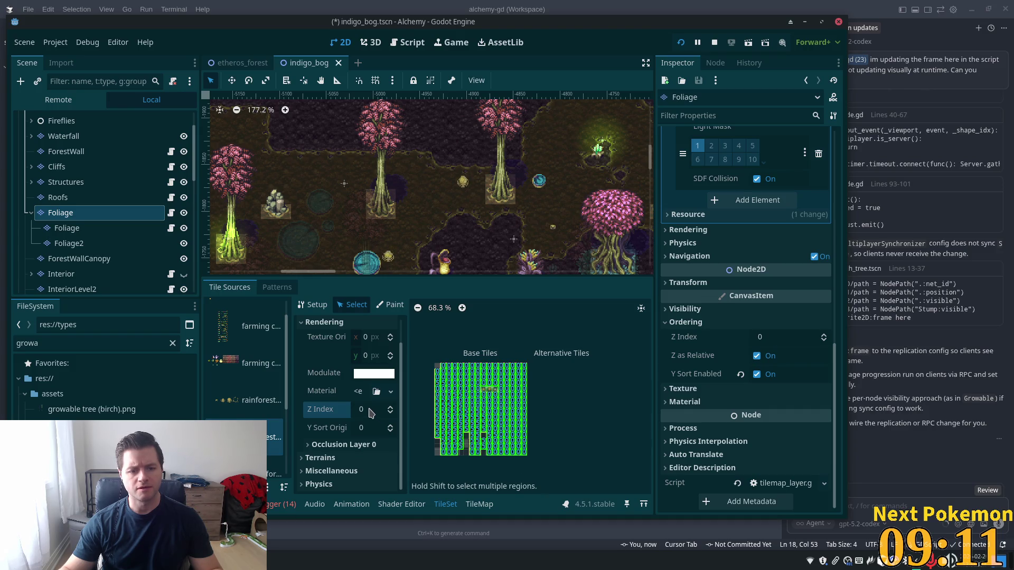
click(372, 413)
key(Tab)
key(ctrl+s)
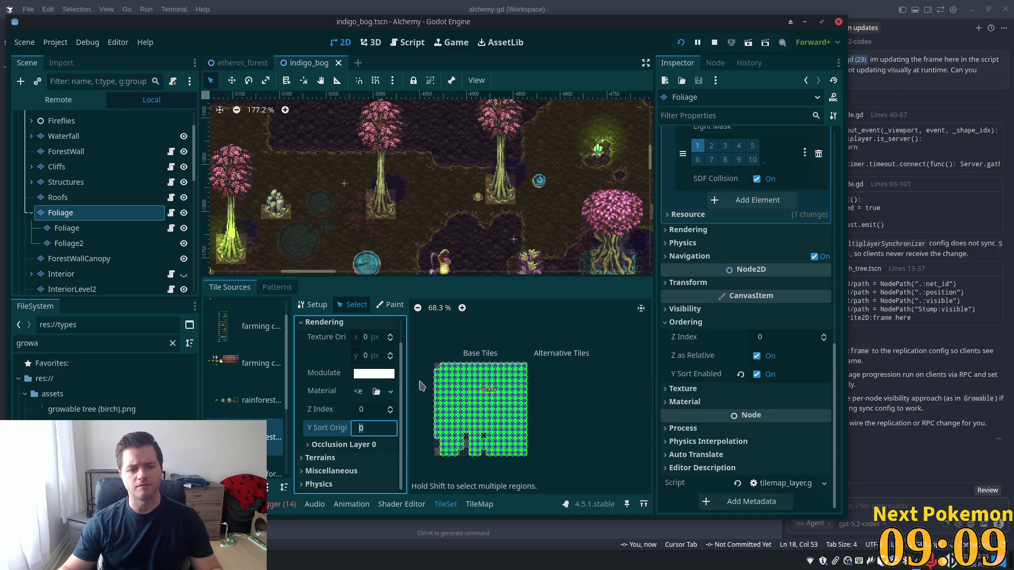
click(680, 43)
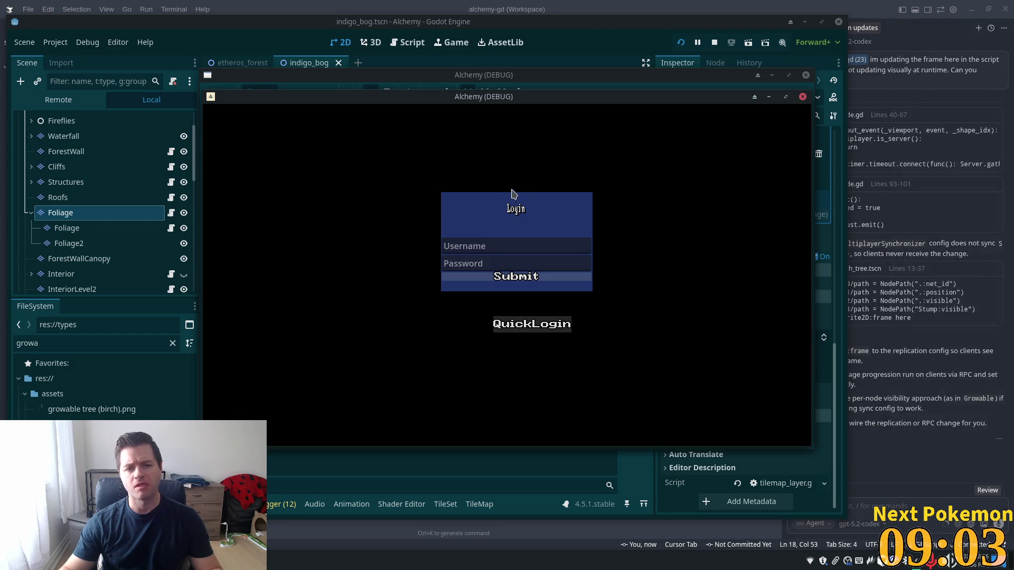
- Move both game windows aside and walk the character past the lily pads and rock
mouse_move(485, 101)
mouse_down()
mouse_move(485, 163)
mouse_move(331, 169)
mouse_move(325, 158)
mouse_up()
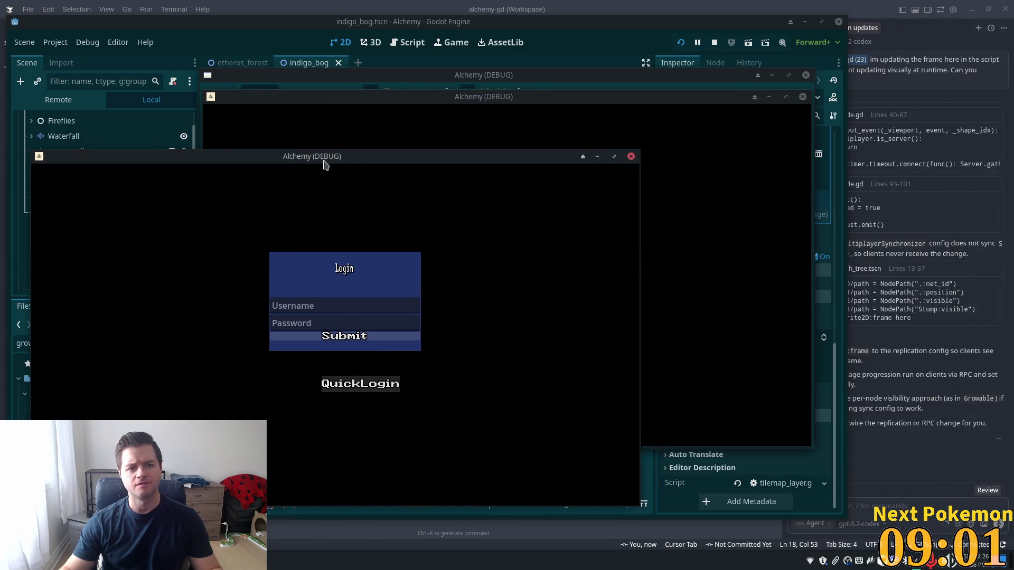
mouse_move(570, 108)
mouse_down()
mouse_move(674, 125)
mouse_move(711, 165)
mouse_up()
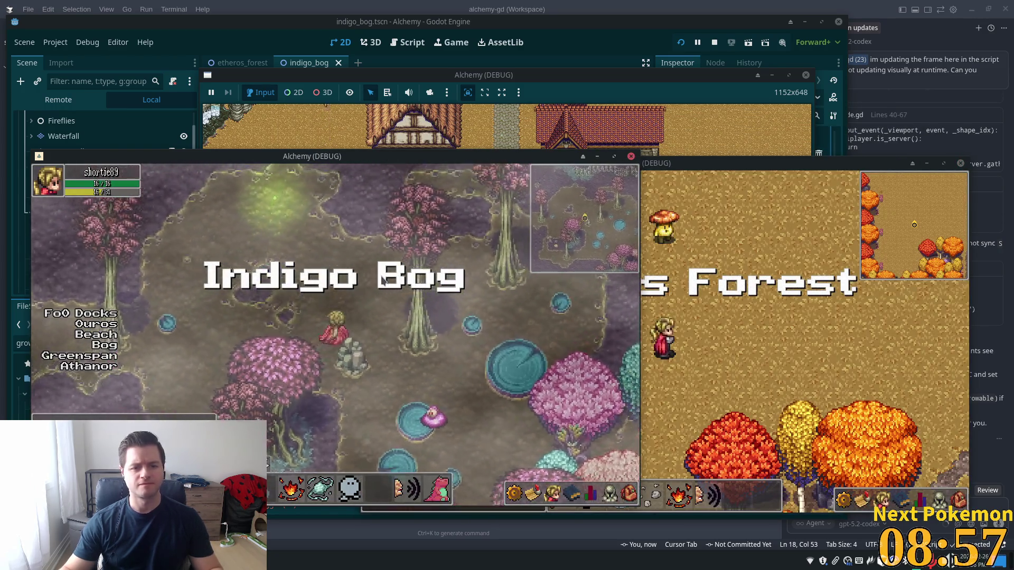
key(Down)
key(Right)
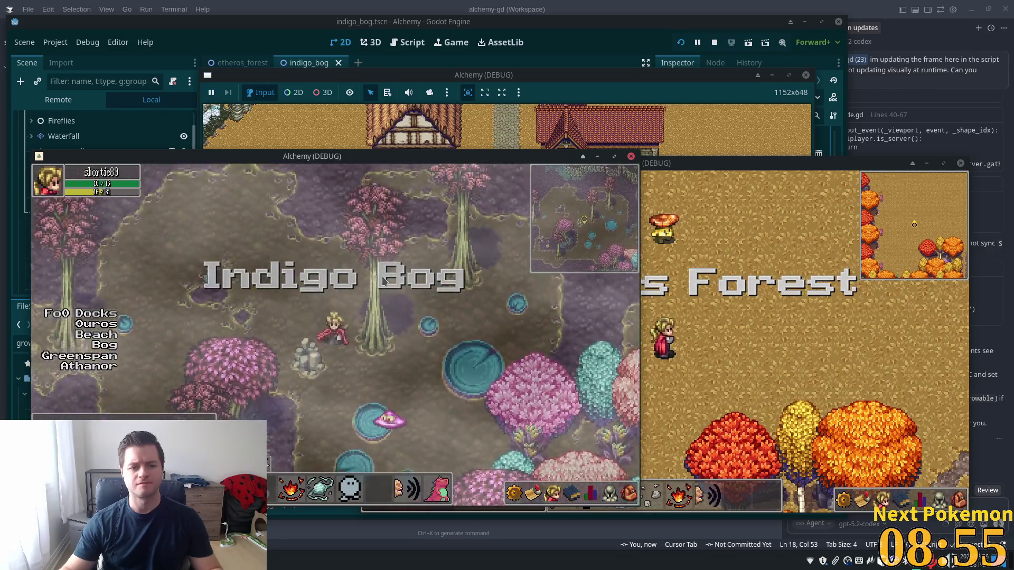
key(Down)
key(Left)
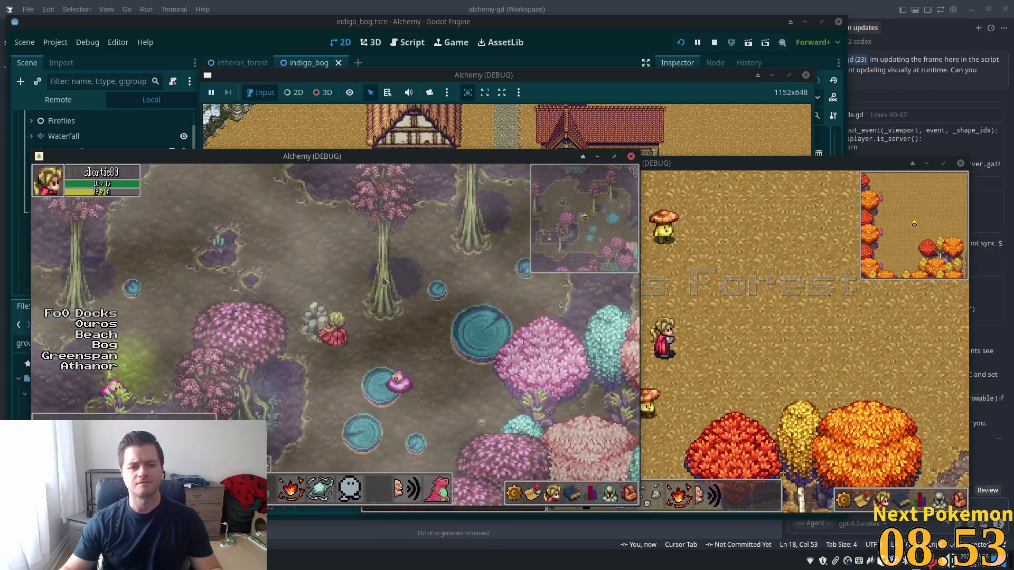
key(Left)
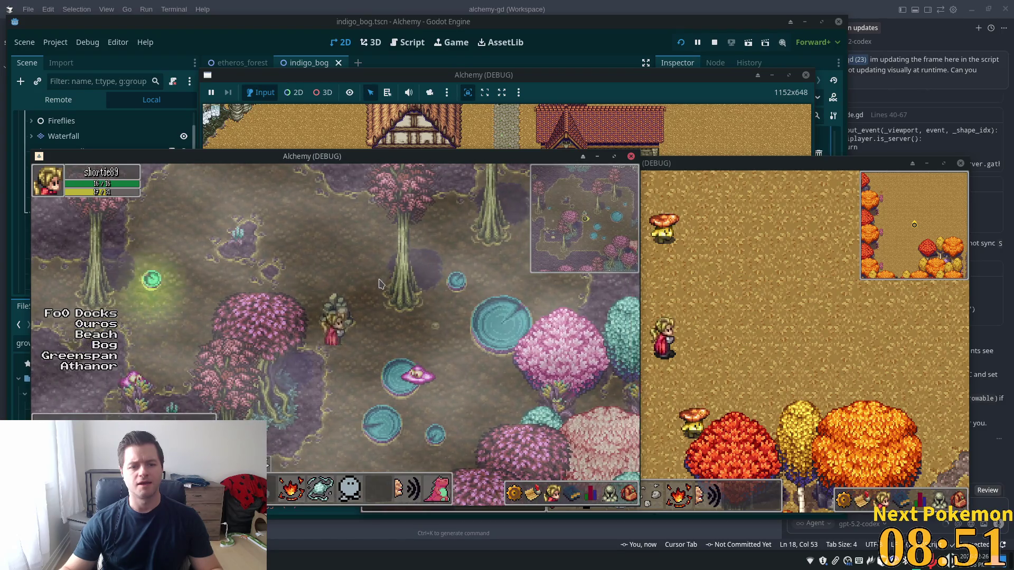
key(Up)
key(Up)
key(Left)
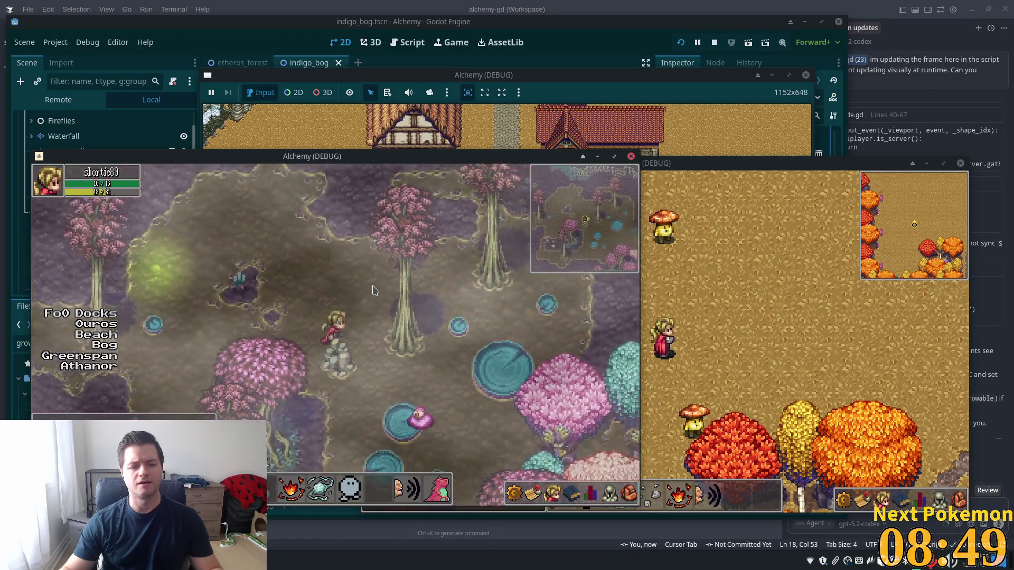
key(Down)
key(Down)
key(Right)
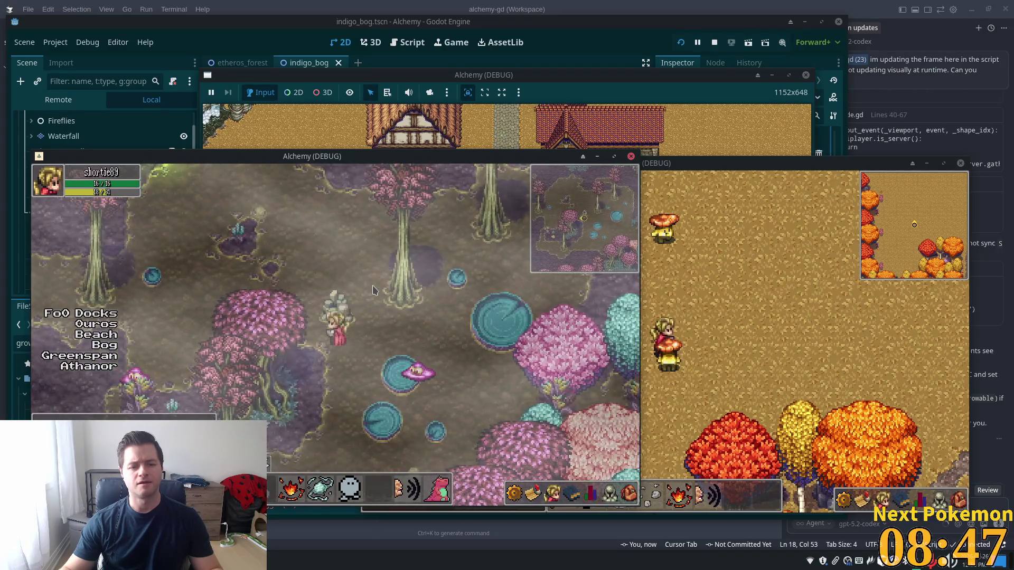
key(Up)
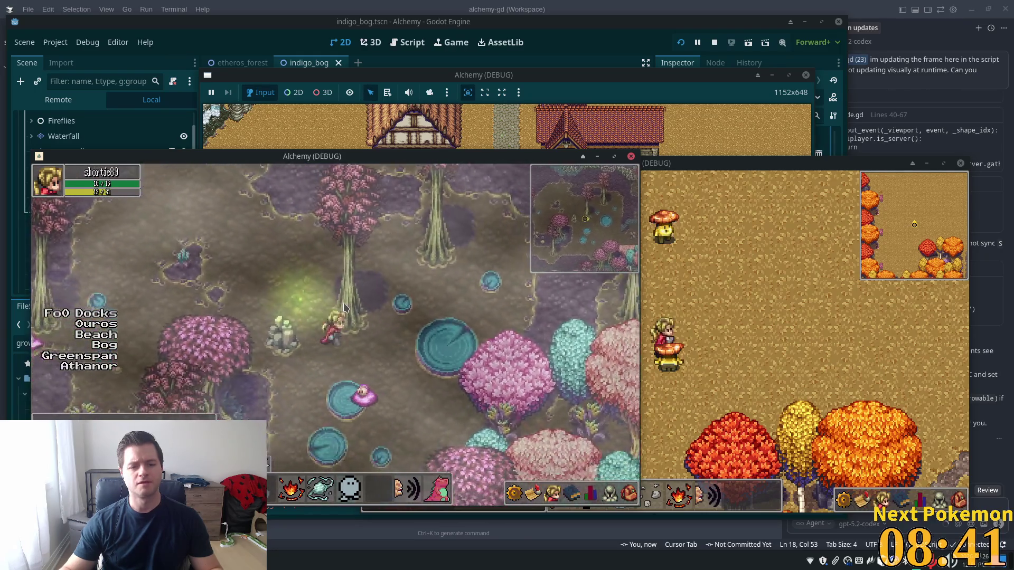
- Walk the character around and under the bog trees, then return to the editor
key(Up)
key(Right)
key(Right)
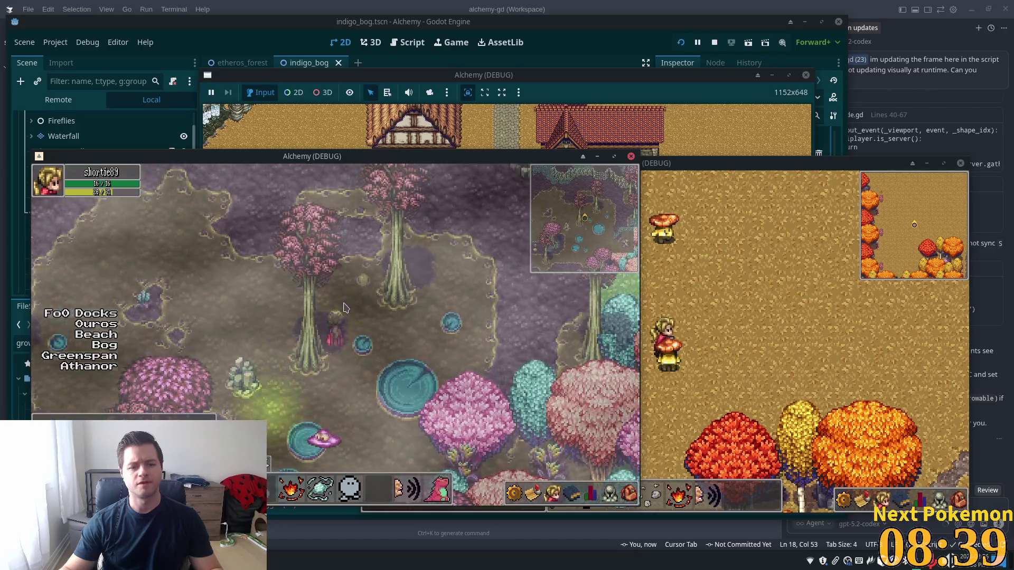
key(Down)
key(Left)
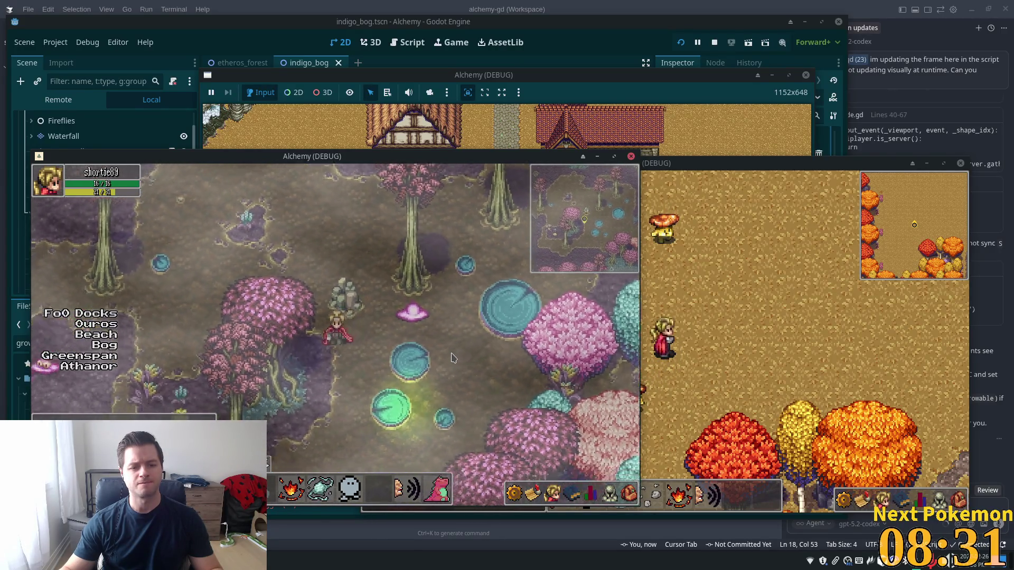
key(Down)
key(Left)
key(Left)
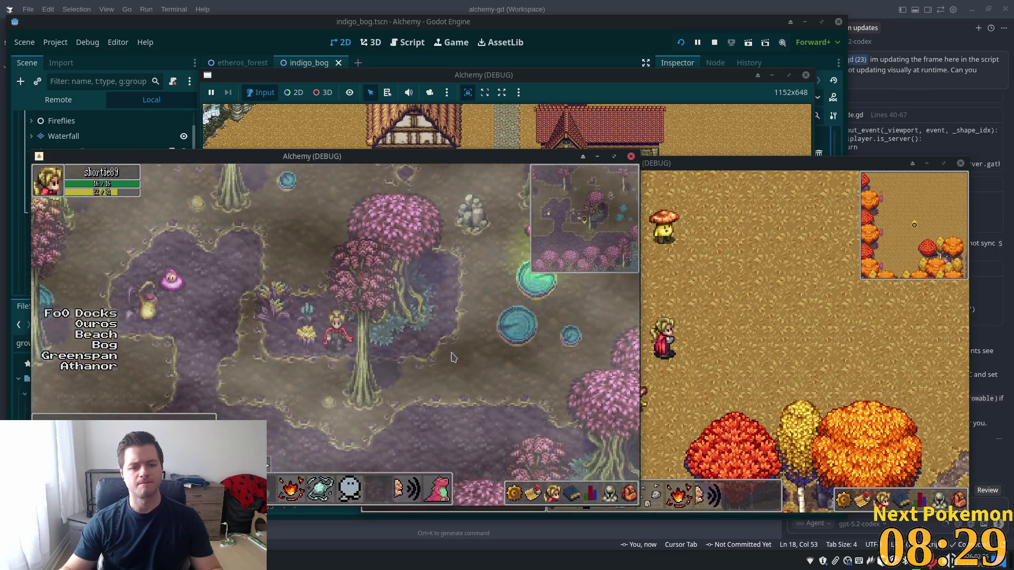
key(Right)
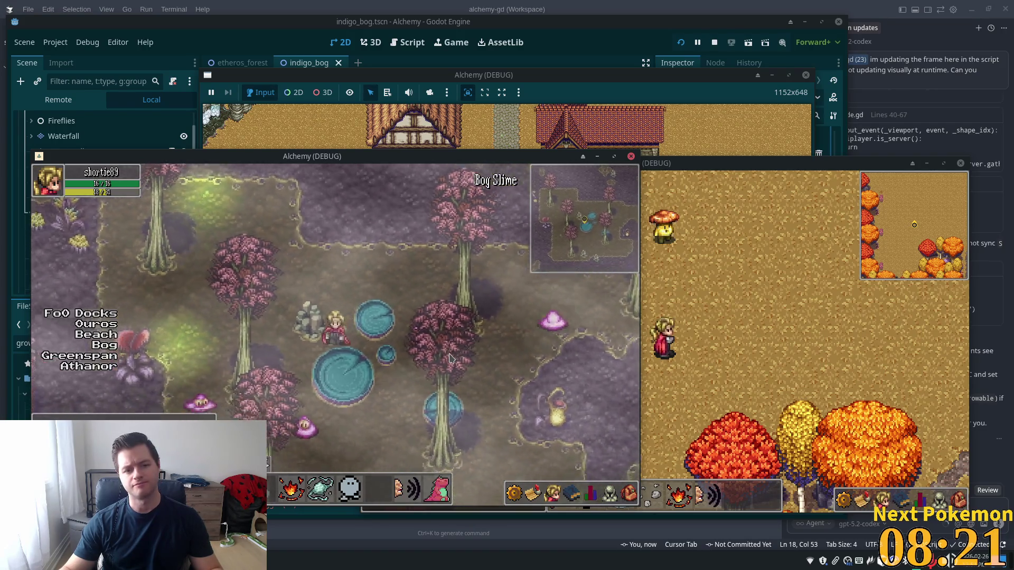
key(Left)
key(Right)
key(Up)
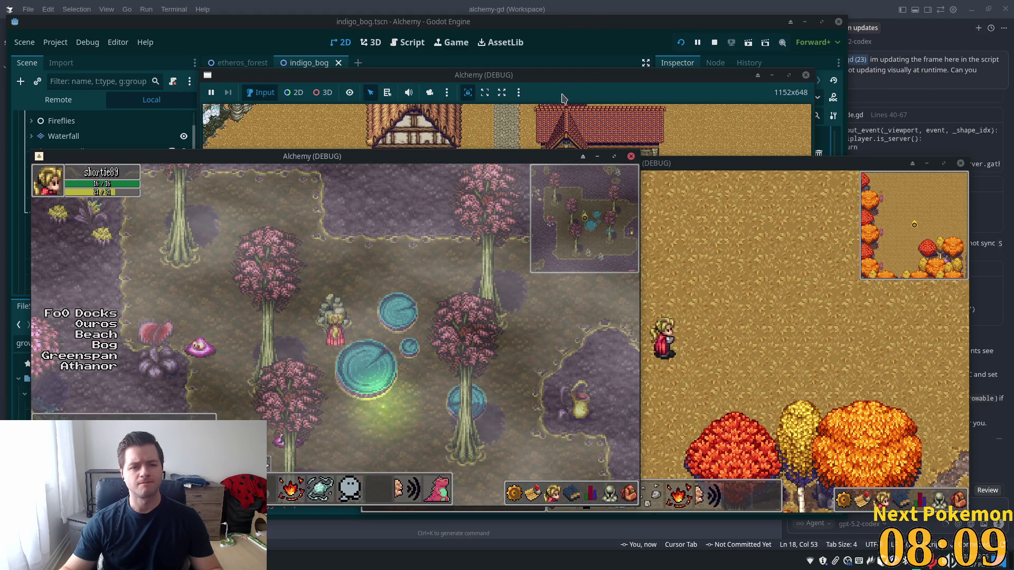
click(424, 196)
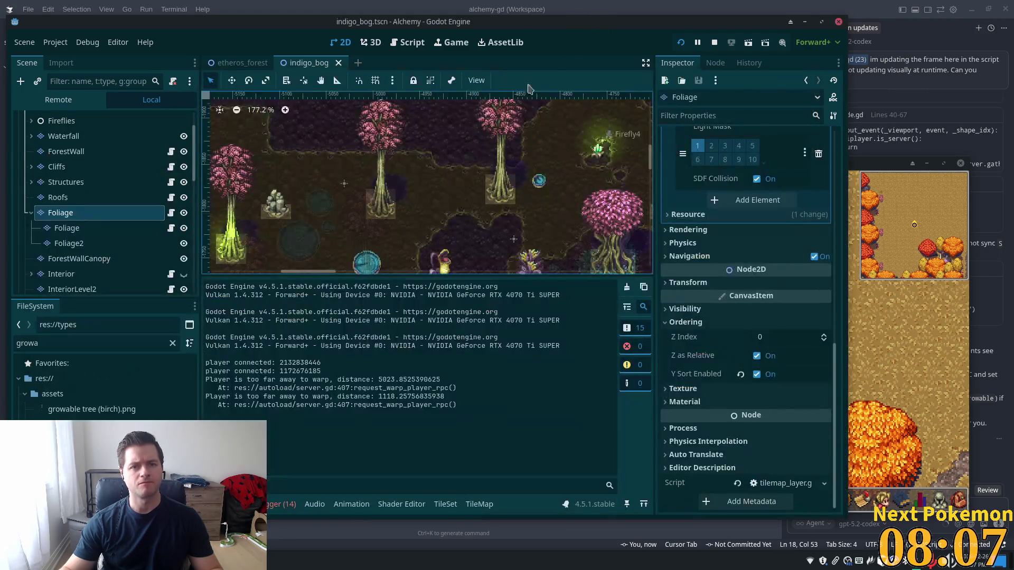
- Select the parent Foliage layer and uncheck its Y Sort Enabled
scroll(328, 196, up, 3)
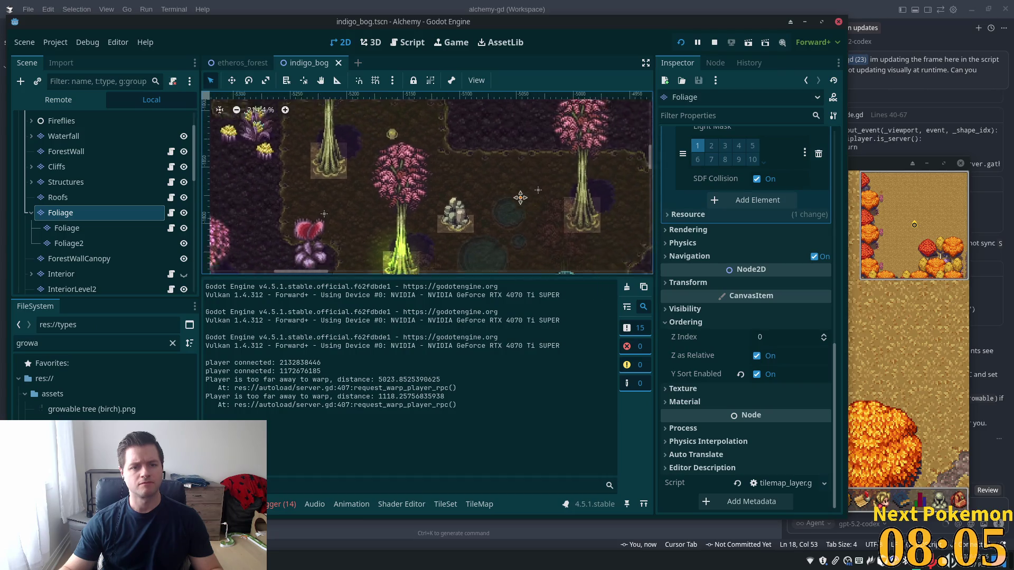
click(68, 243)
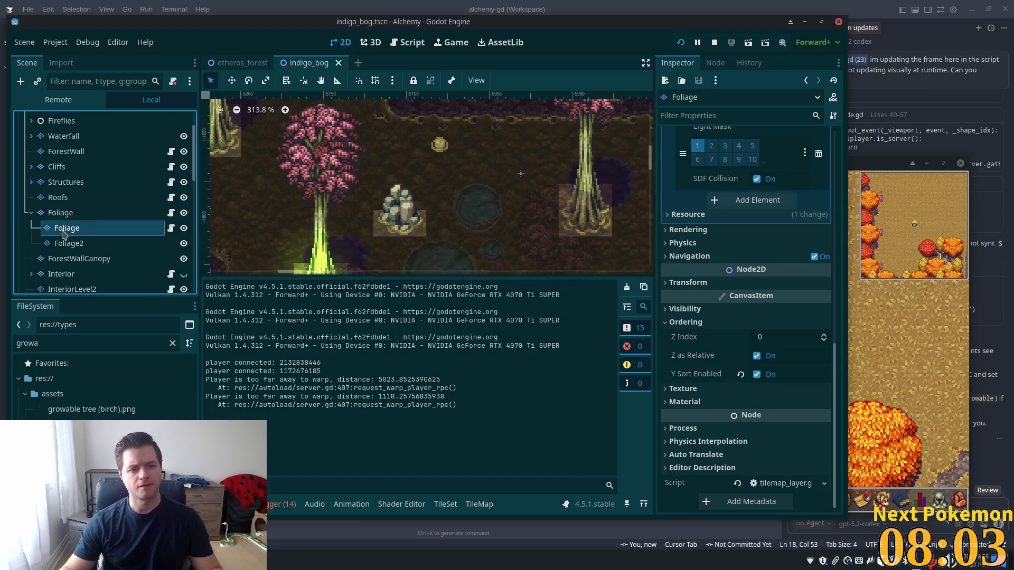
click(74, 217)
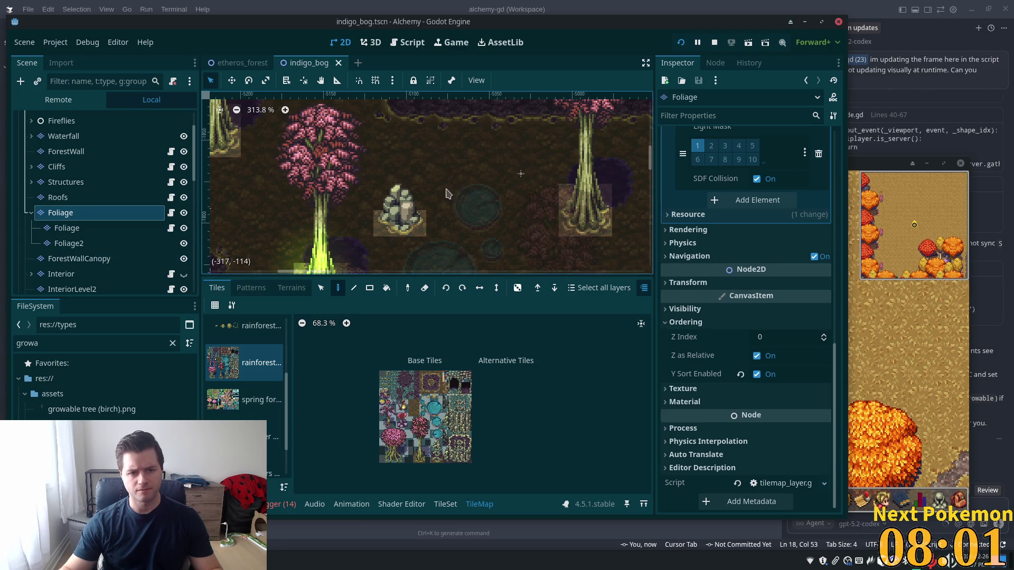
scroll(447, 180, up, 4)
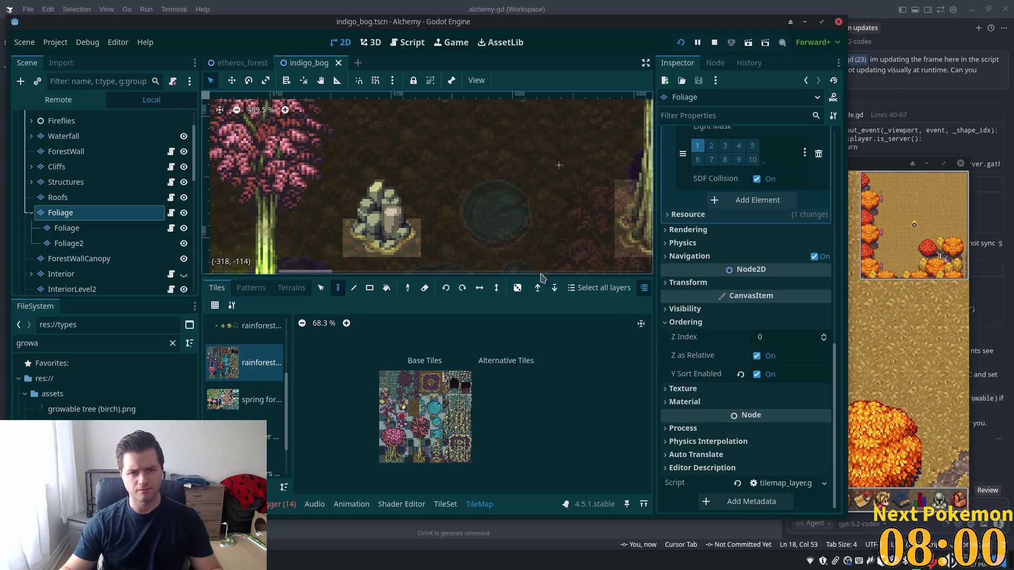
click(757, 375)
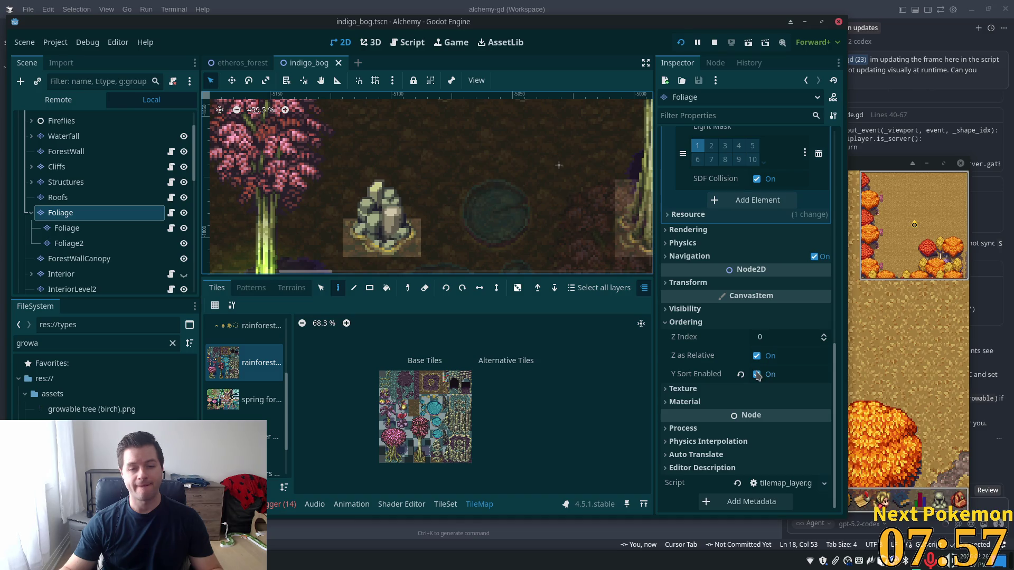
click(758, 375)
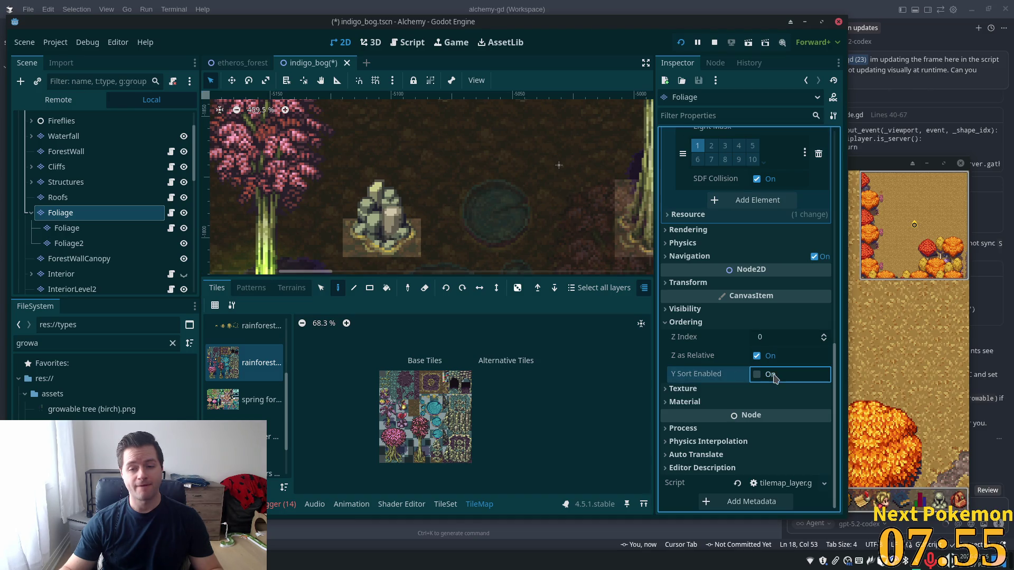
- Walk the character on and off the rock to test Foliage without Y sorting
key(Up)
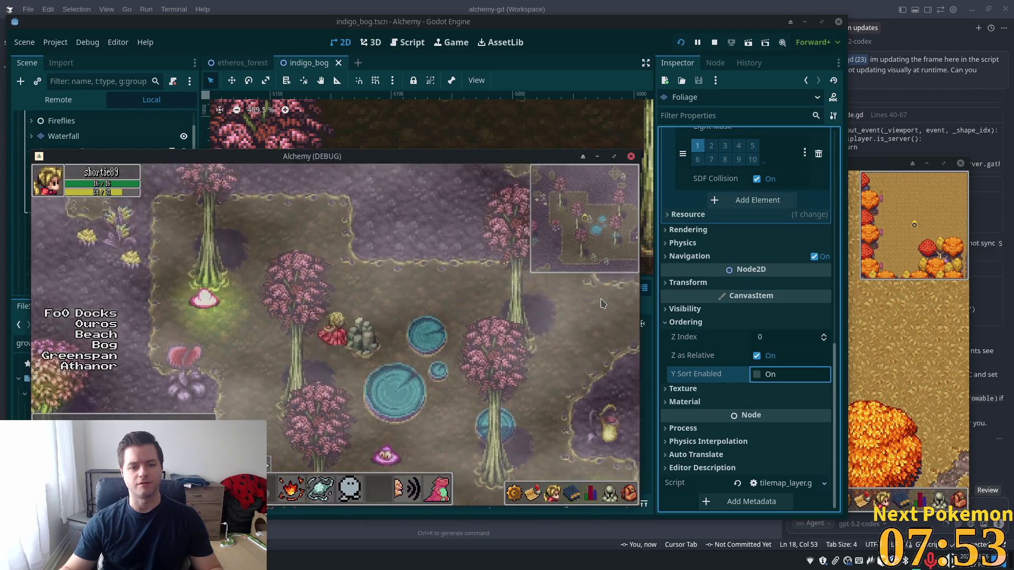
key(Down)
key(Up)
key(Right)
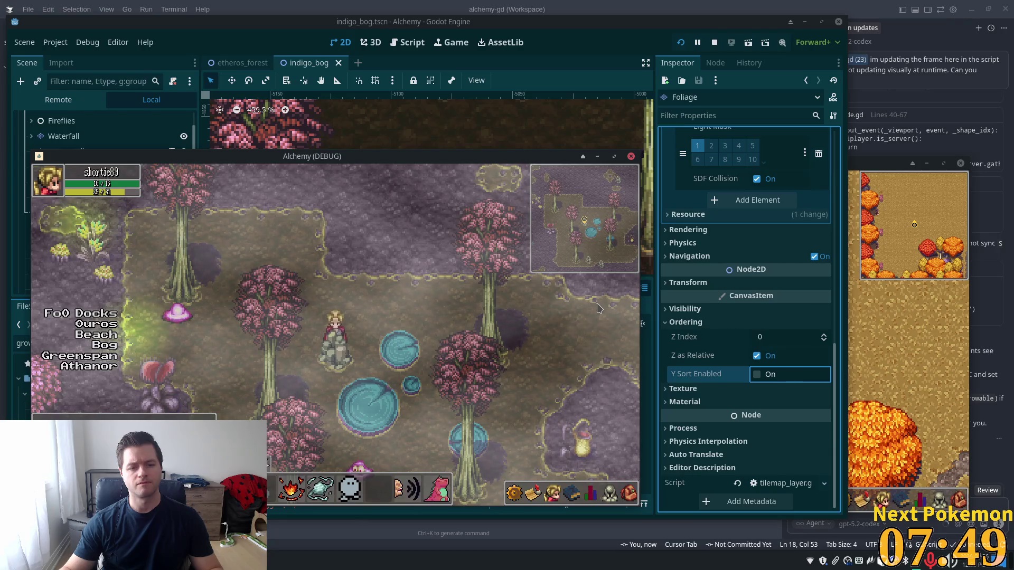
key(Down)
key(Left)
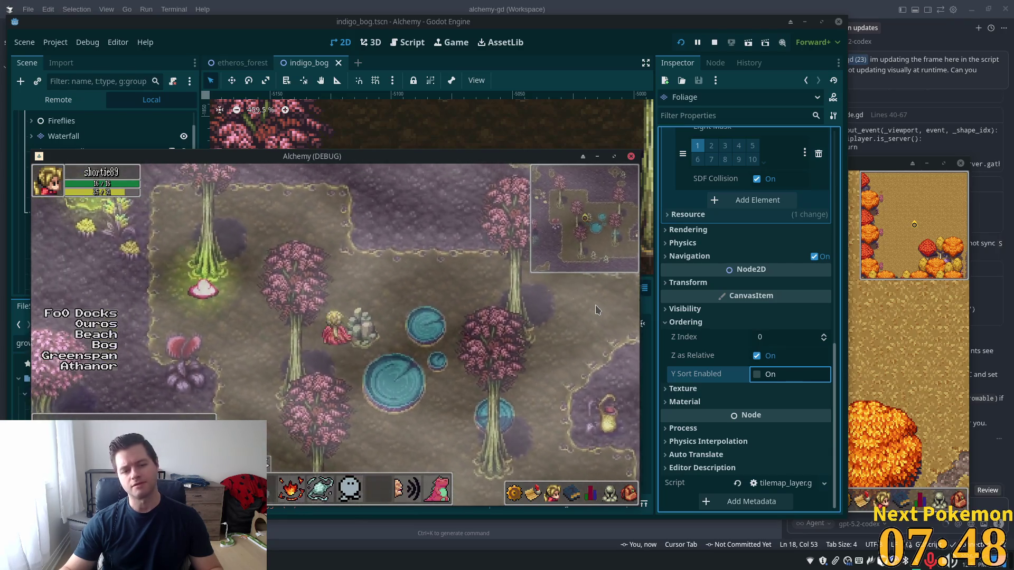
key(Up)
key(Right)
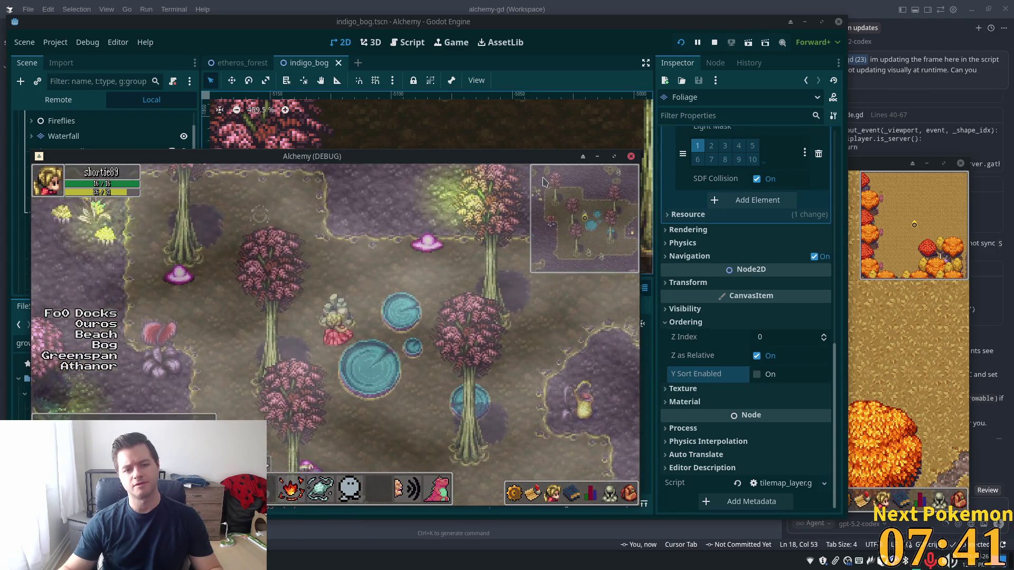
- Re-enable Y sorting on Foliage with Z Index 1 and walk up-right past the rocks
click(756, 374)
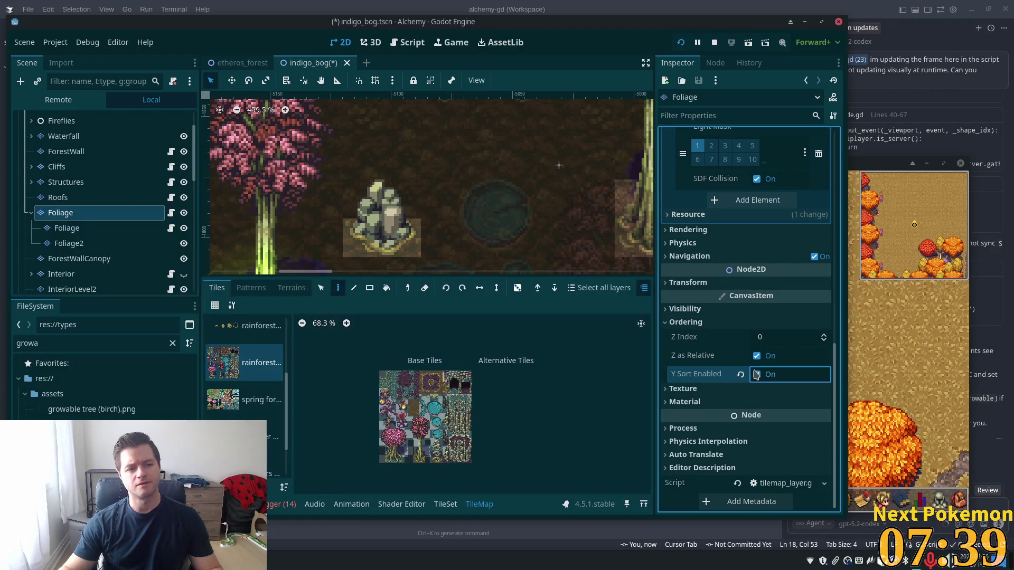
click(790, 337)
text(1)
key(Tab)
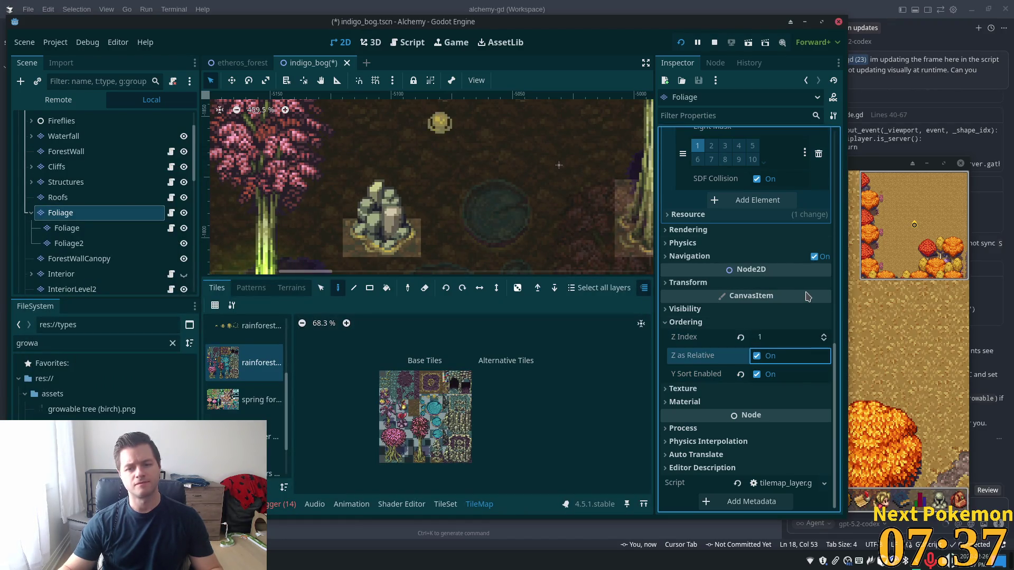
key(w)
key(d)
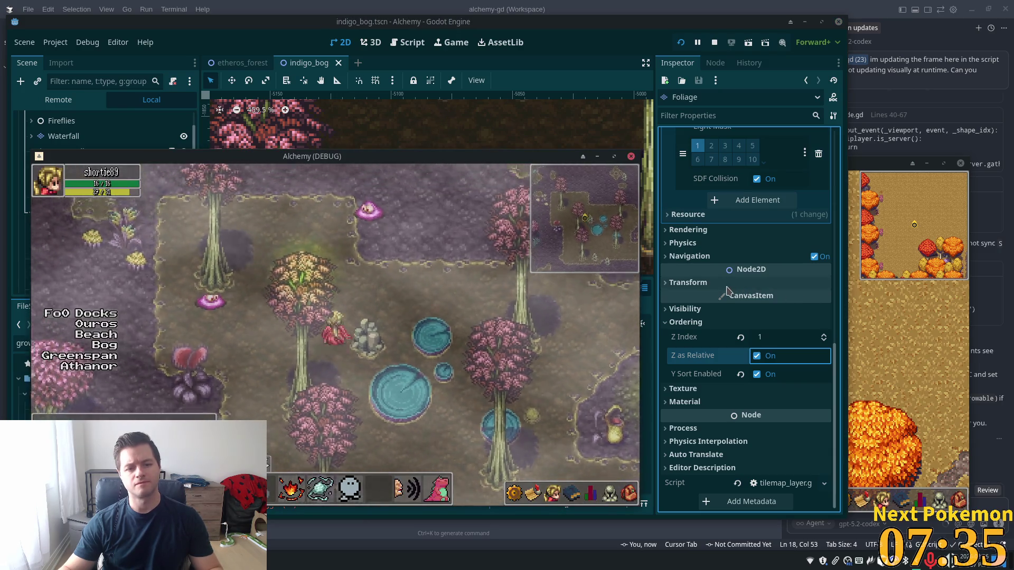
- Reset the Foliage layer's Z Index back to 0
click(790, 339)
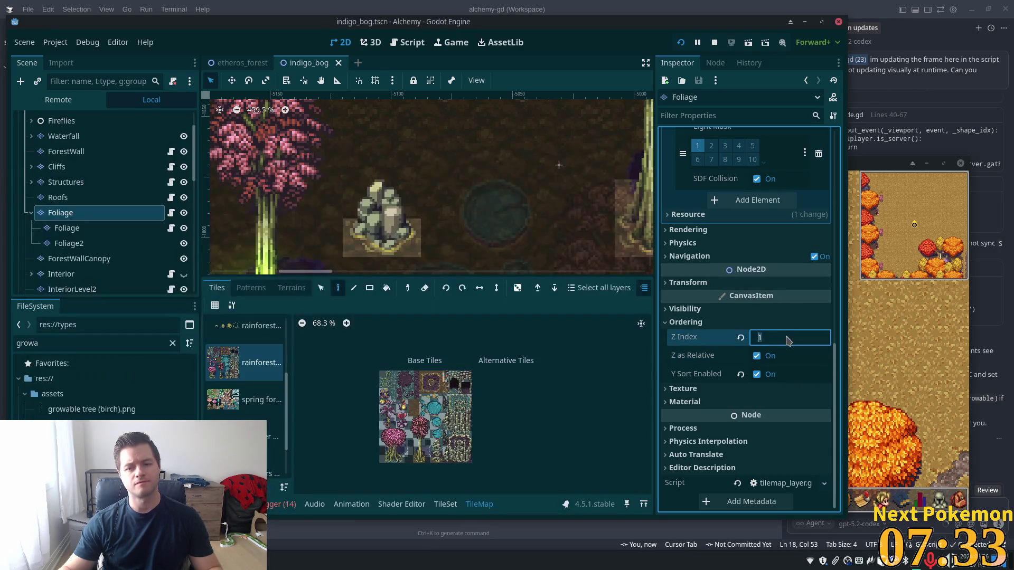
click(780, 340)
text(0)
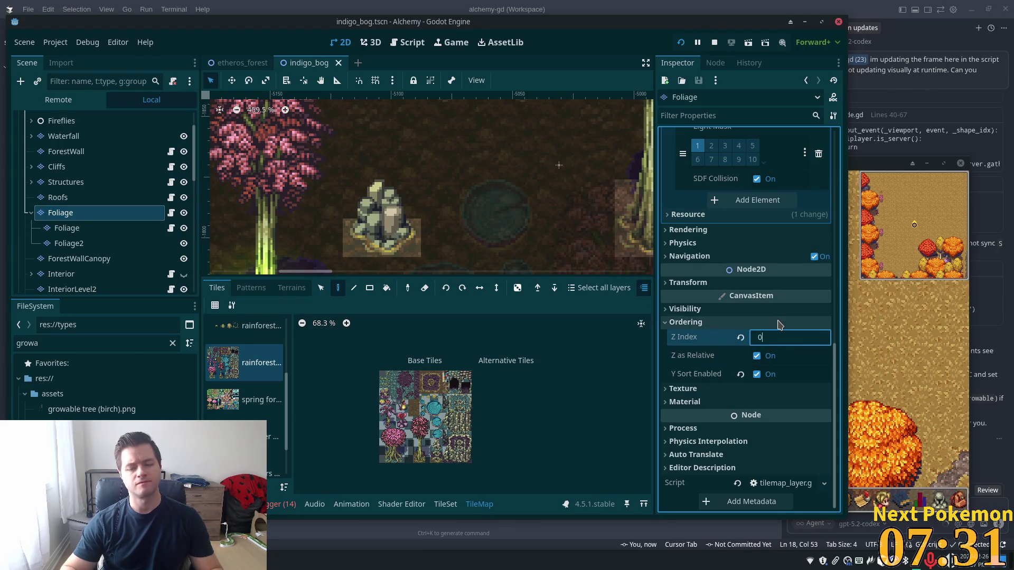
key(Return)
scroll(69, 158, up, 3)
click(66, 136)
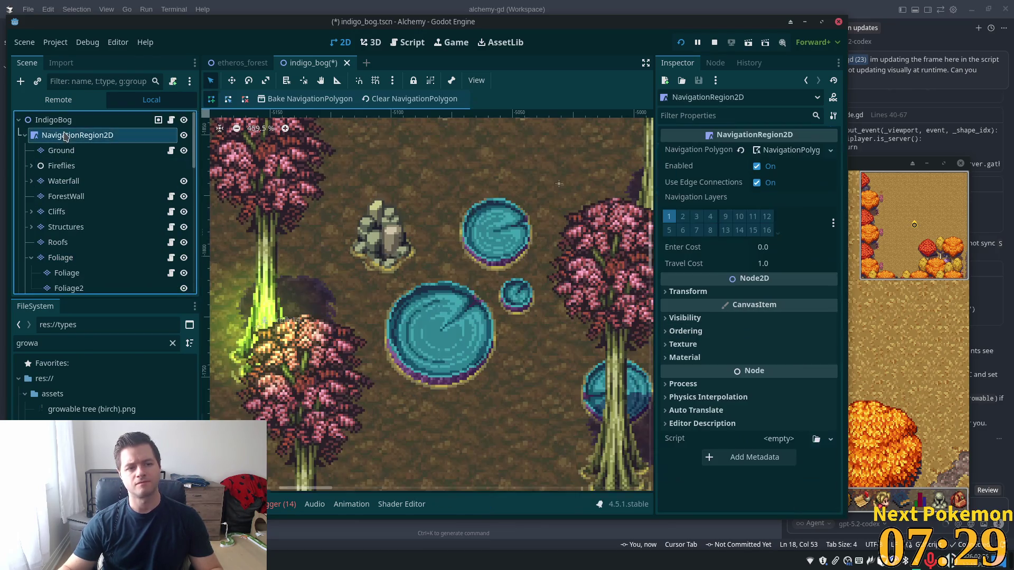
- Enable Y Sort on NavigationRegion2D, save and run with F5, and dock the game window right
click(686, 332)
click(757, 383)
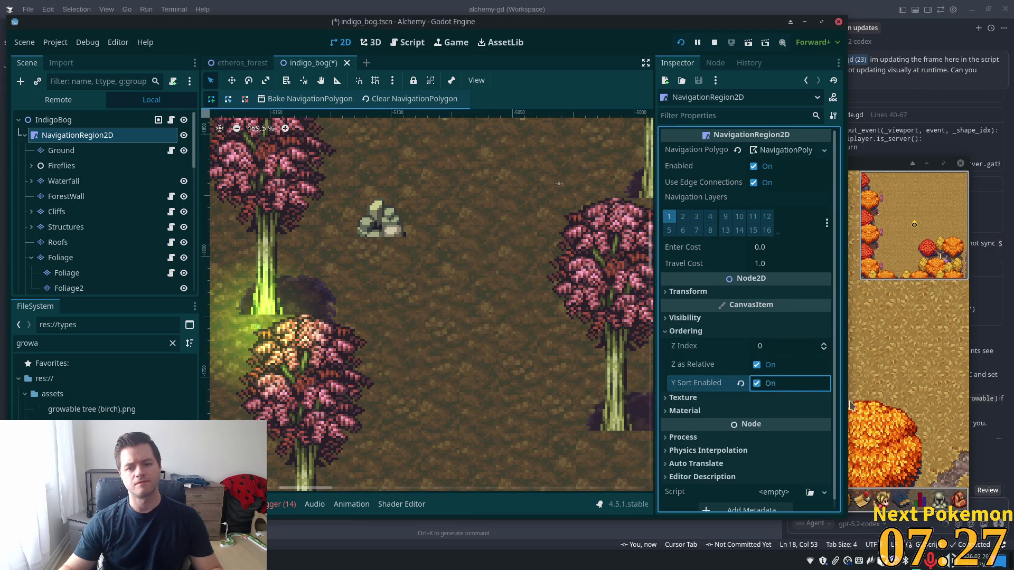
key(F5)
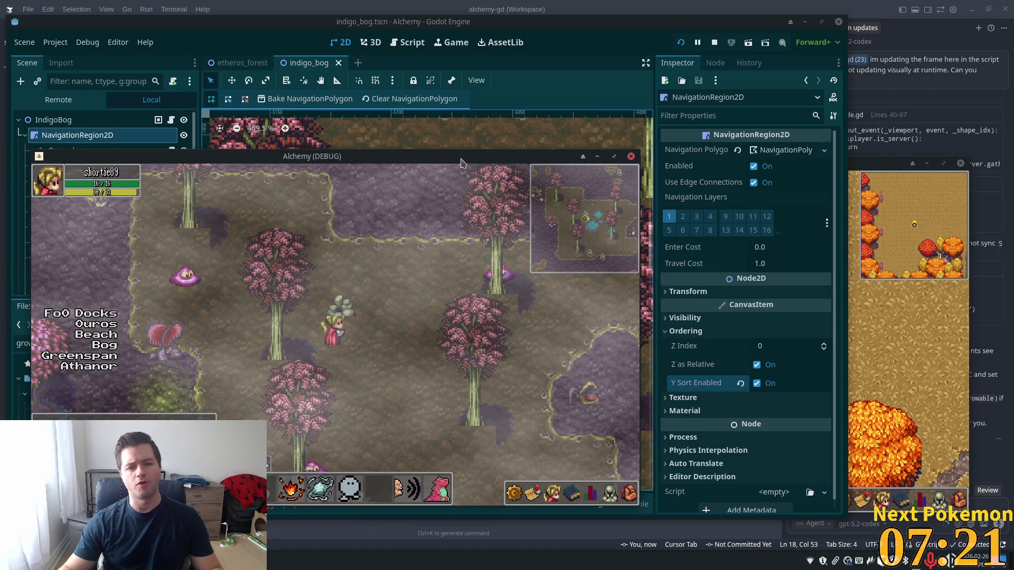
mouse_move(460, 163)
mouse_down()
mouse_move(581, 169)
mouse_move(1010, 133)
mouse_move(864, 162)
mouse_move(964, 163)
mouse_up()
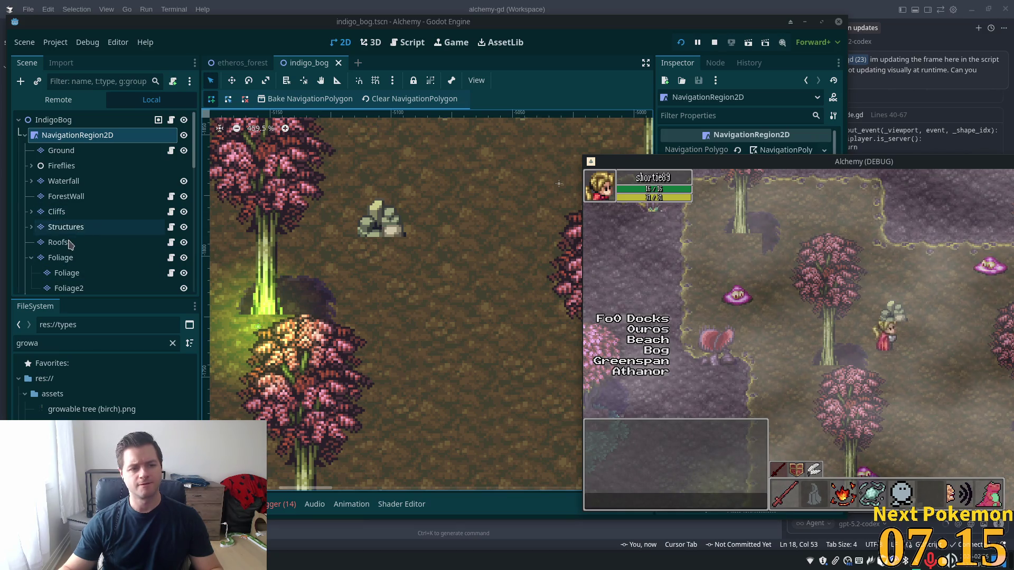
- Uncheck Y Sort on the parent Foliage layer and walk the player on and off the rock
click(61, 258)
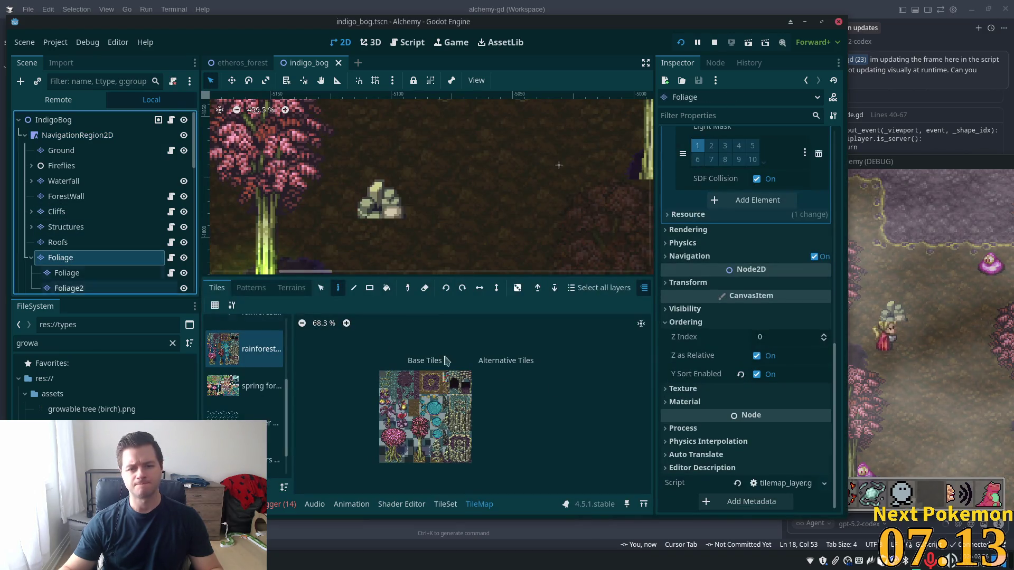
click(767, 374)
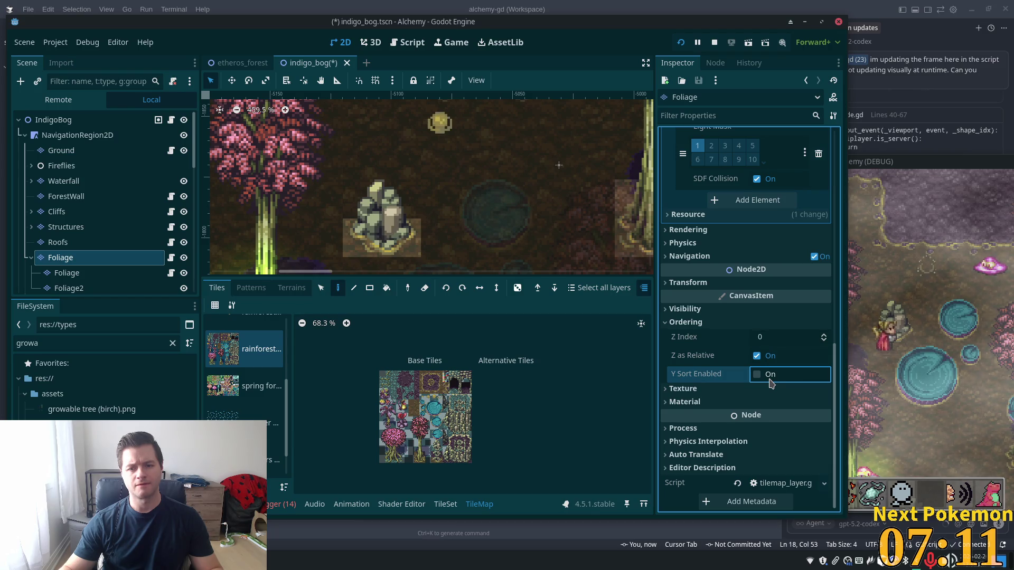
click(890, 316)
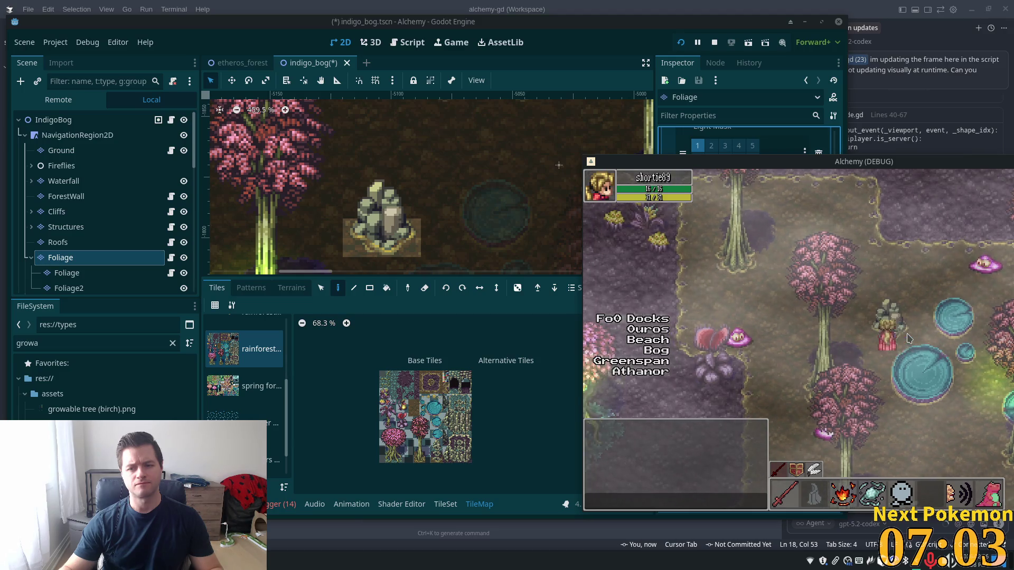
key(a)
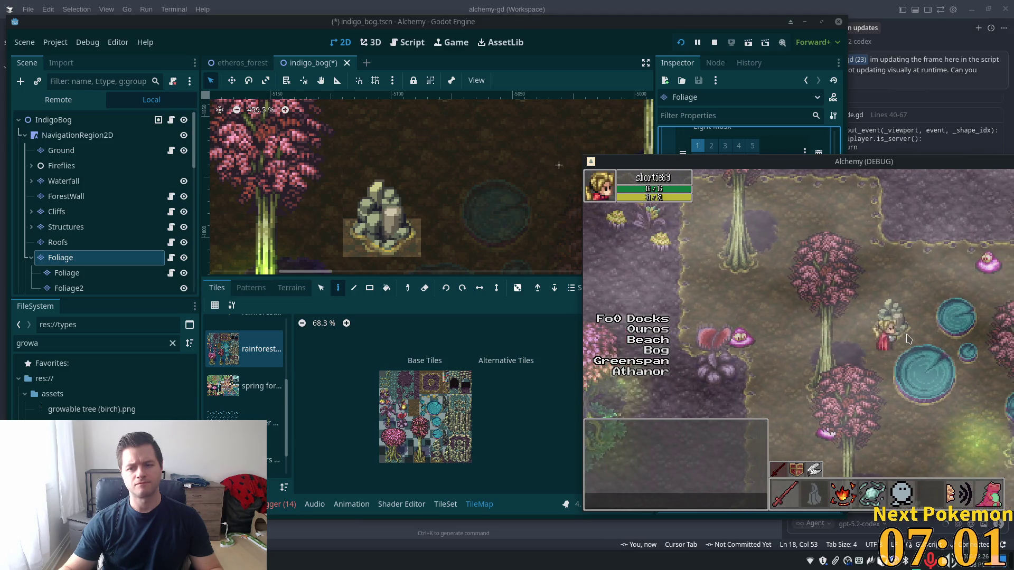
key(w)
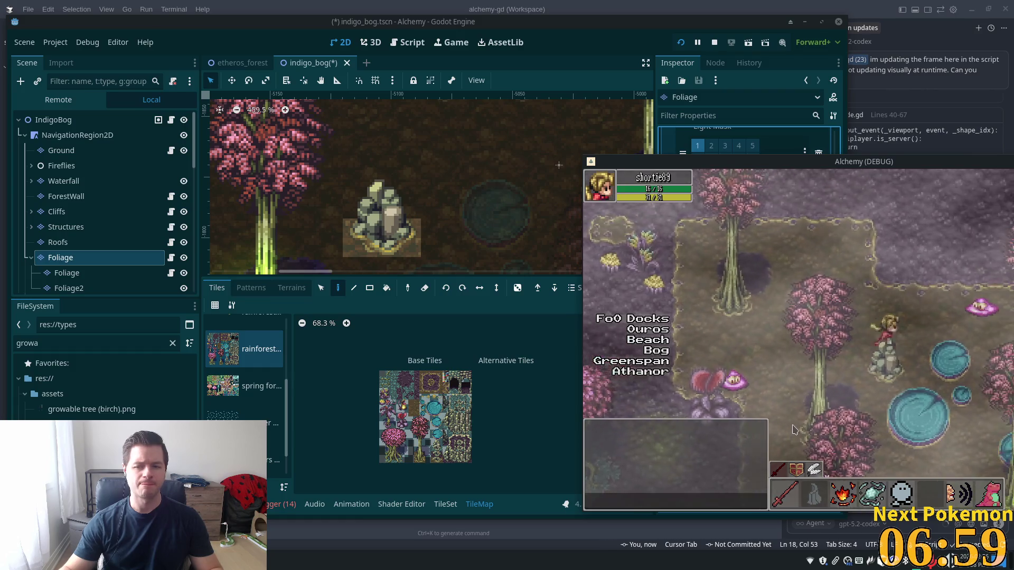
key(s)
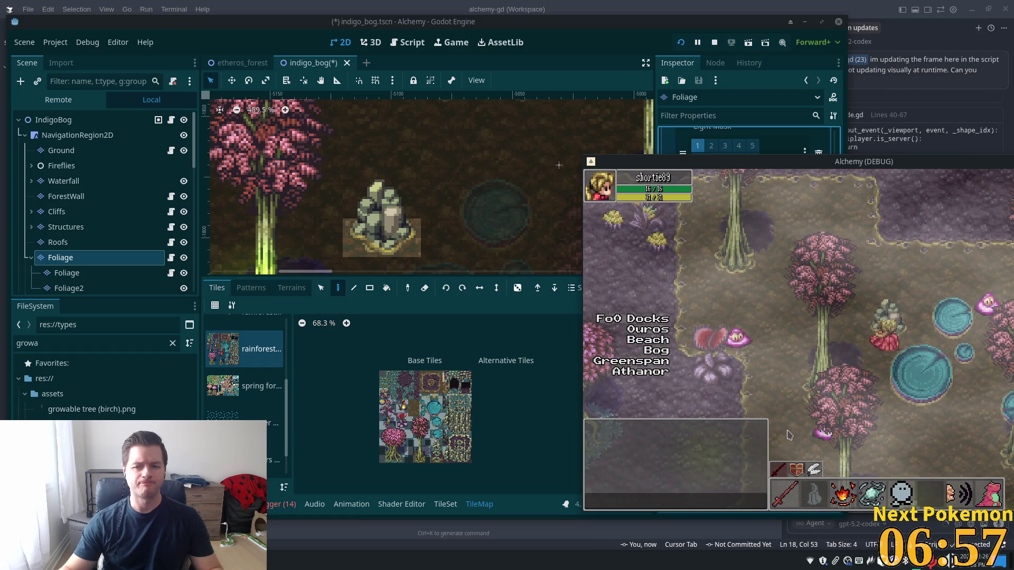
key(a)
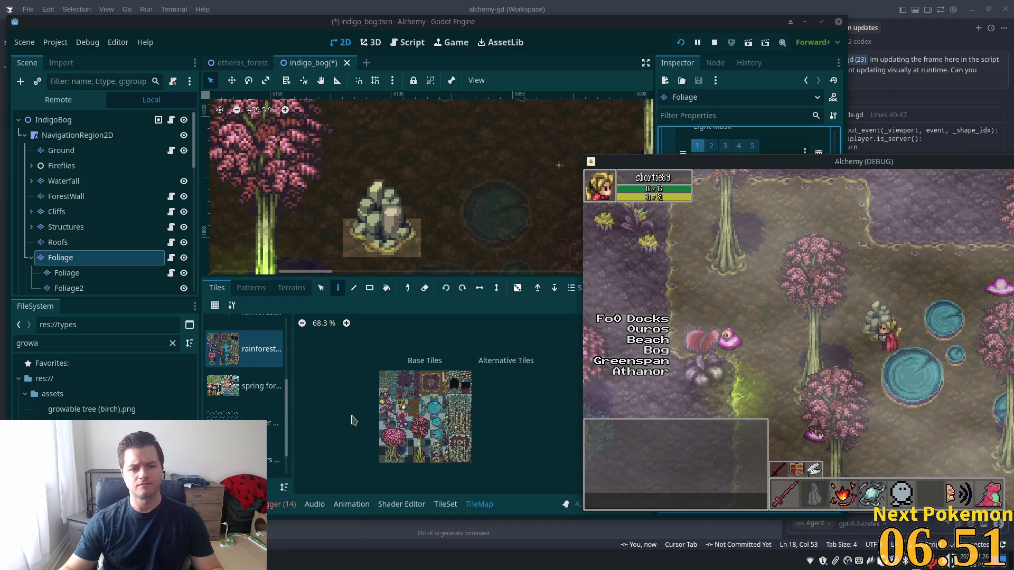
drag(287, 419, 280, 352)
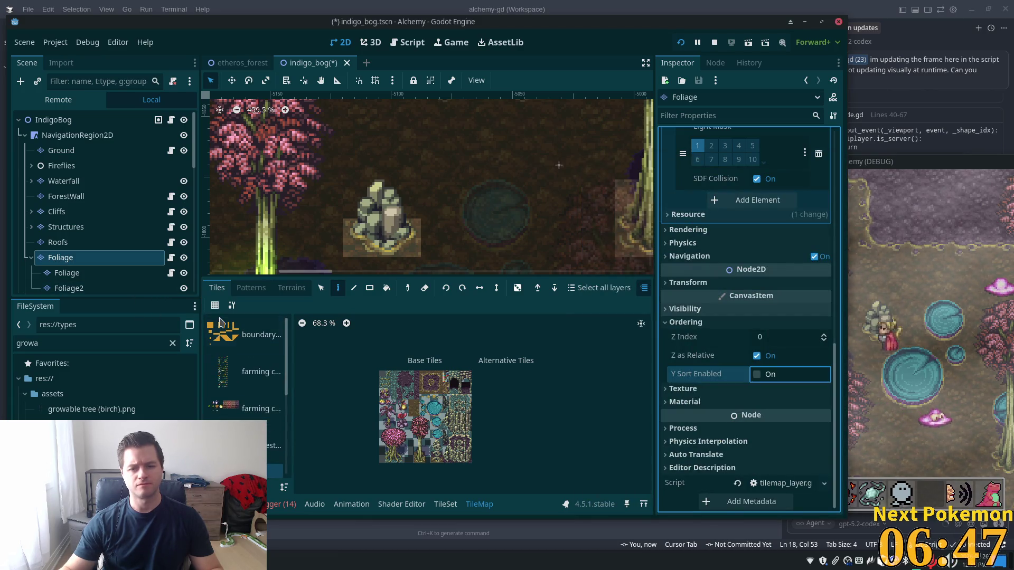
- Select Foliage and Foliage2 to review their Ordering, save with F5, and restart the game
click(79, 273)
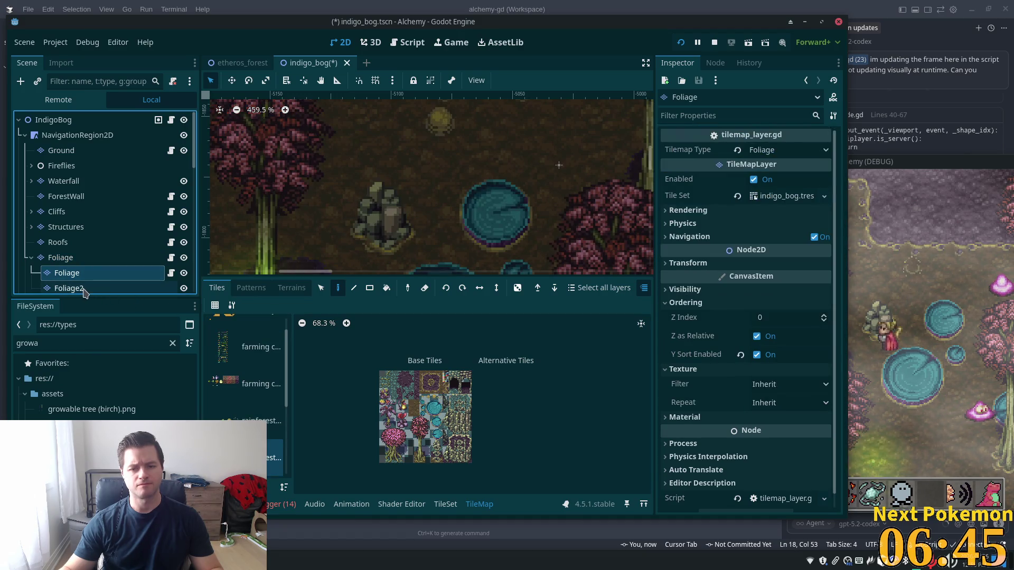
shift+click(82, 290)
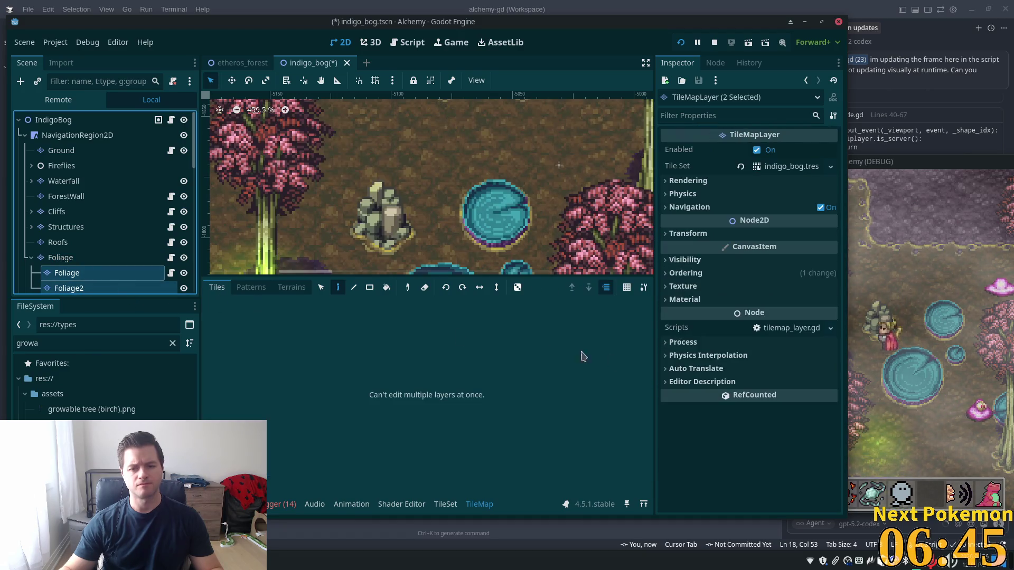
click(705, 274)
key(F5)
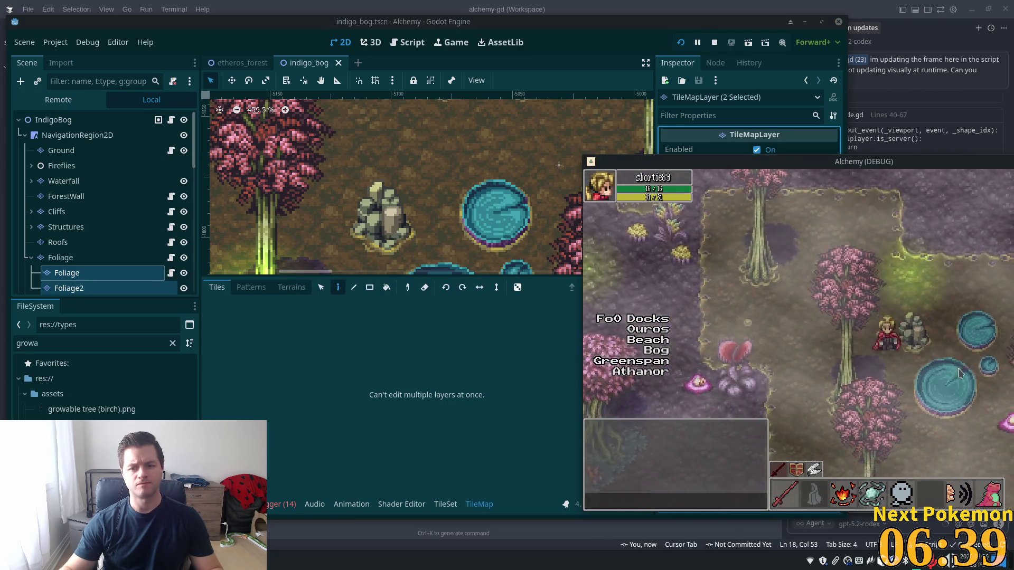
click(682, 43)
click(682, 43)
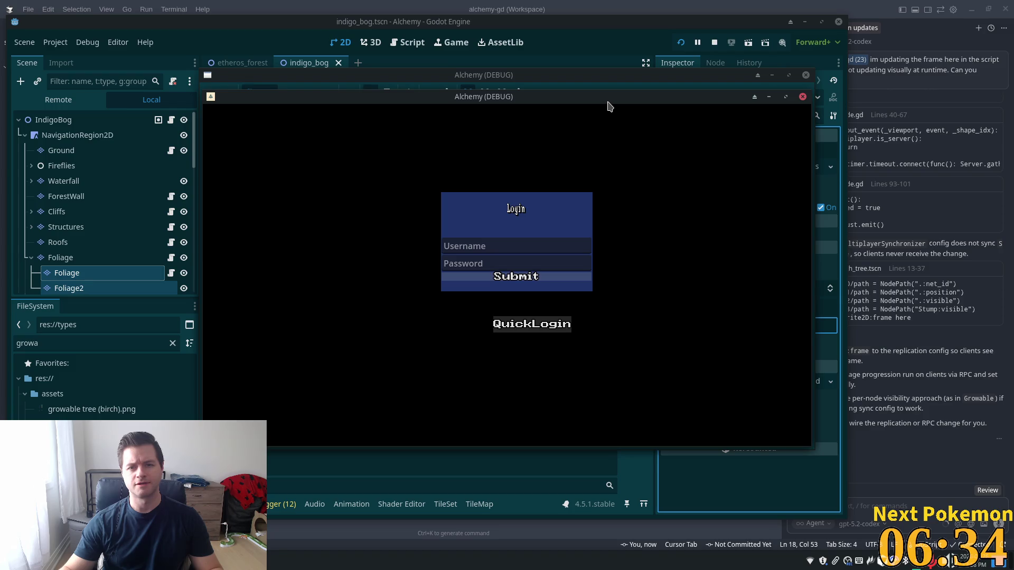
- Move both debug windows to the right and QuickLogin each client
mouse_move(610, 107)
mouse_down()
mouse_move(862, 149)
mouse_move(1002, 214)
mouse_up()
mouse_move(631, 106)
mouse_down()
mouse_move(961, 113)
mouse_move(1012, 63)
mouse_up()
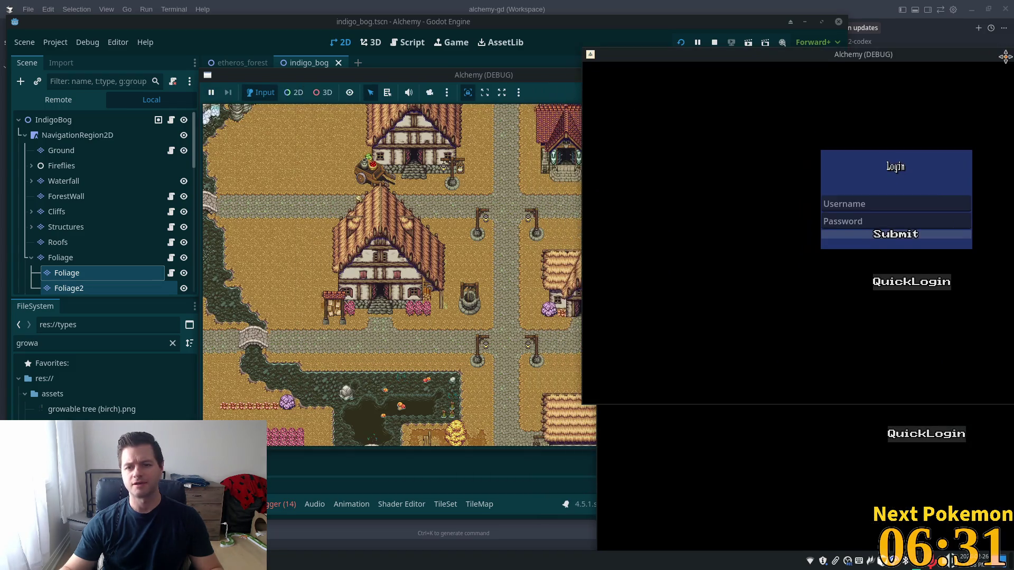
click(912, 281)
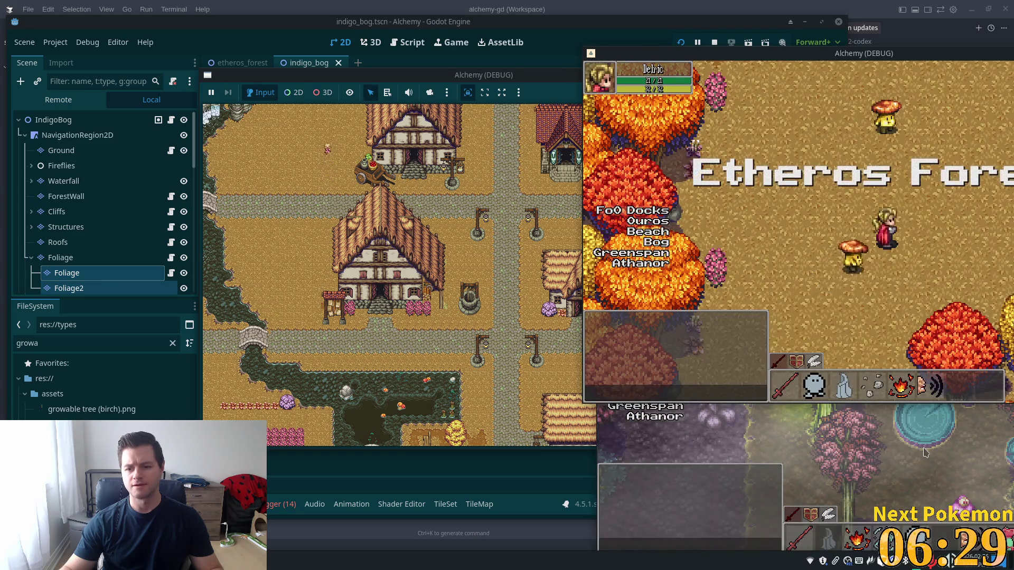
click(927, 433)
- Walk the bog player around the tree trunk and rocks to check sorting and collisions
key(Up)
key(Left)
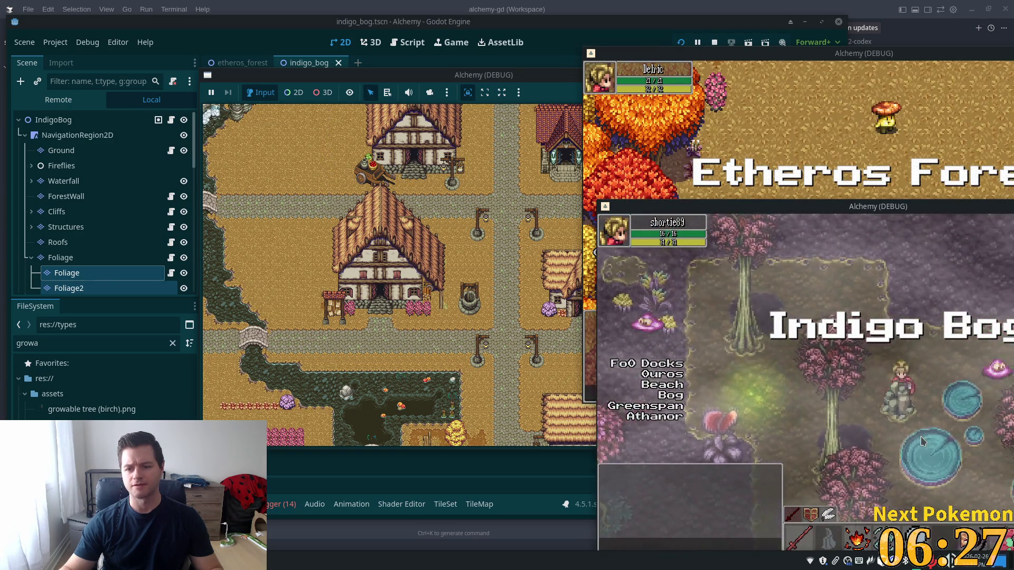
key(Down)
key(Right)
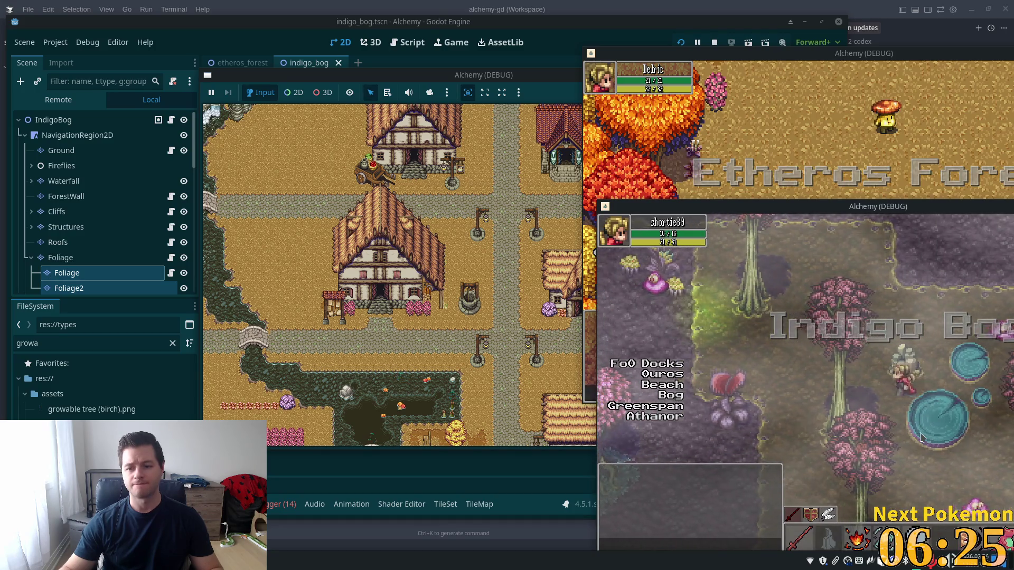
key(Down)
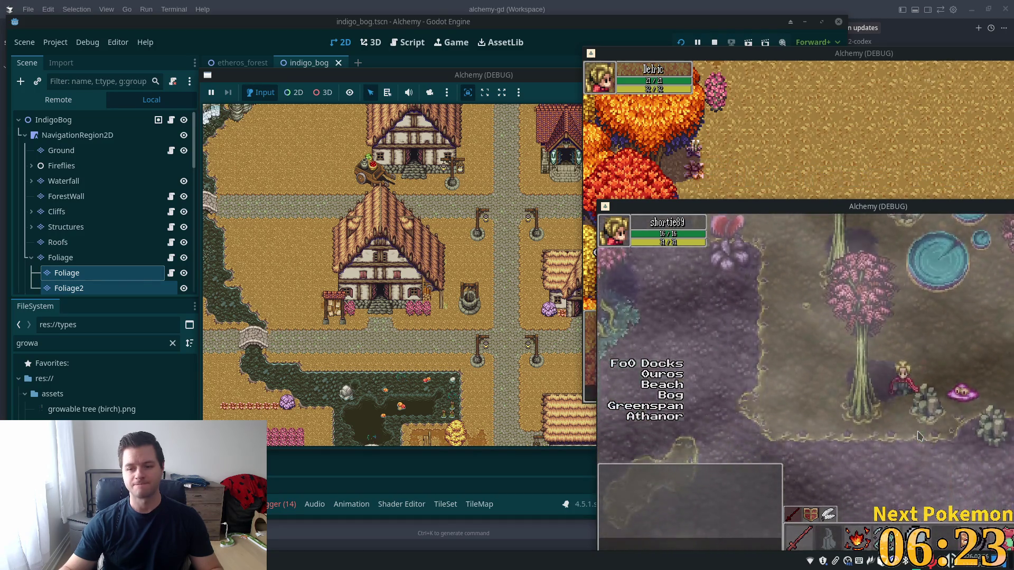
key(Up)
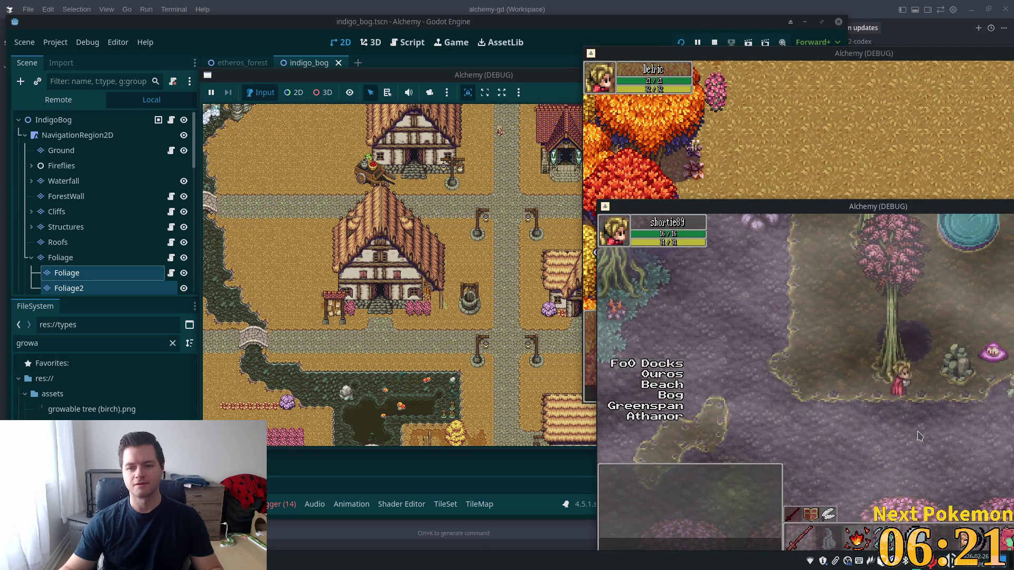
key(Up)
key(Right)
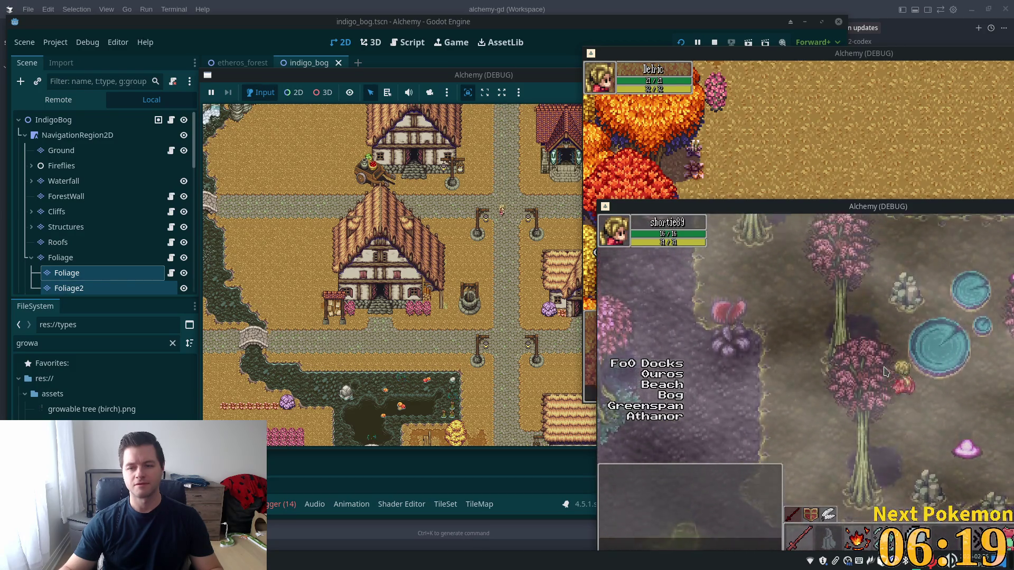
key(Up)
key(Left)
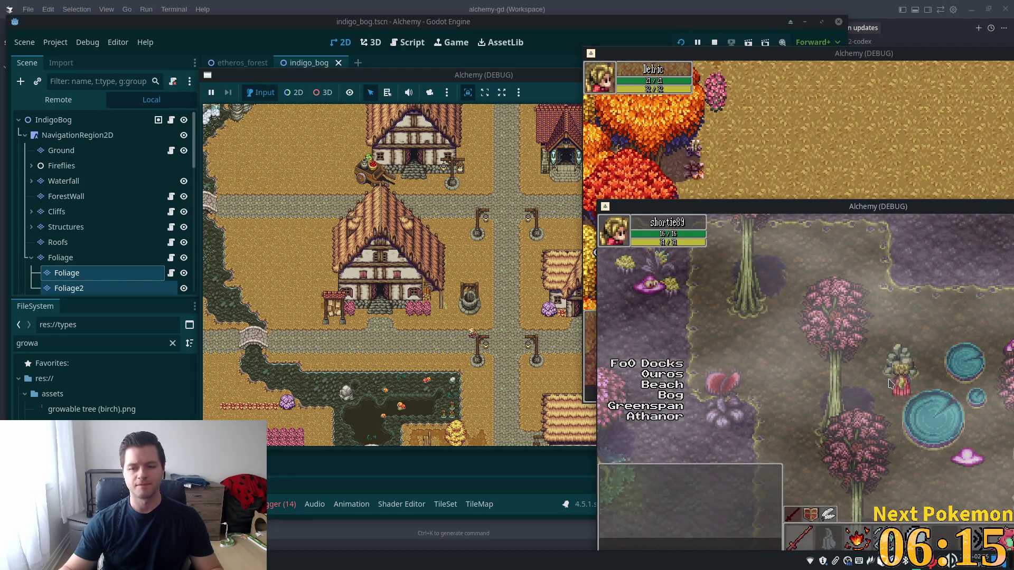
key(Down)
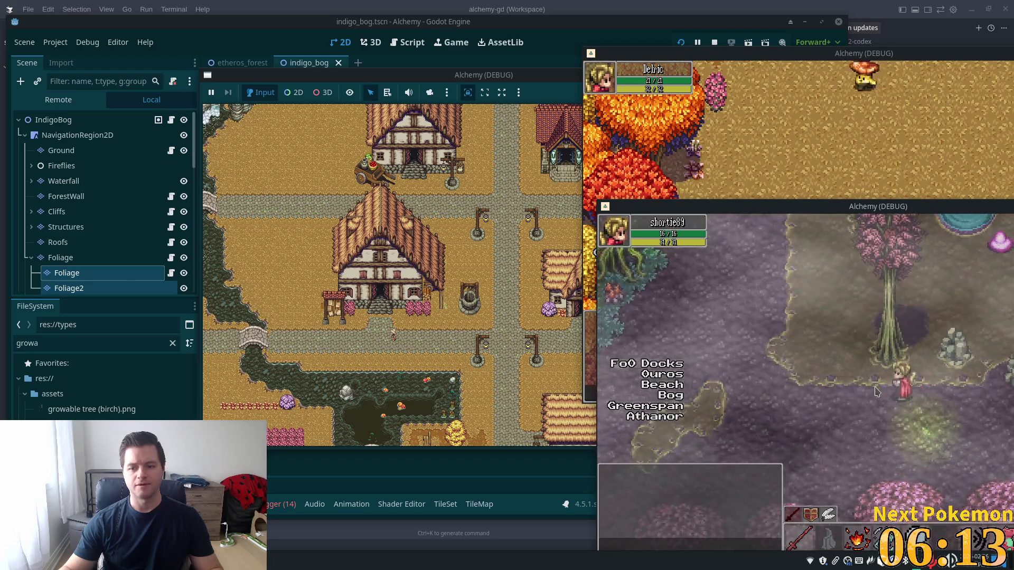
key(Up)
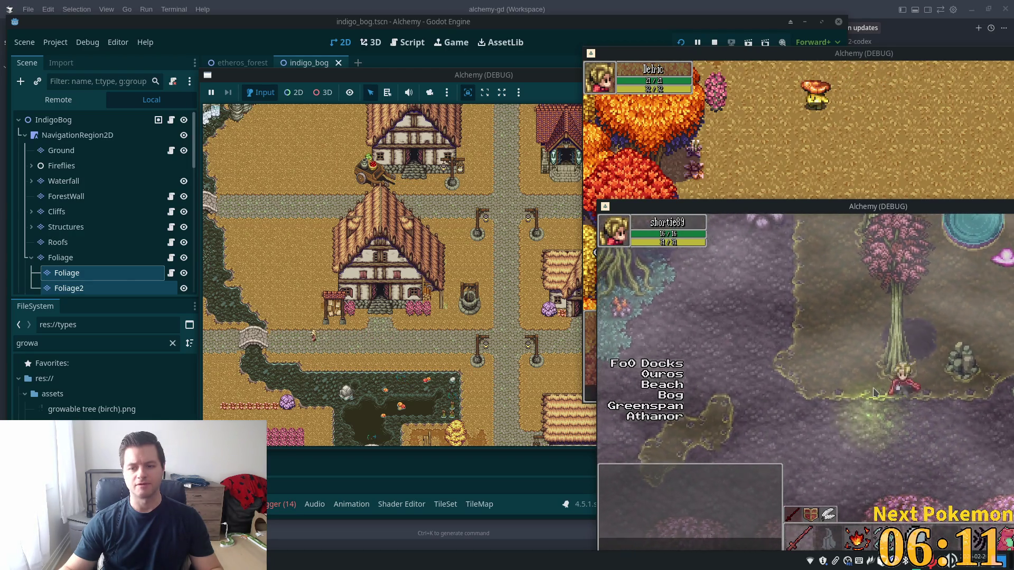
key(Up)
key(Left)
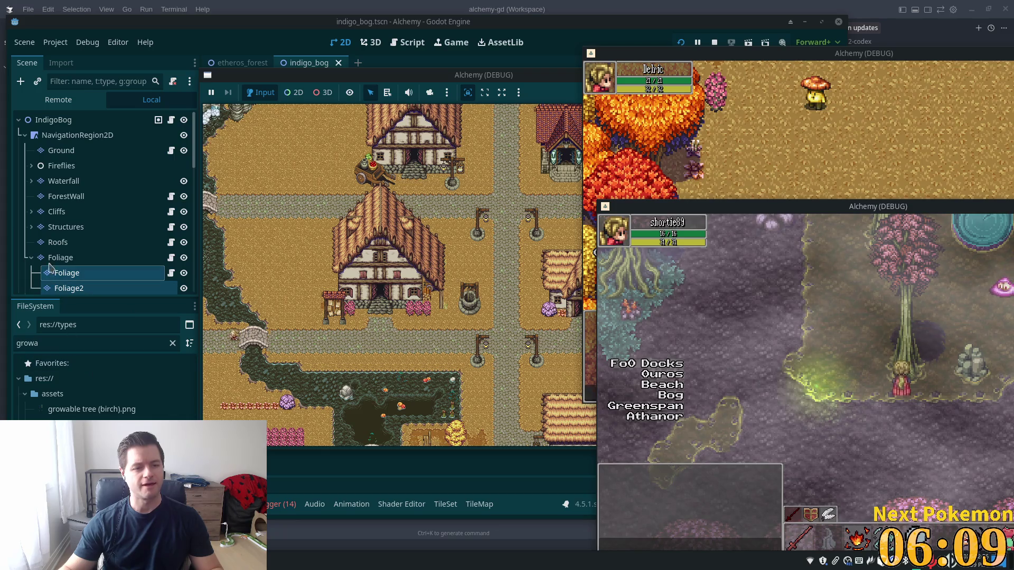
click(60, 259)
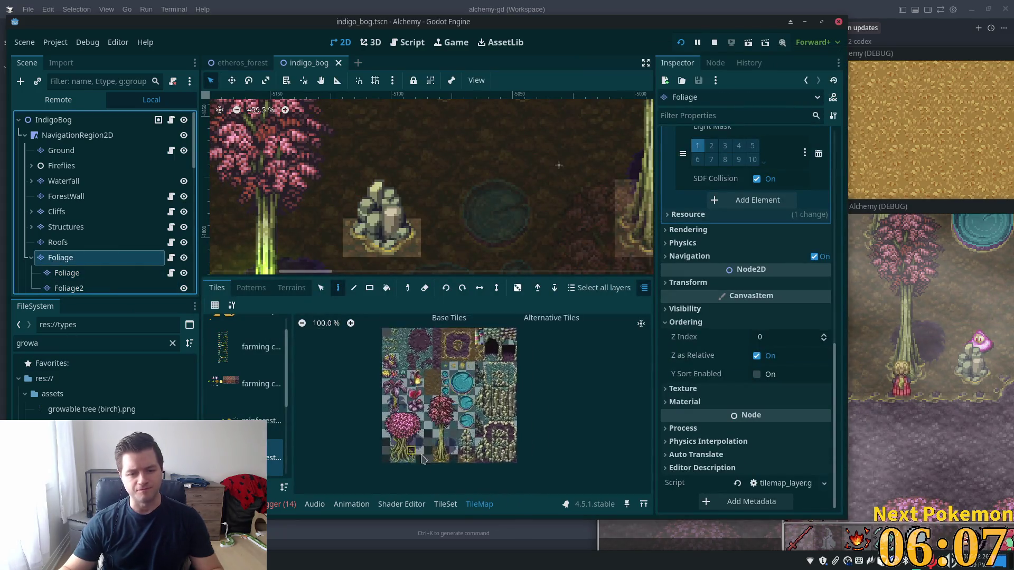
- Select a foliage atlas tile in the TileSet editor, then walk the player right and left
click(445, 505)
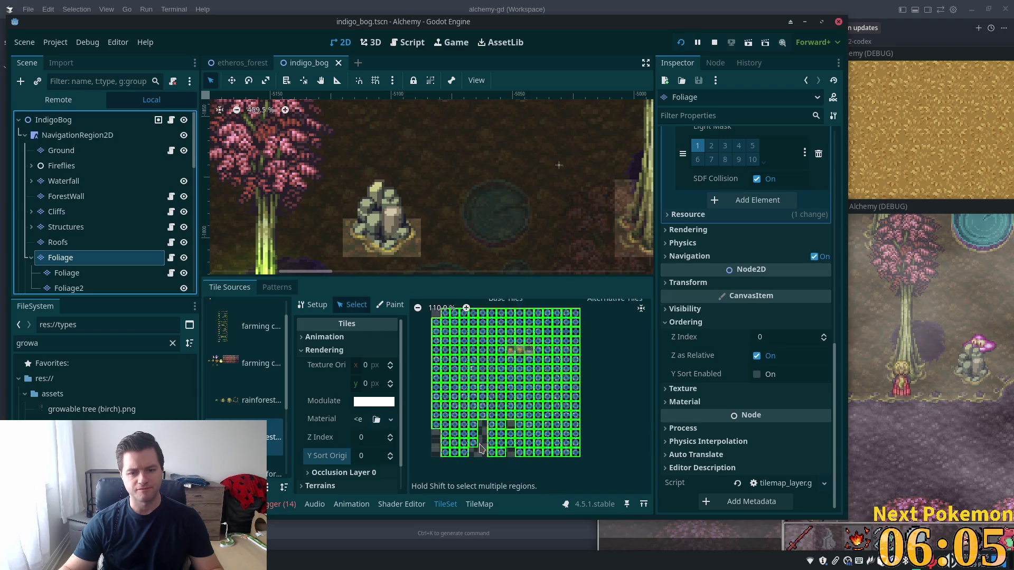
scroll(471, 448, up, 5)
click(493, 442)
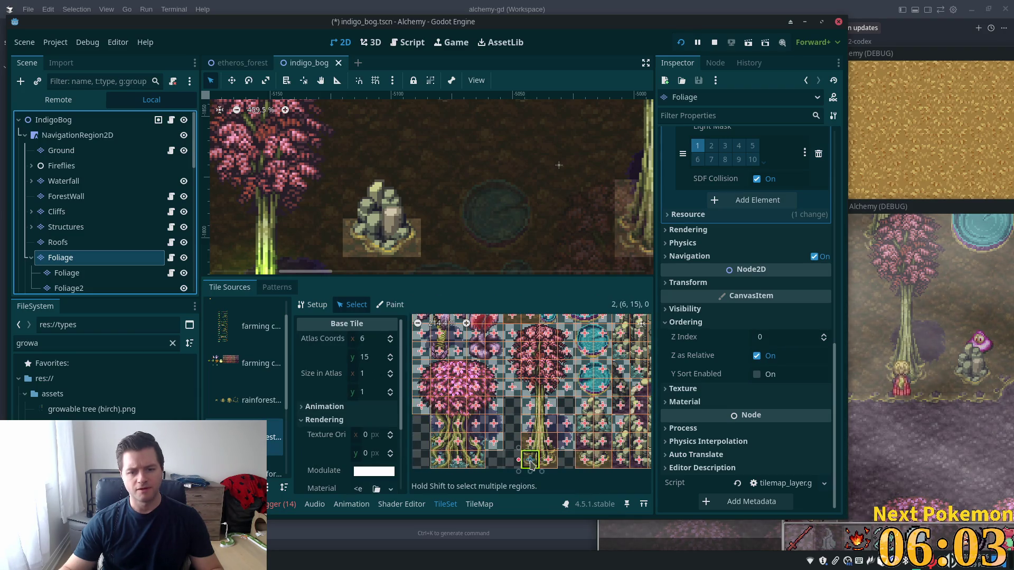
scroll(545, 414, up, 3)
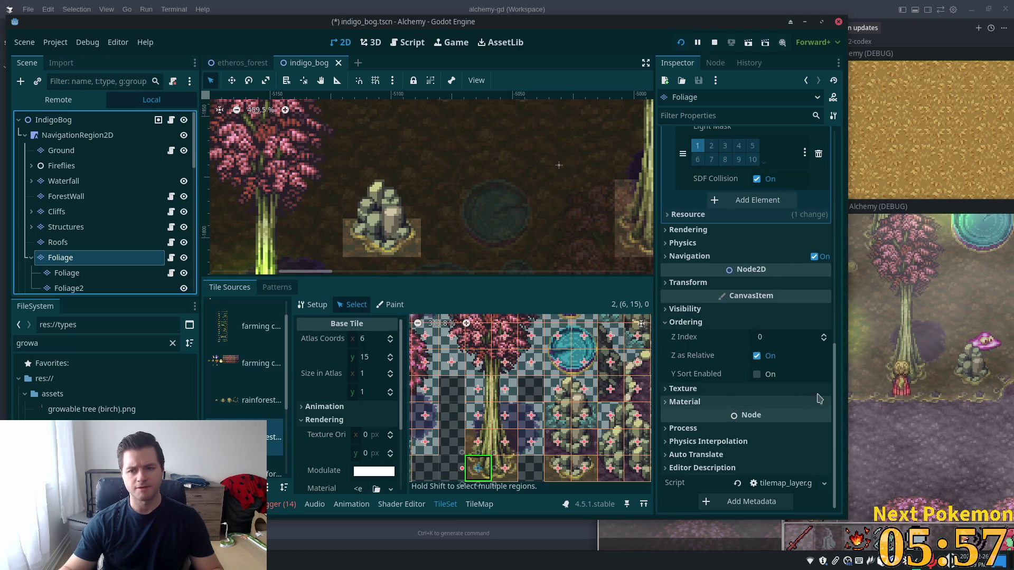
click(892, 380)
key(Right)
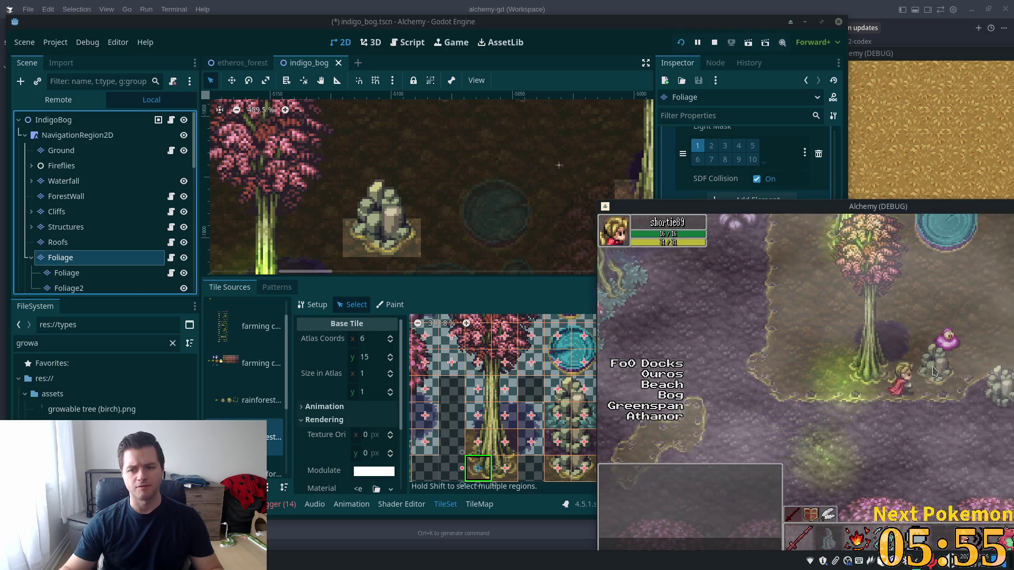
key(Left)
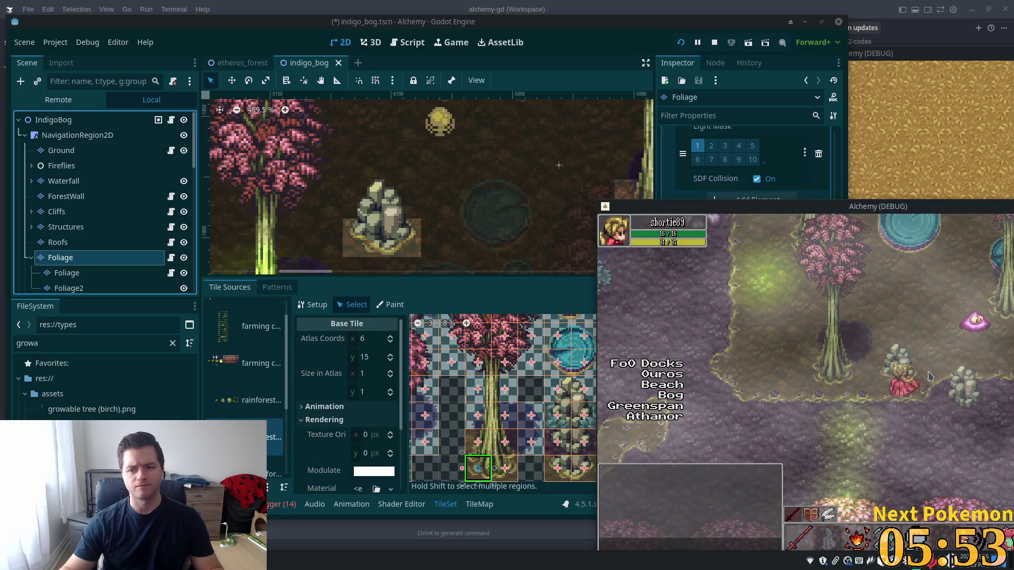
- Show tile 6,15's Physics Layer 0 polygon and collision overlays across the atlas
click(380, 475)
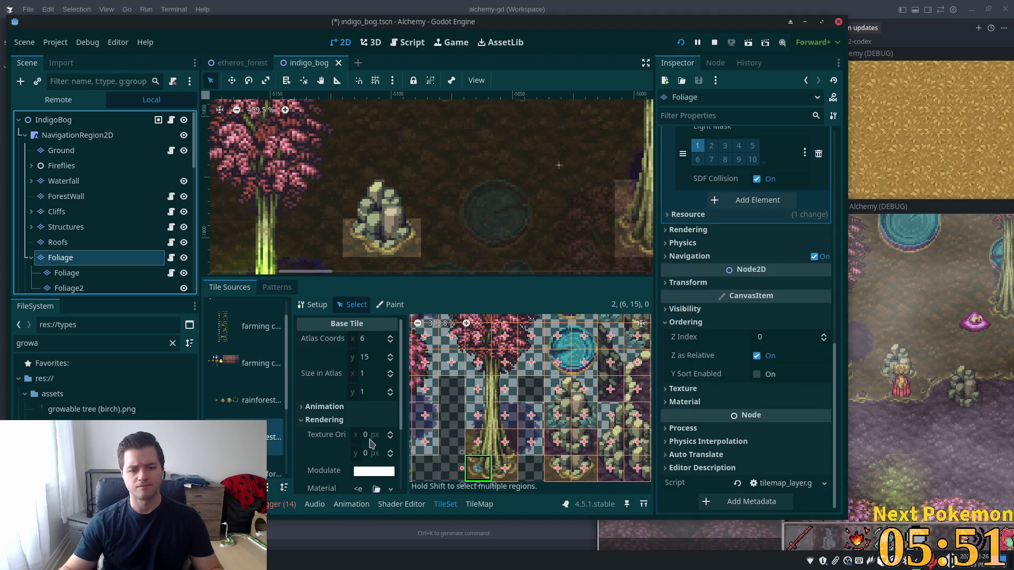
scroll(384, 439, down, 3)
click(360, 484)
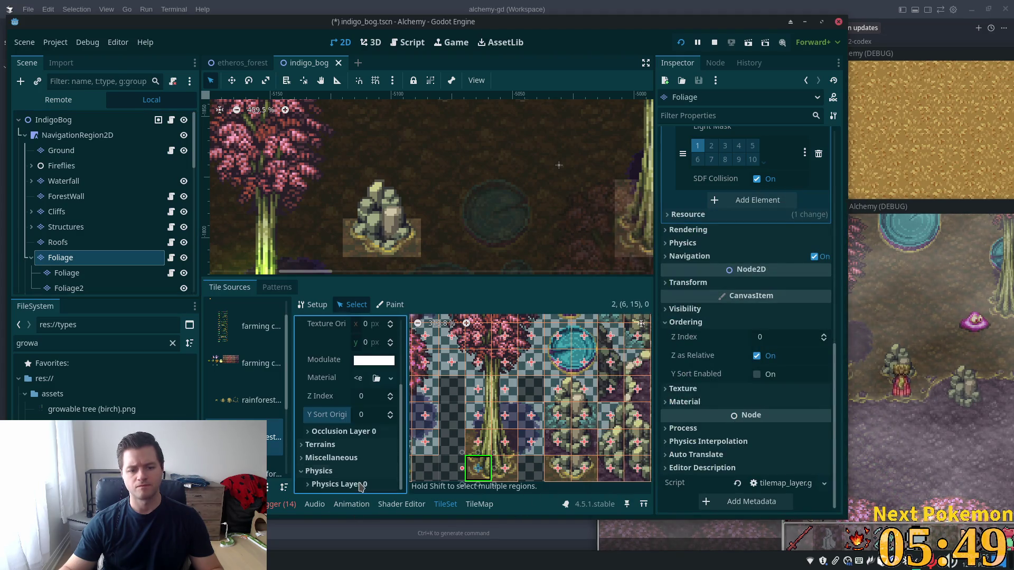
click(368, 484)
scroll(391, 465, down, 5)
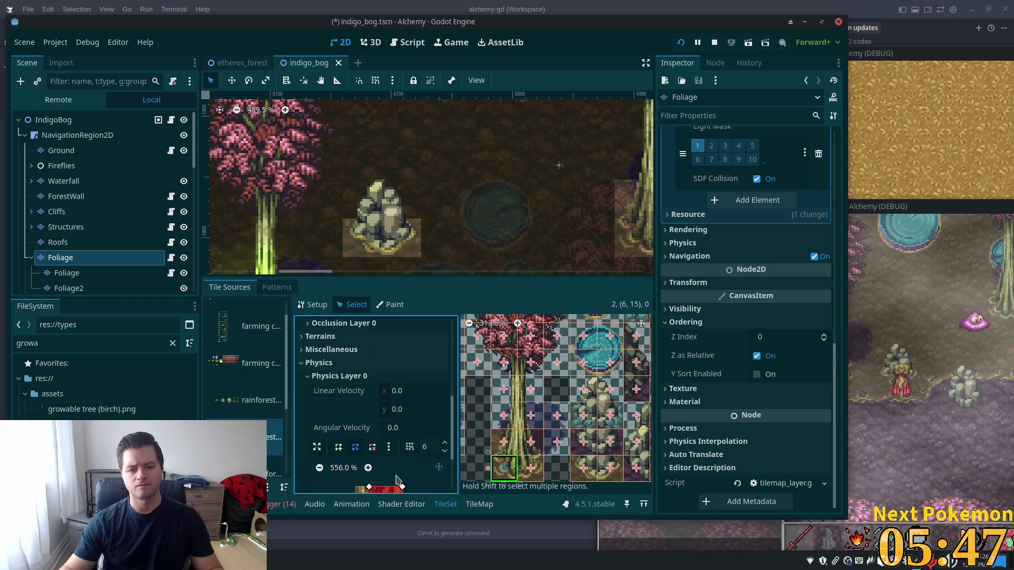
click(422, 456)
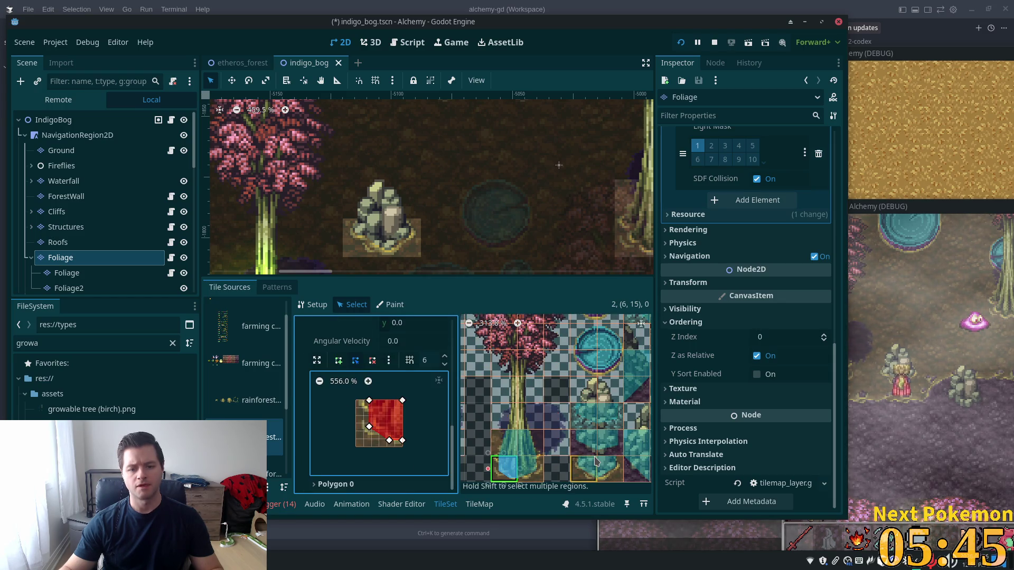
scroll(595, 461, up, 3)
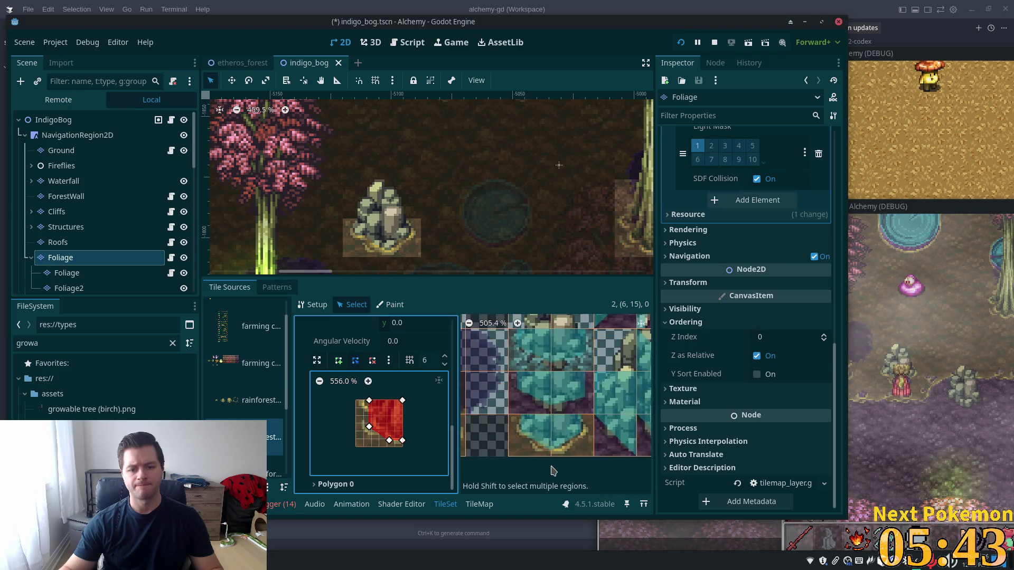
scroll(553, 470, up, 4)
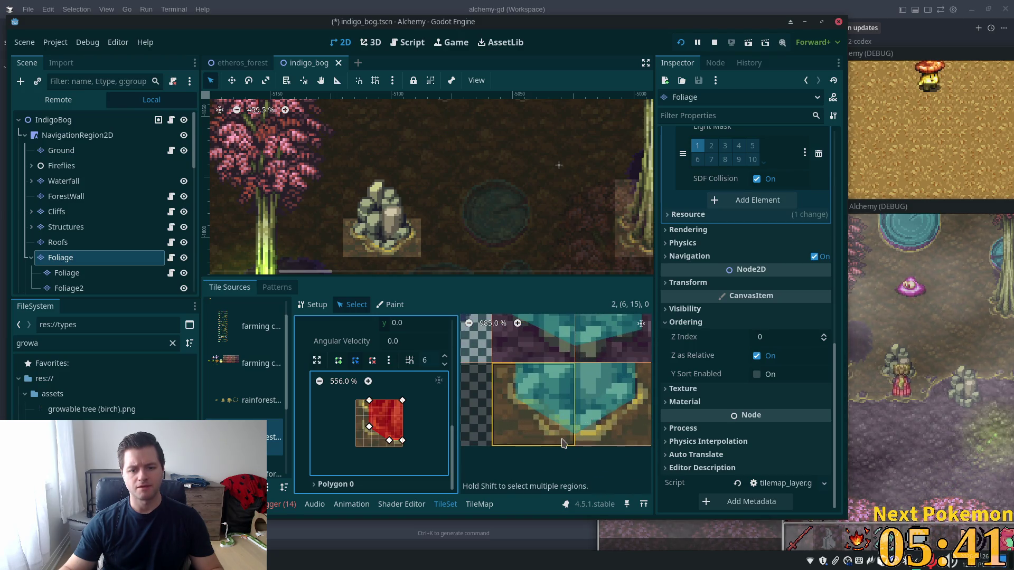
scroll(546, 452, down, 1)
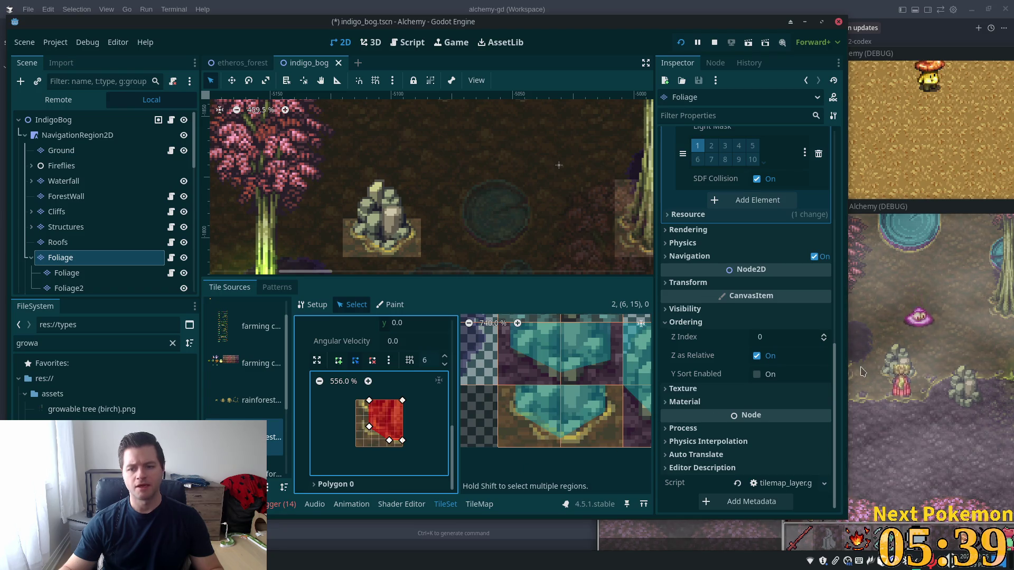
click(933, 382)
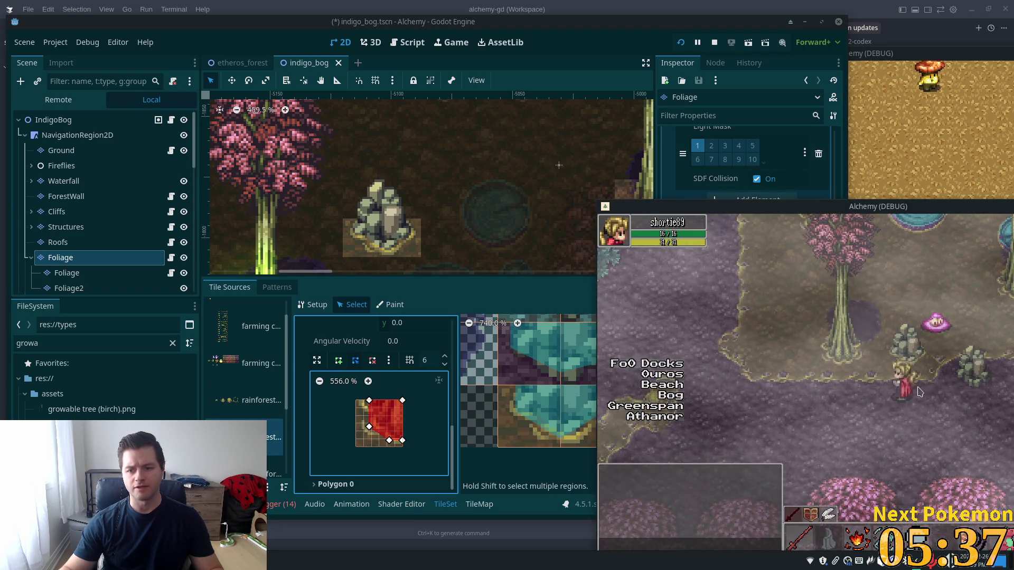
- Walk the character north and west, then scroll through the tile atlas
key(w)
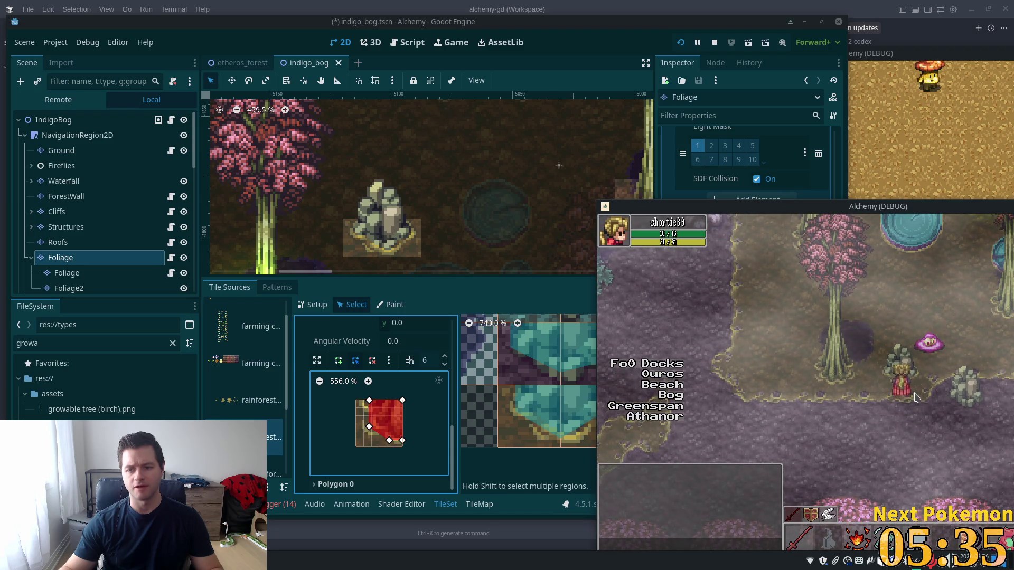
key(a)
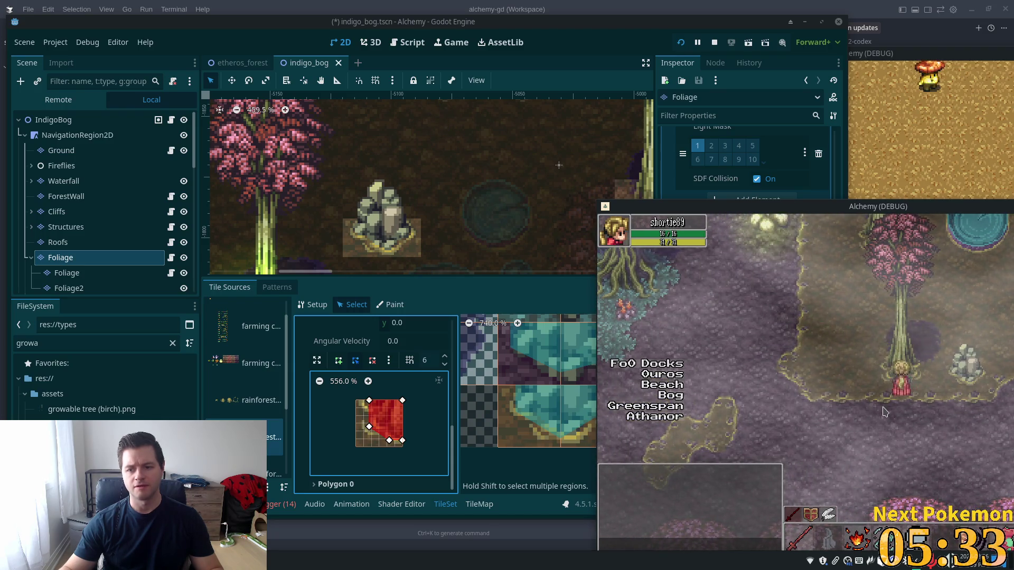
click(509, 458)
scroll(509, 459, down, 5)
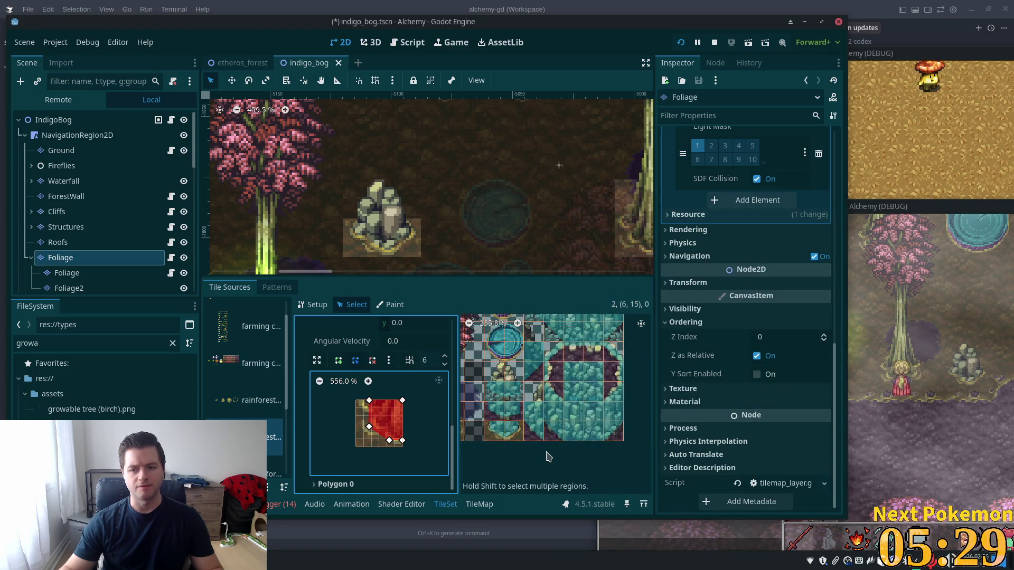
scroll(479, 448, left, 5)
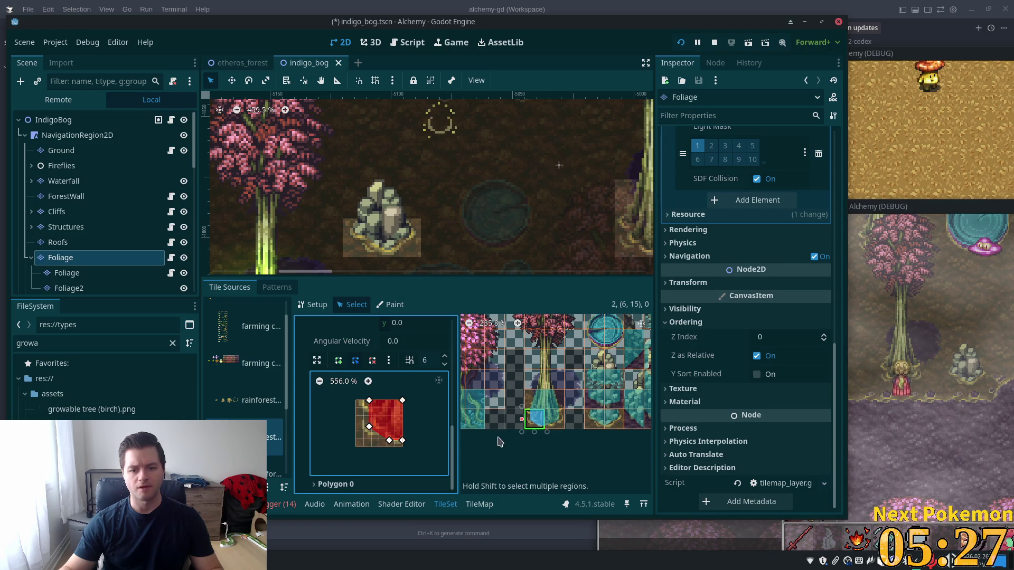
scroll(535, 447, left, 2)
scroll(555, 432, up, 2)
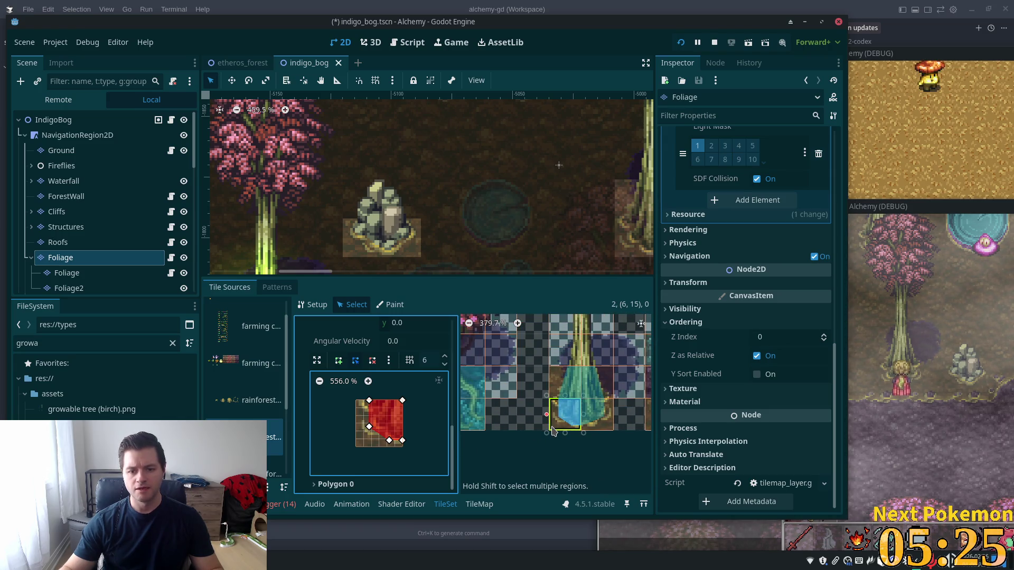
scroll(553, 430, up, 1)
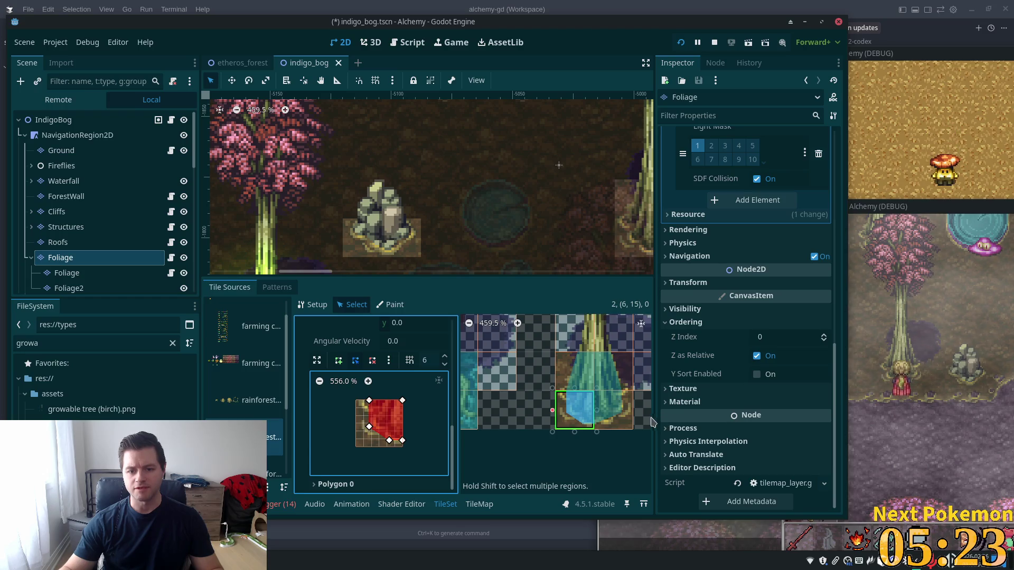
- Walk the character off and back onto the tree base to test its collision
click(895, 413)
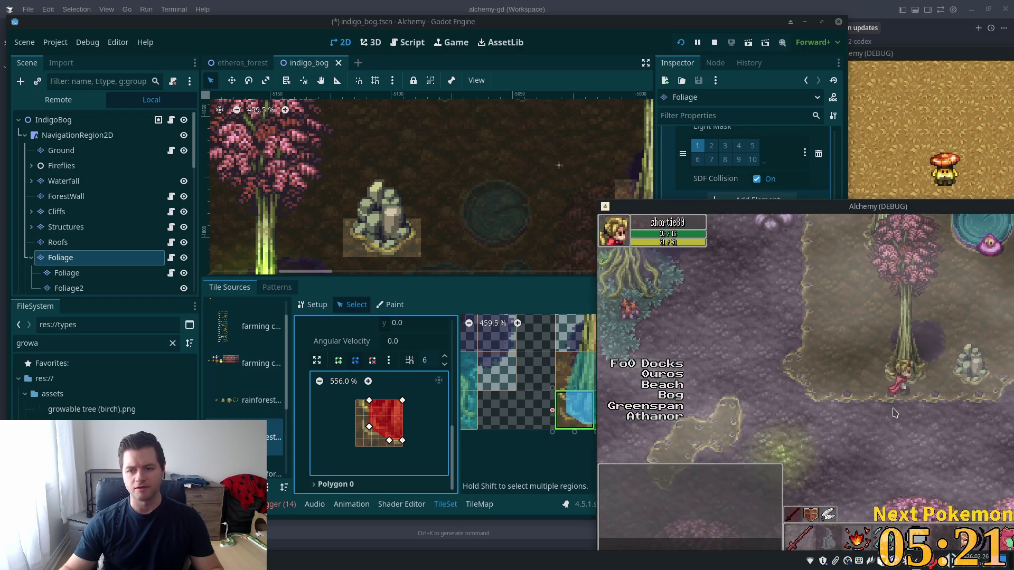
key(a)
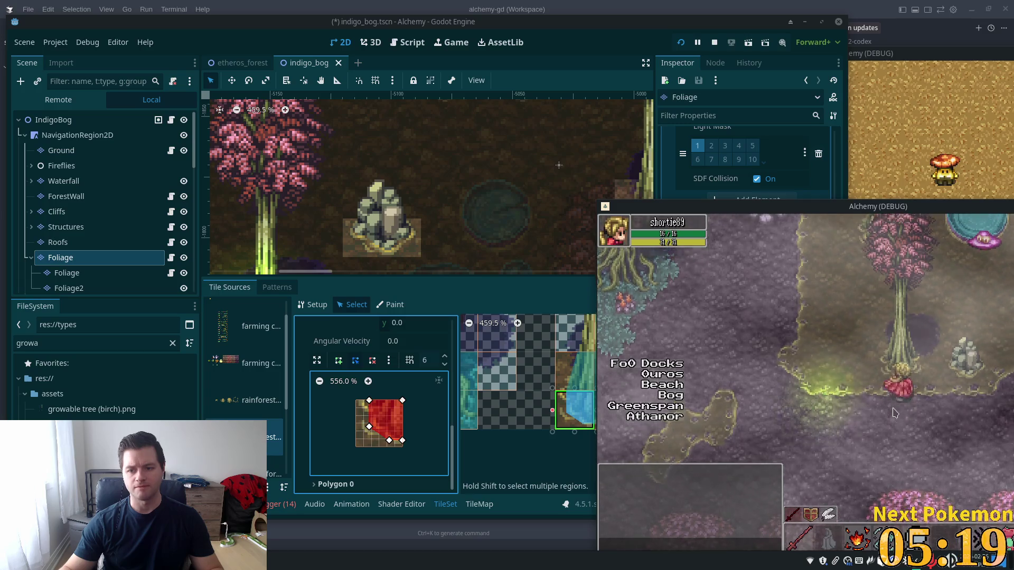
key(a)
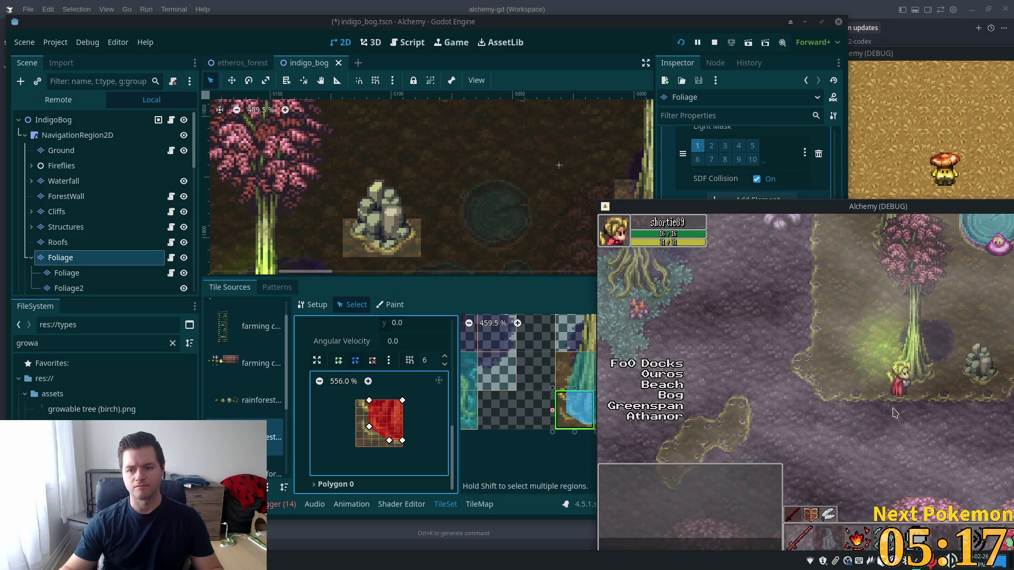
key(d)
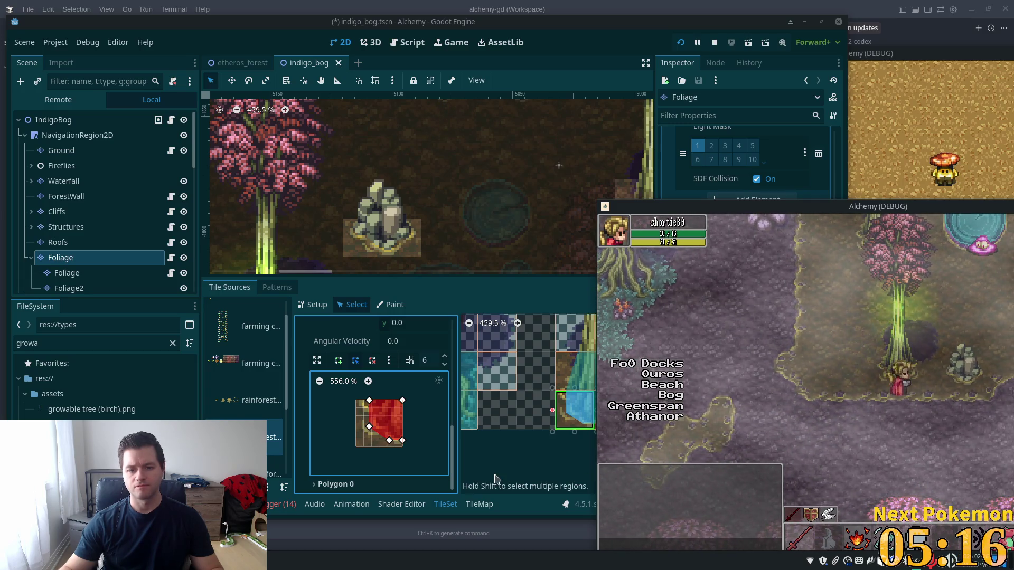
- Pick the rock tile at atlas (9, 12) to inspect its physics properties
click(496, 478)
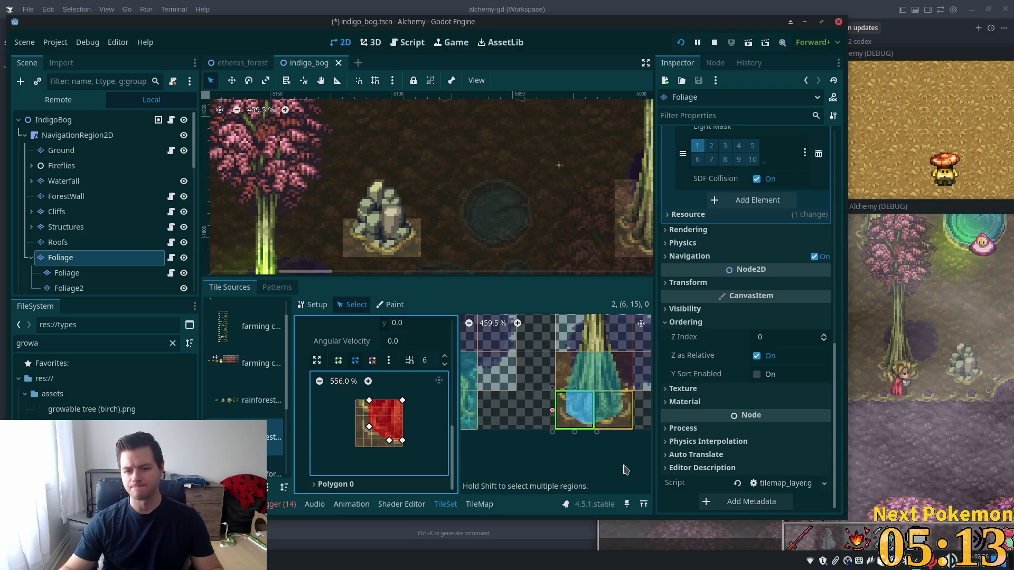
click(892, 404)
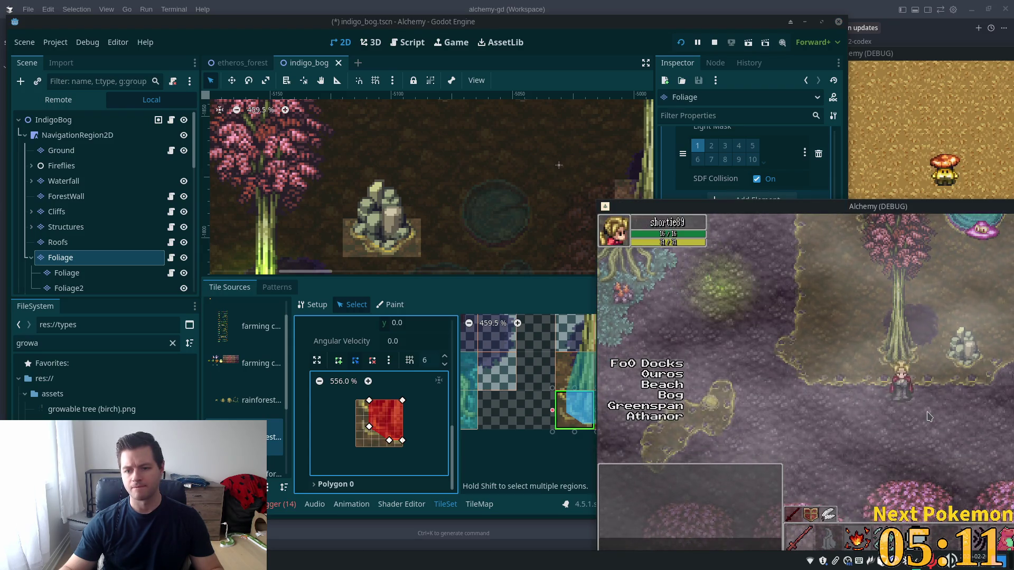
click(592, 430)
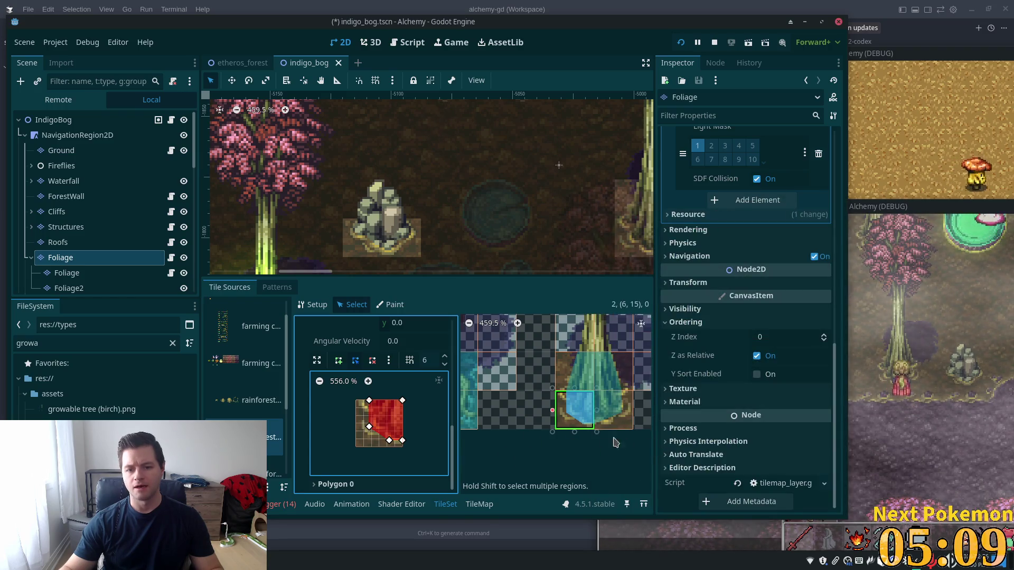
scroll(611, 448, down, 3)
scroll(602, 417, right, 5)
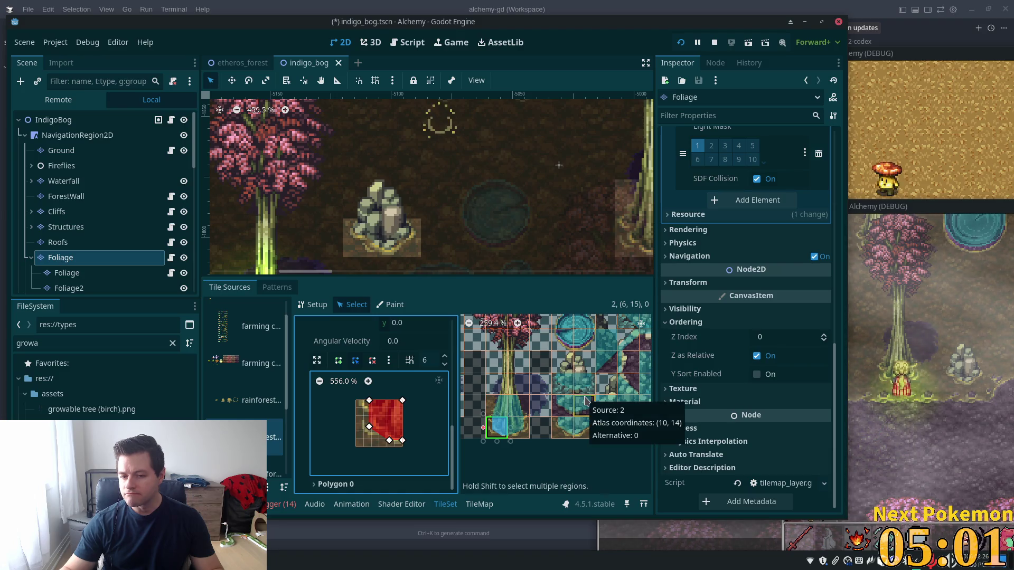
click(572, 366)
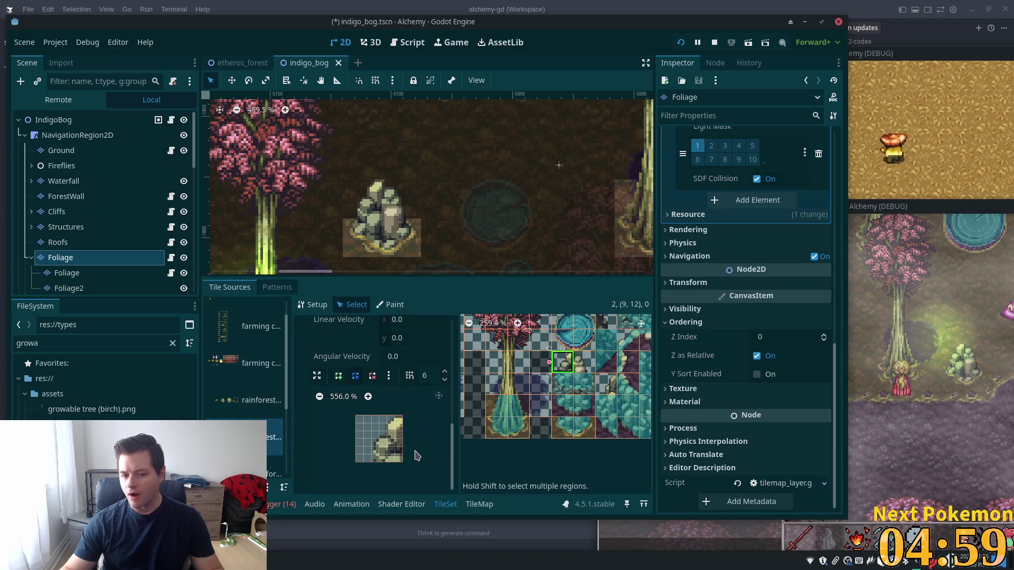
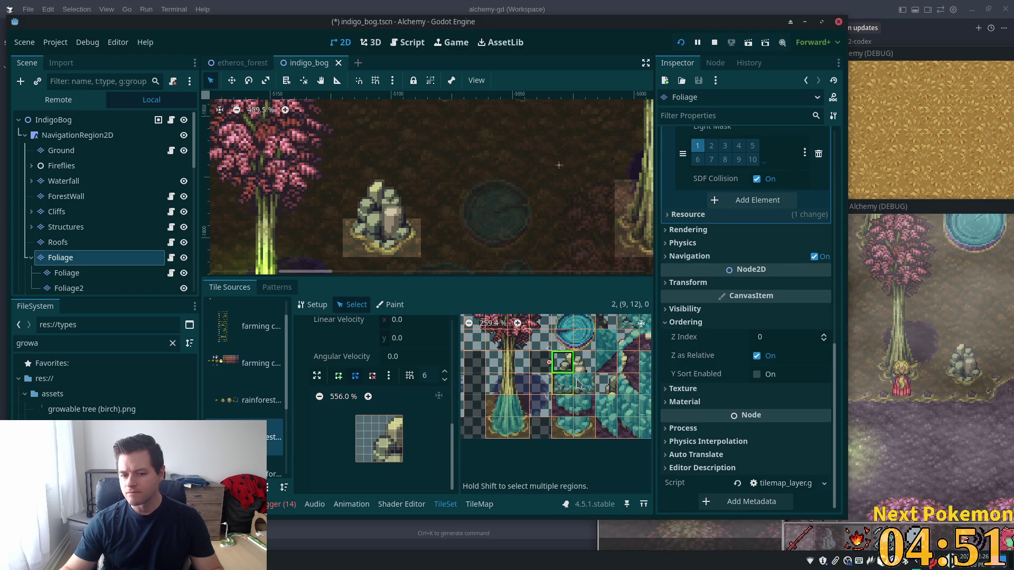
- Select a rock tile, then run the game and walk the player left past the rocks to check sorting
click(607, 362)
key(F5)
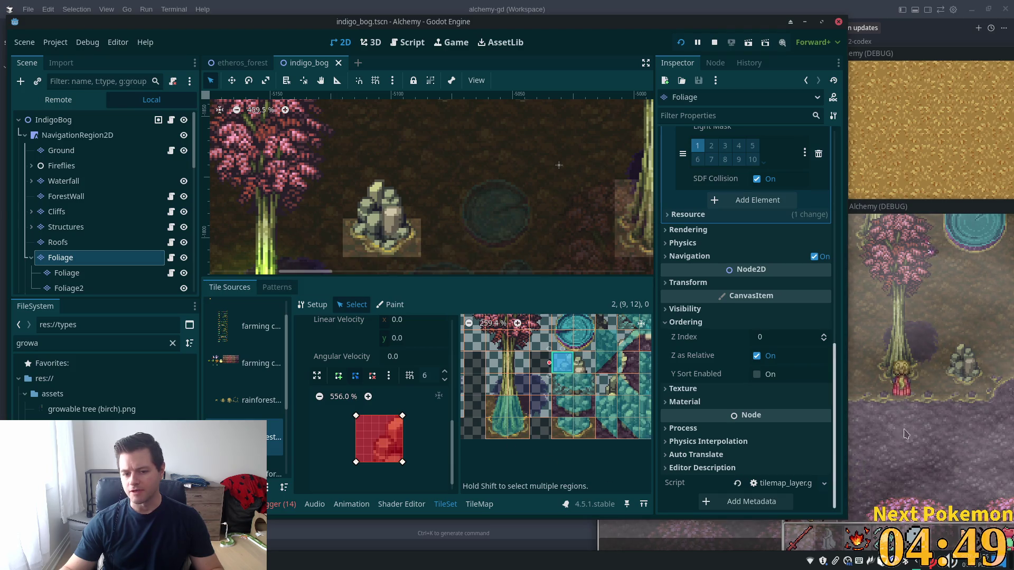
key(Left)
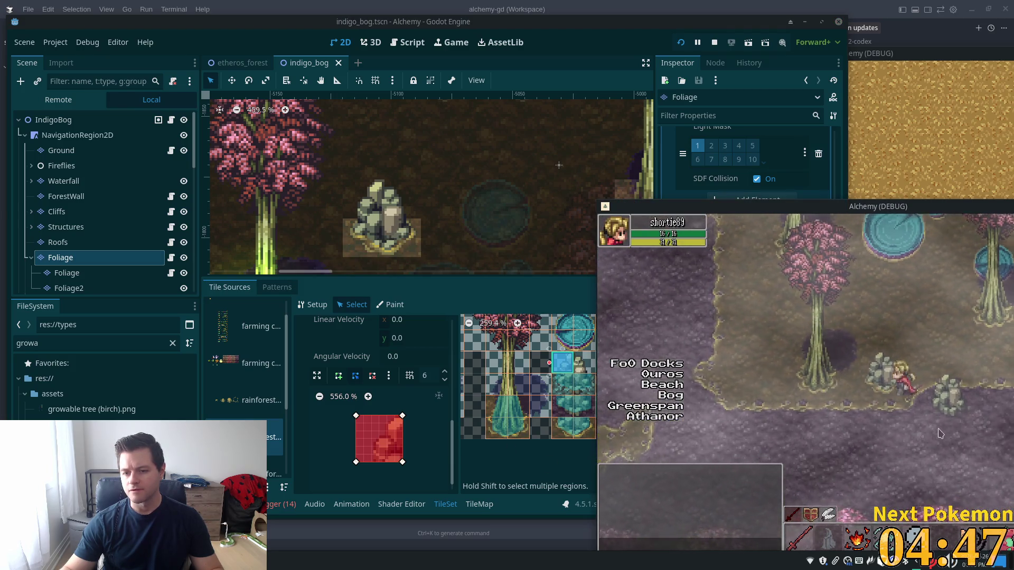
click(518, 473)
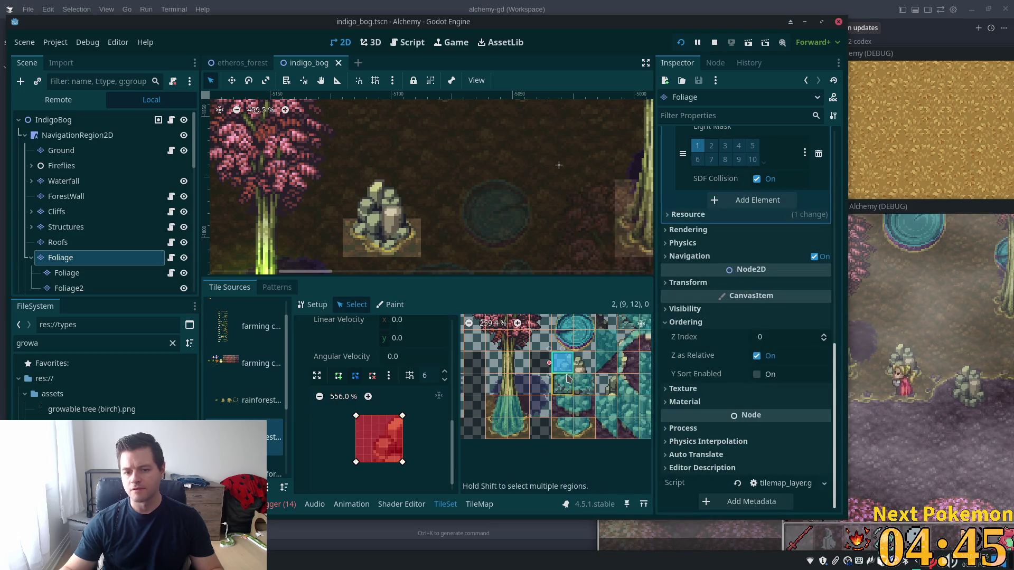
- Undo the last change and add a second rock tile to the atlas selection
key(ctrl+z)
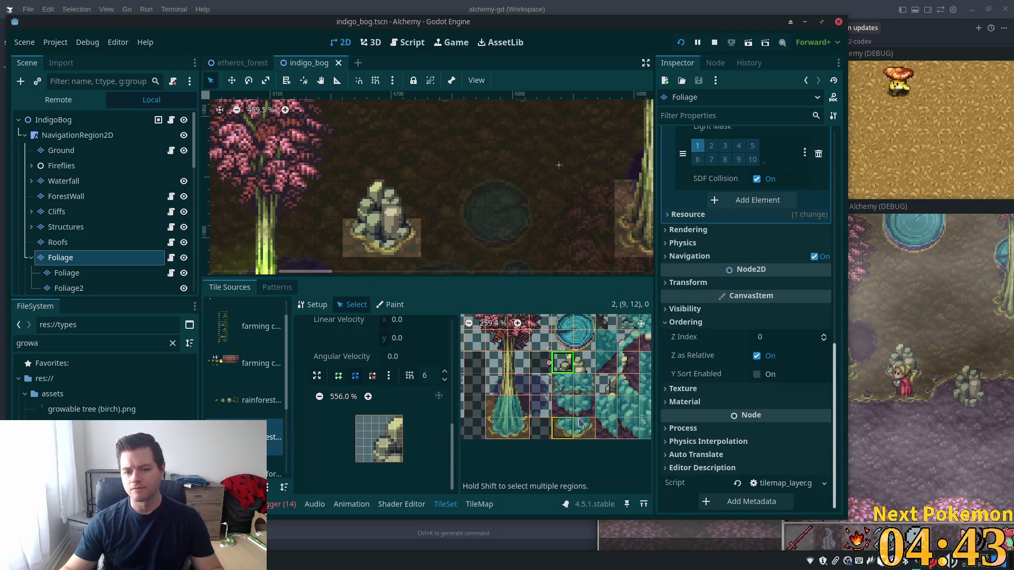
scroll(604, 410, down, 1)
scroll(605, 410, down, 4)
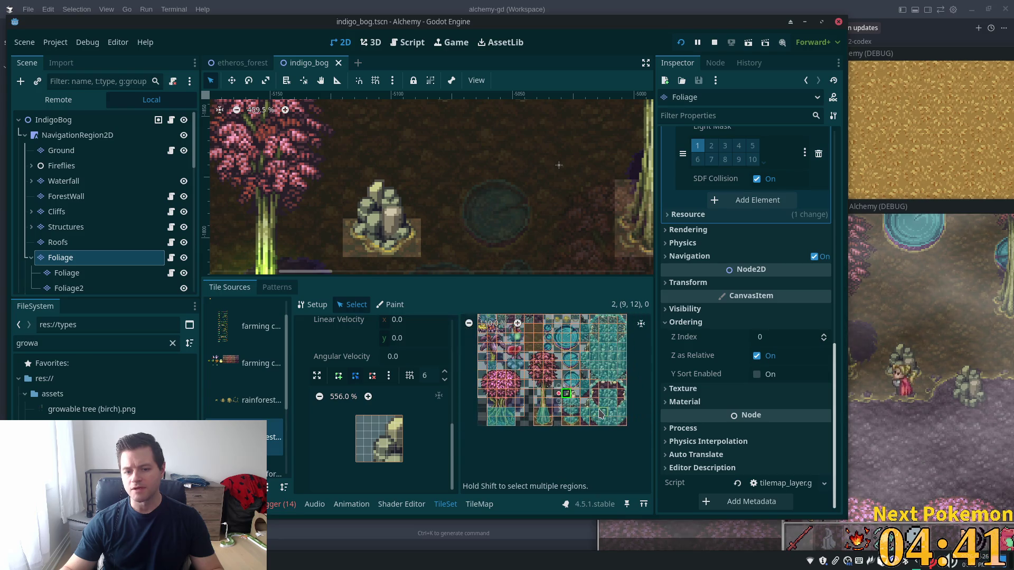
scroll(597, 415, down, 2)
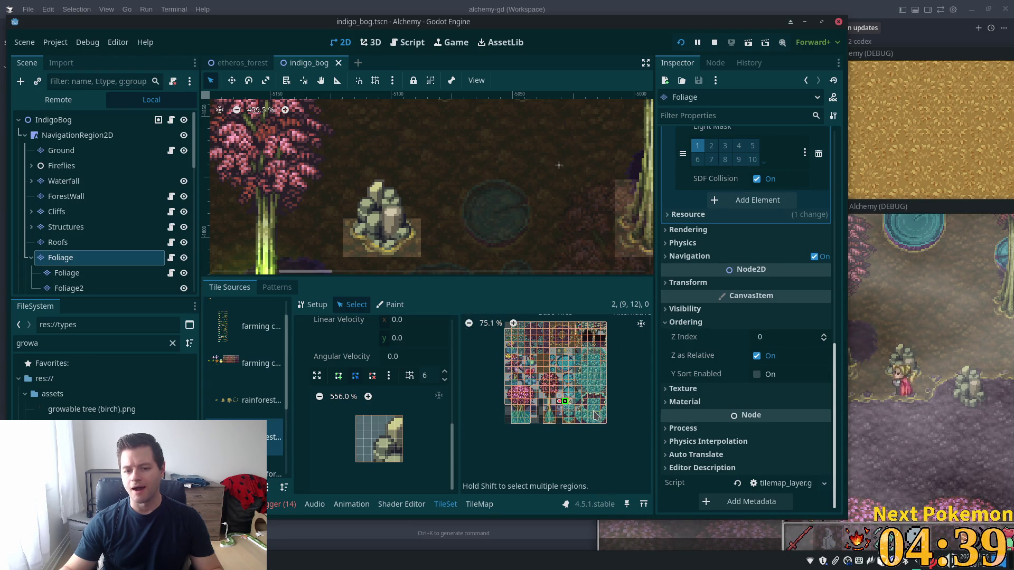
scroll(595, 416, up, 3)
scroll(406, 392, up, 4)
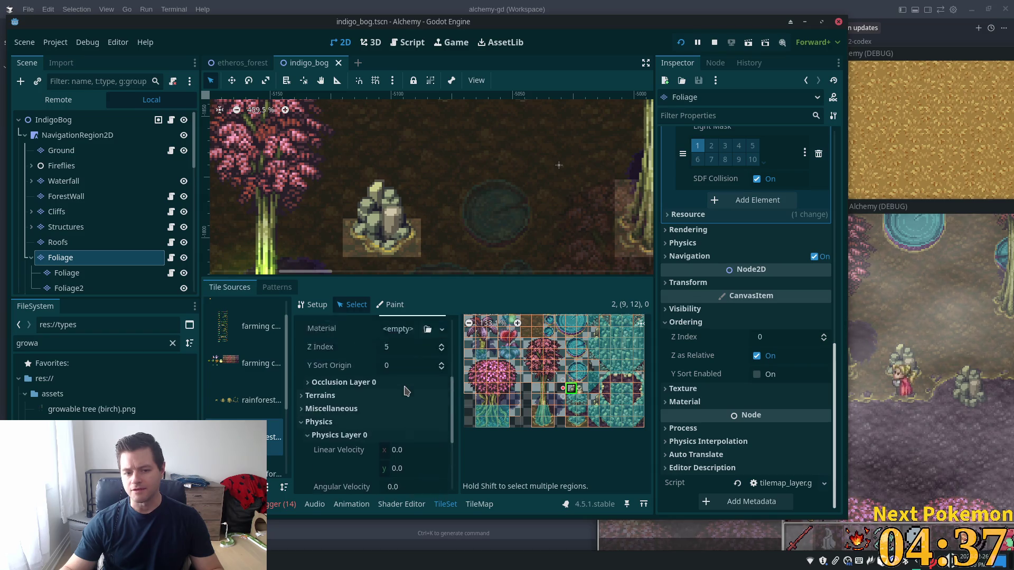
scroll(405, 396, up, 1)
scroll(618, 385, up, 2)
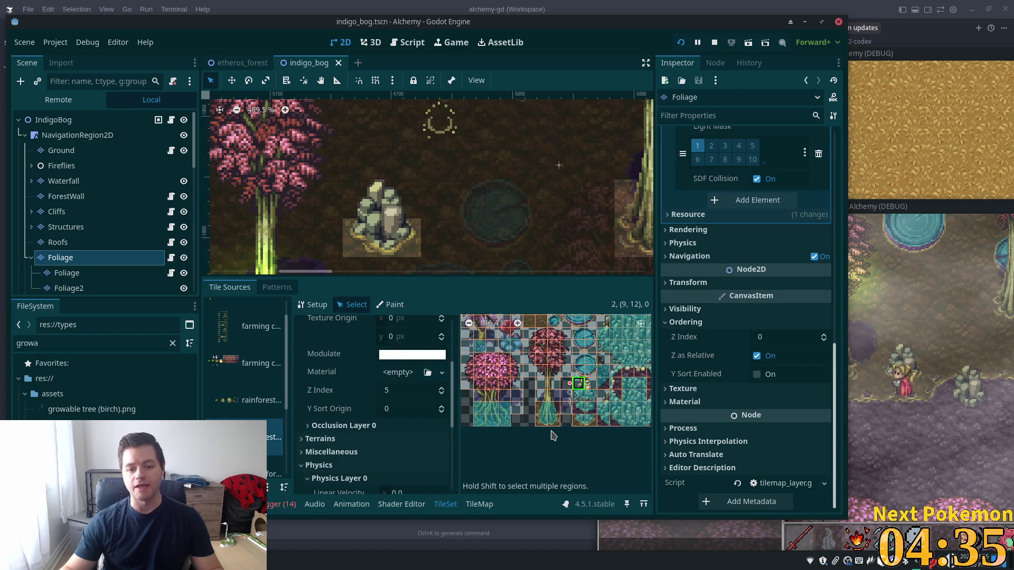
shift+click(607, 377)
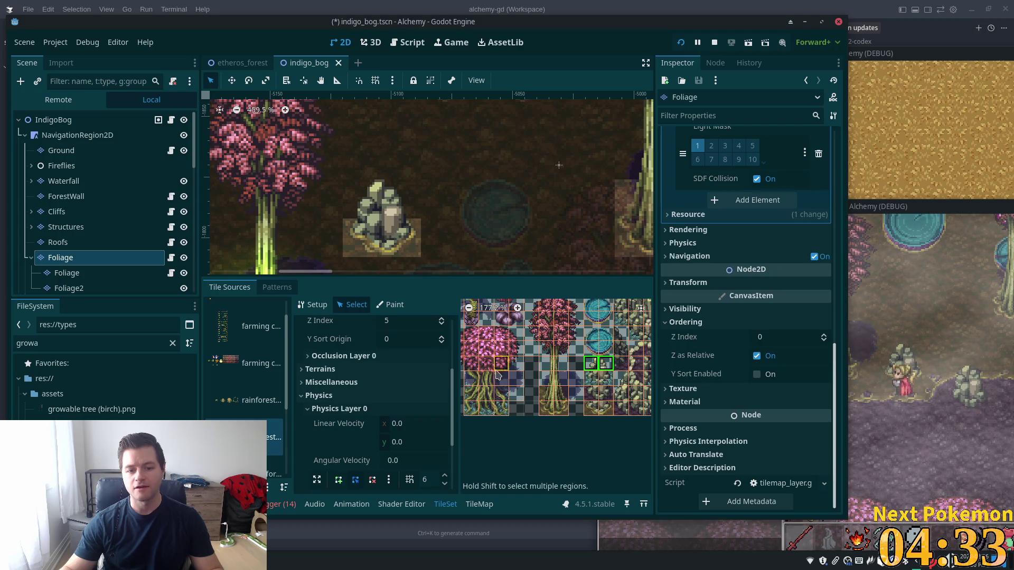
click(423, 318)
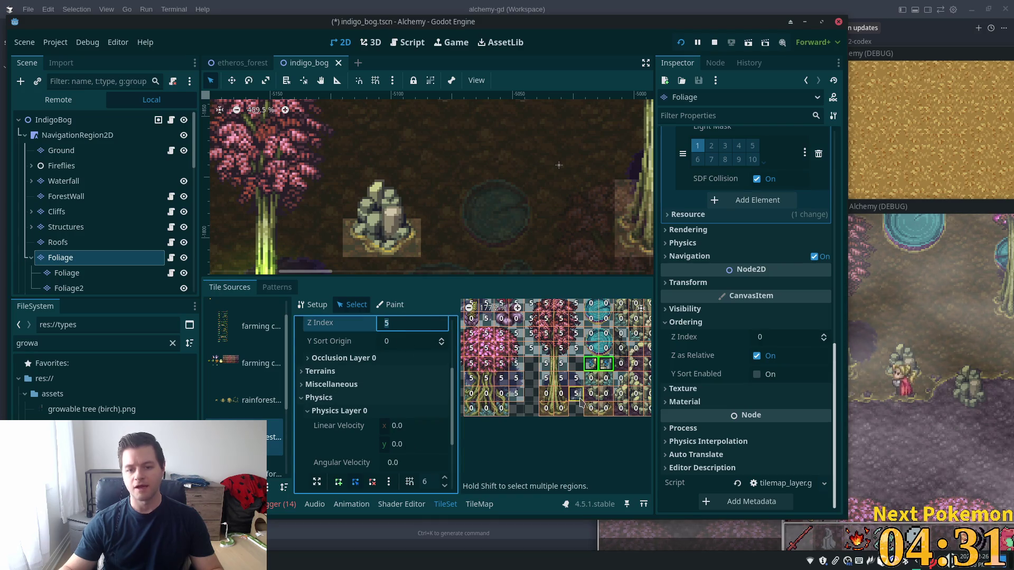
scroll(581, 403, down, 6)
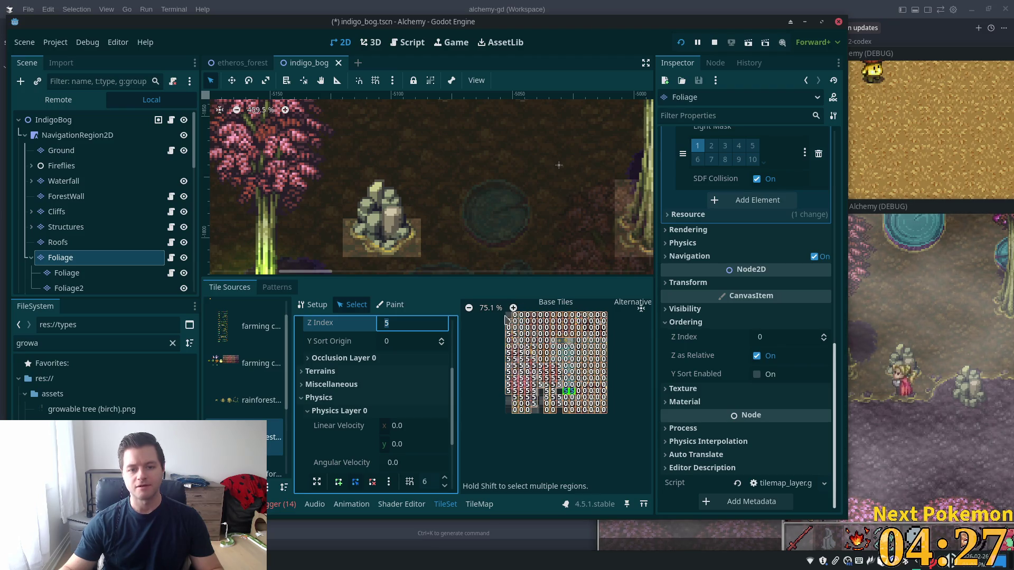
scroll(506, 317, up, 4)
scroll(515, 409, down, 4)
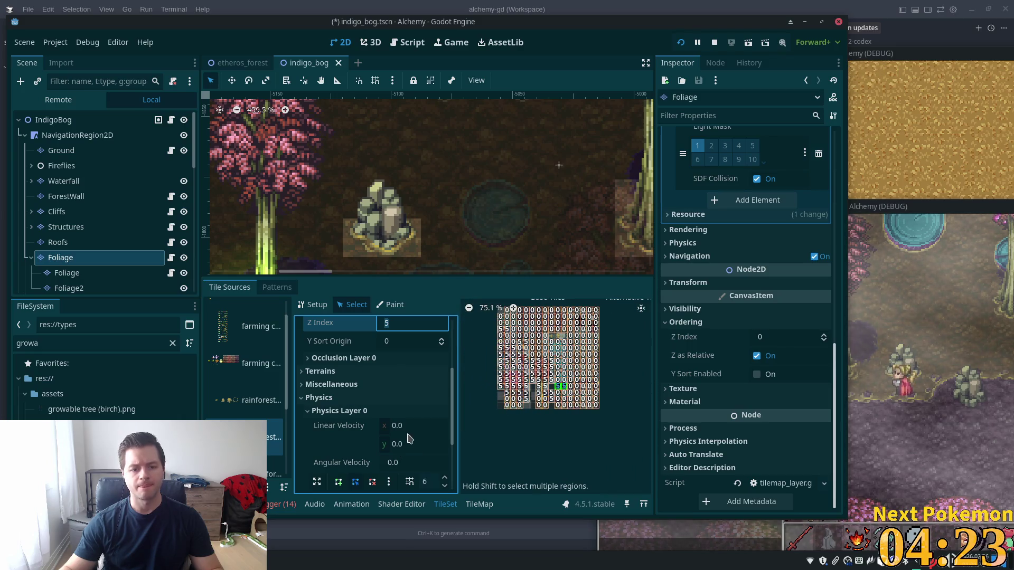
scroll(421, 404, down, 2)
scroll(506, 357, up, 2)
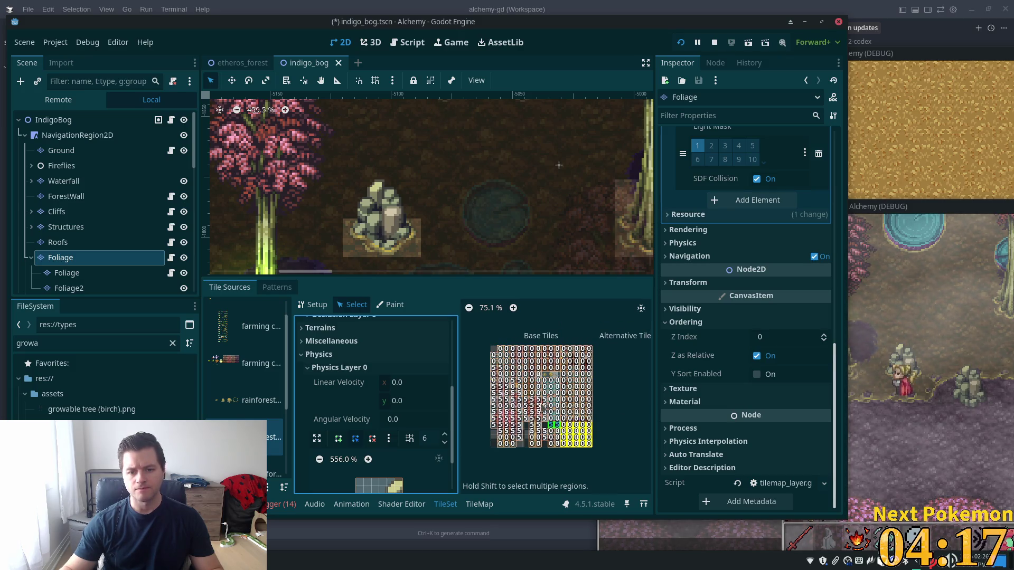
drag(542, 409, 488, 345)
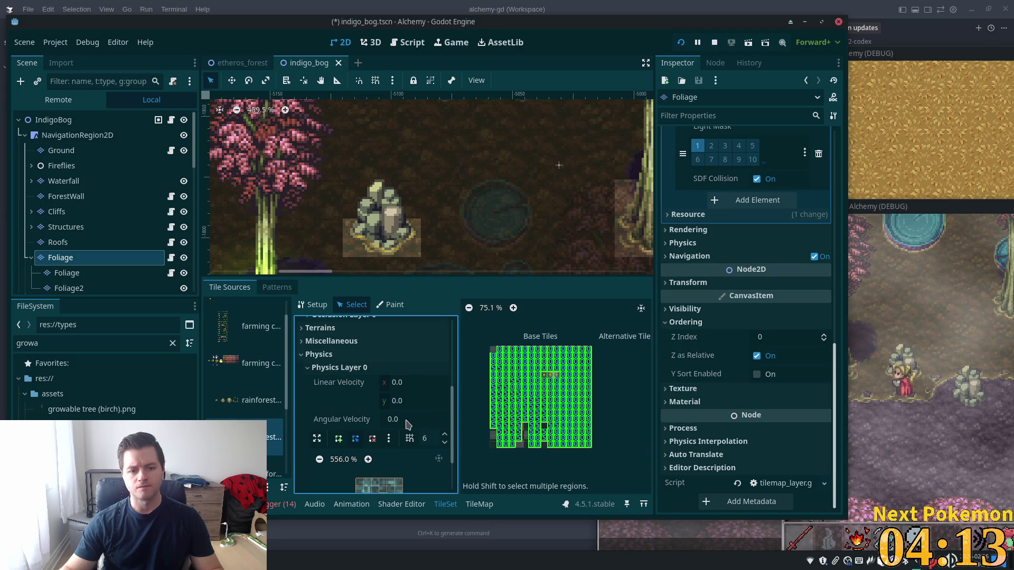
click(407, 422)
scroll(392, 381, up, 3)
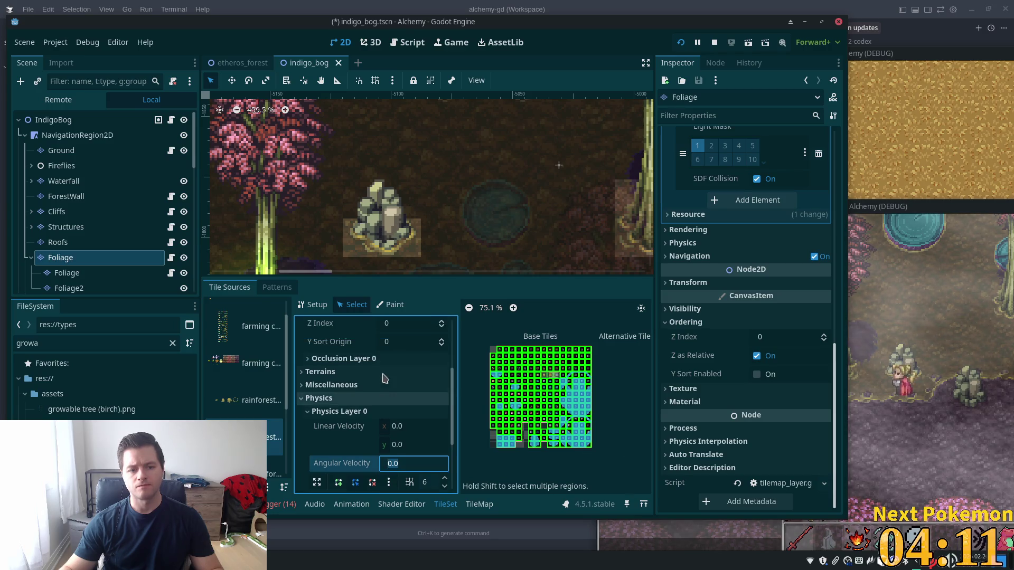
click(399, 347)
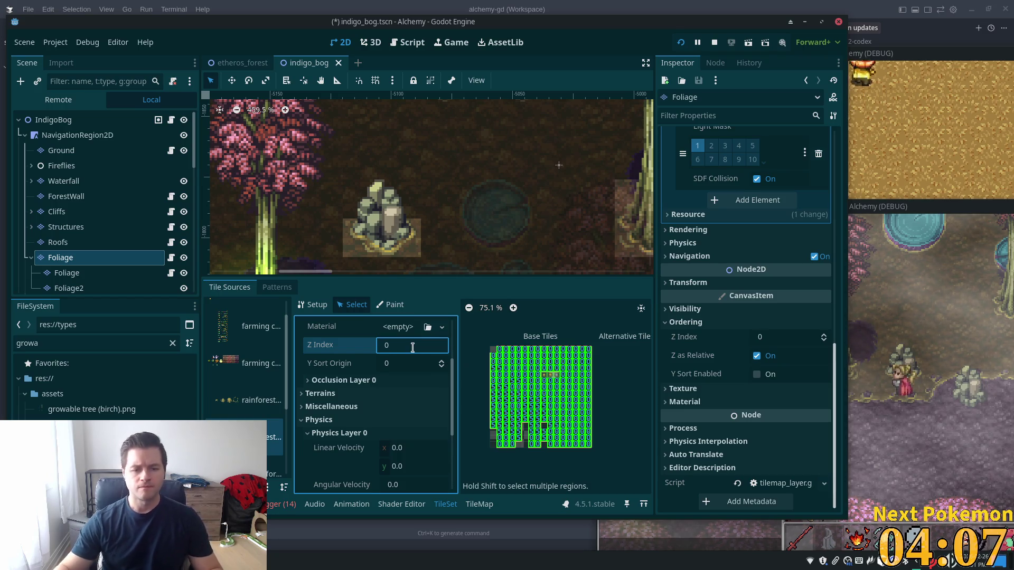
click(406, 365)
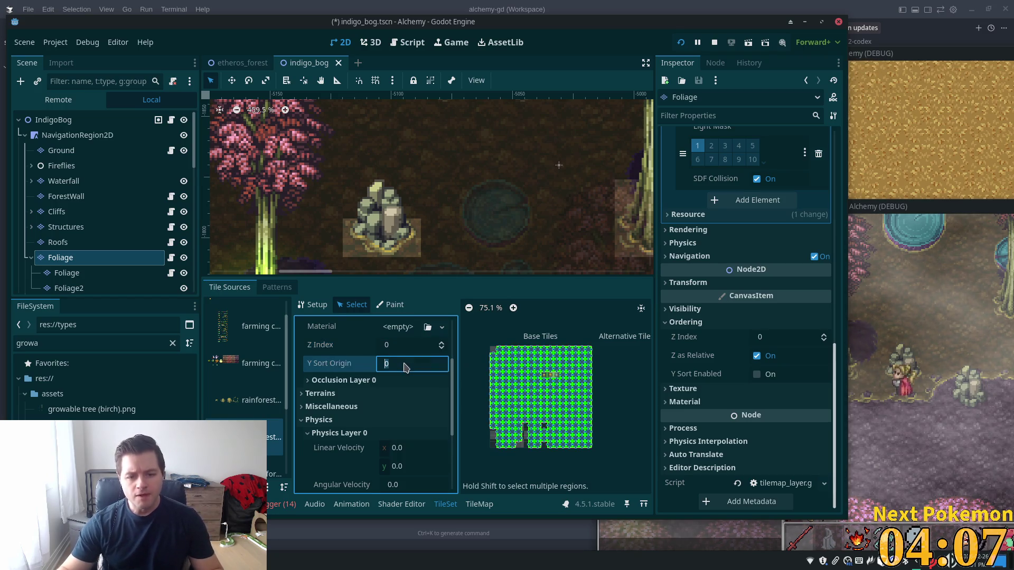
click(338, 336)
click(336, 346)
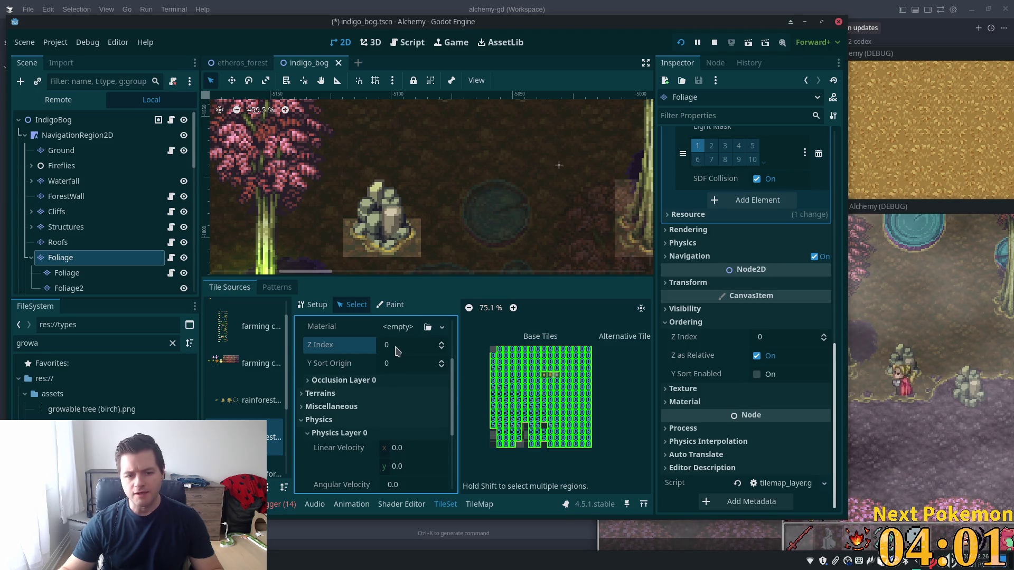
text(5)
key(BackSpace)
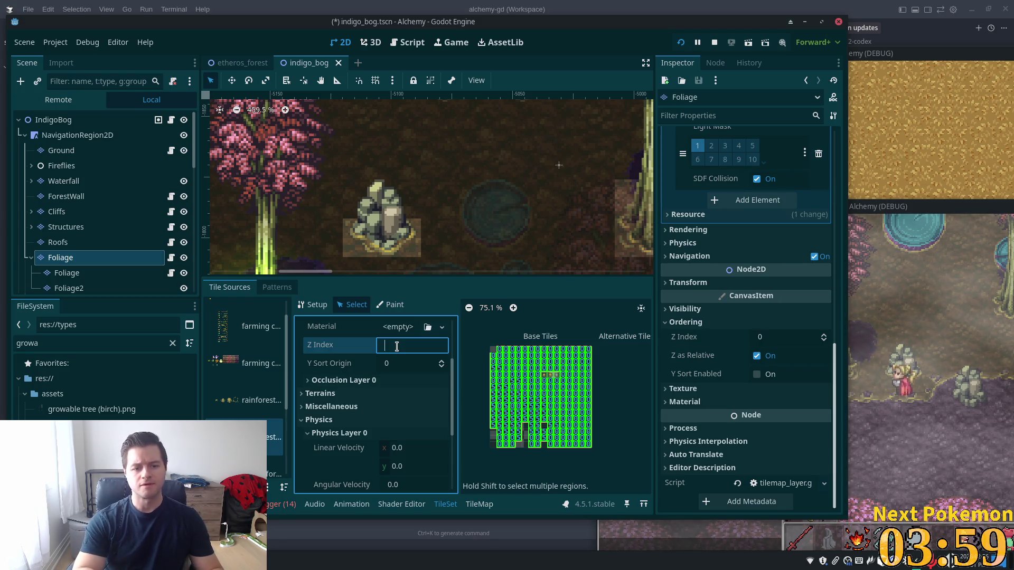
key(Return)
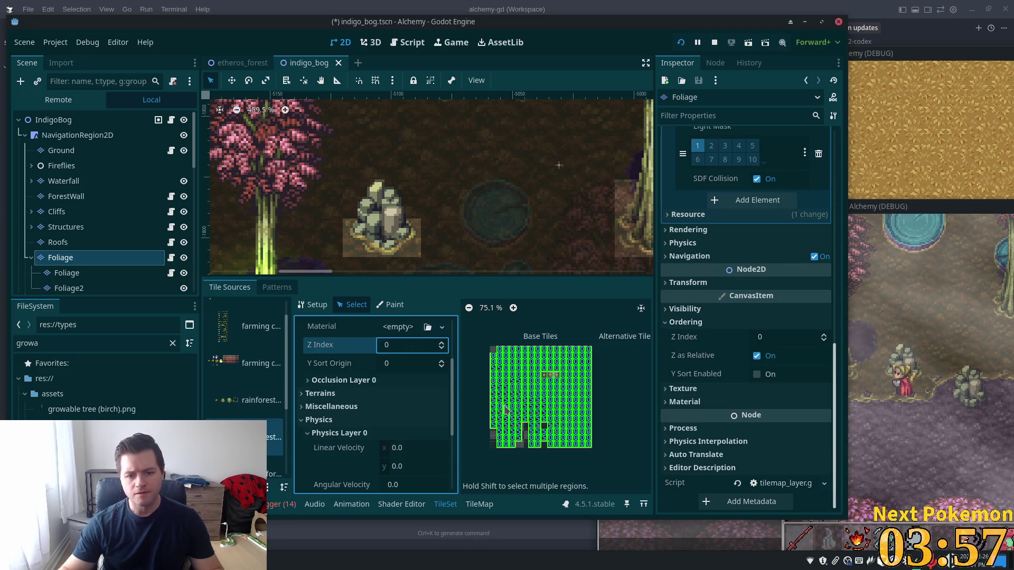
click(338, 363)
click(328, 345)
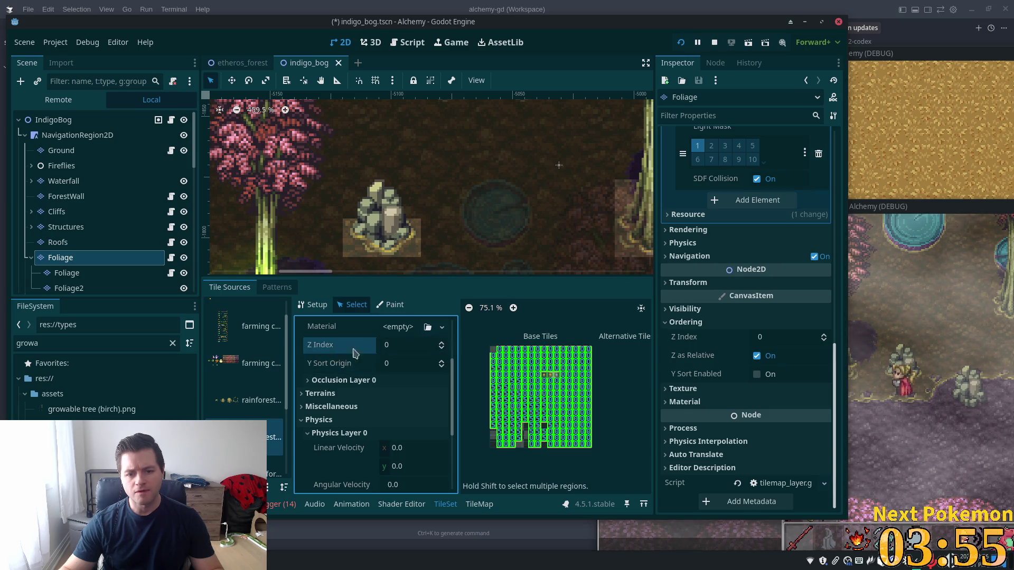
scroll(495, 379, up, 4)
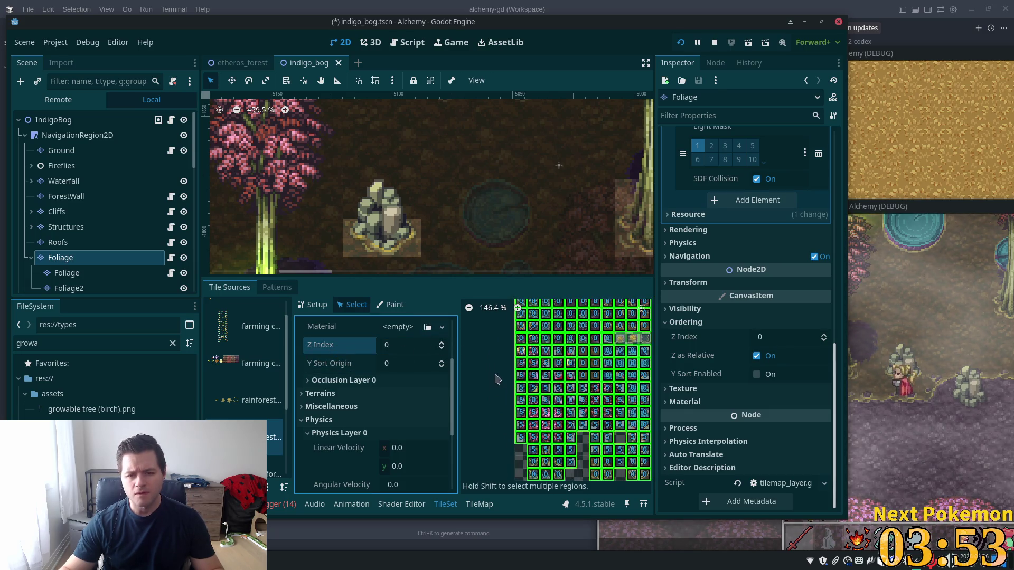
- Set one atlas tile's Z Index to 0 and another pair of tiles to Z Index 5
click(522, 329)
scroll(523, 328, down, 1)
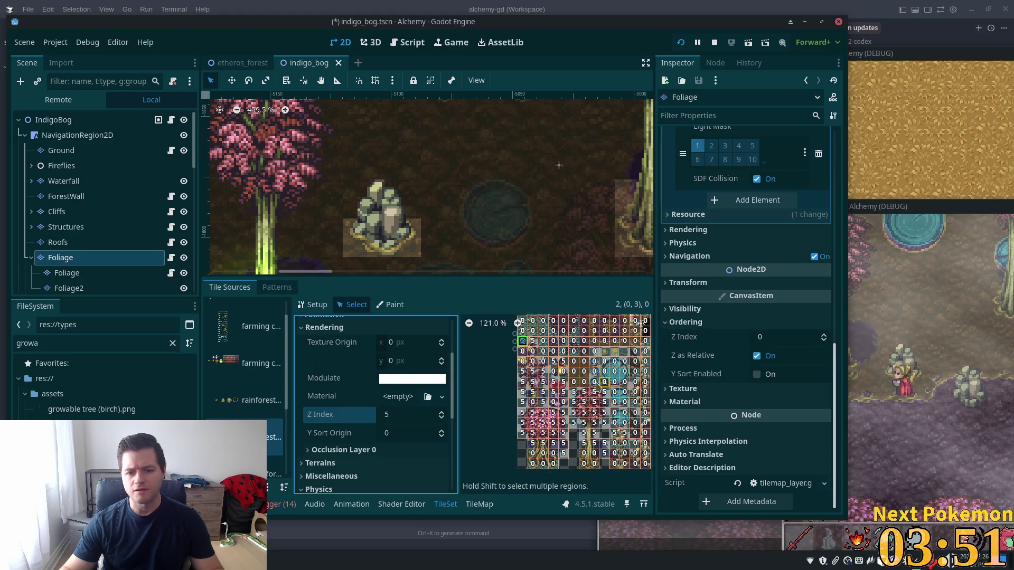
click(399, 418)
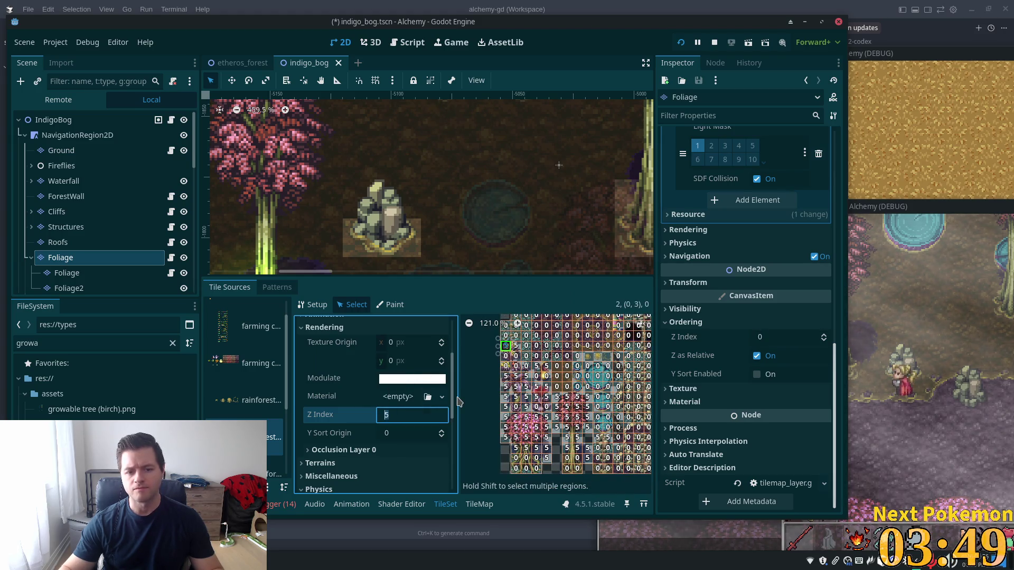
text(0)
key(Tab)
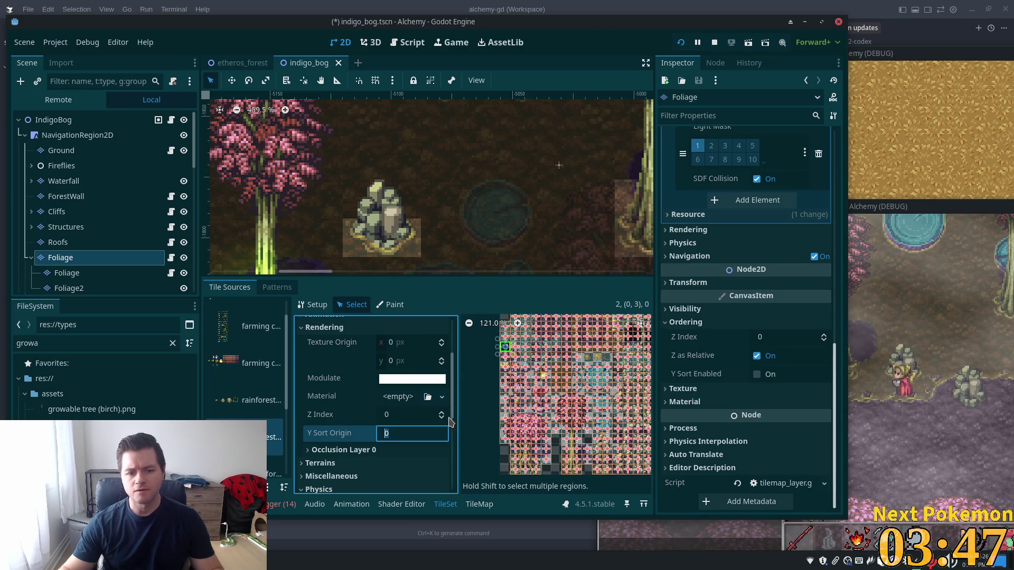
click(392, 414)
text(5)
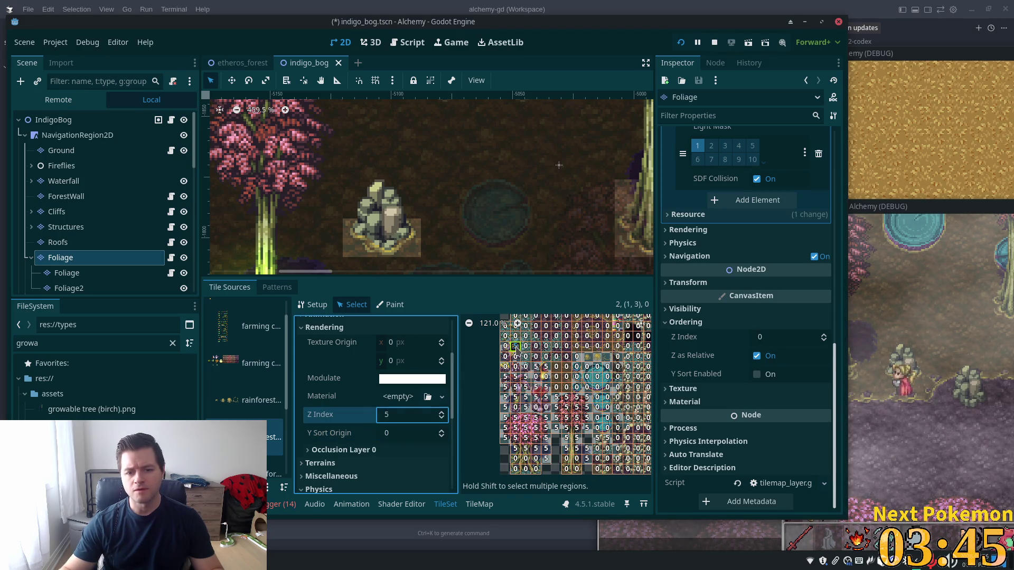
shift+click(544, 366)
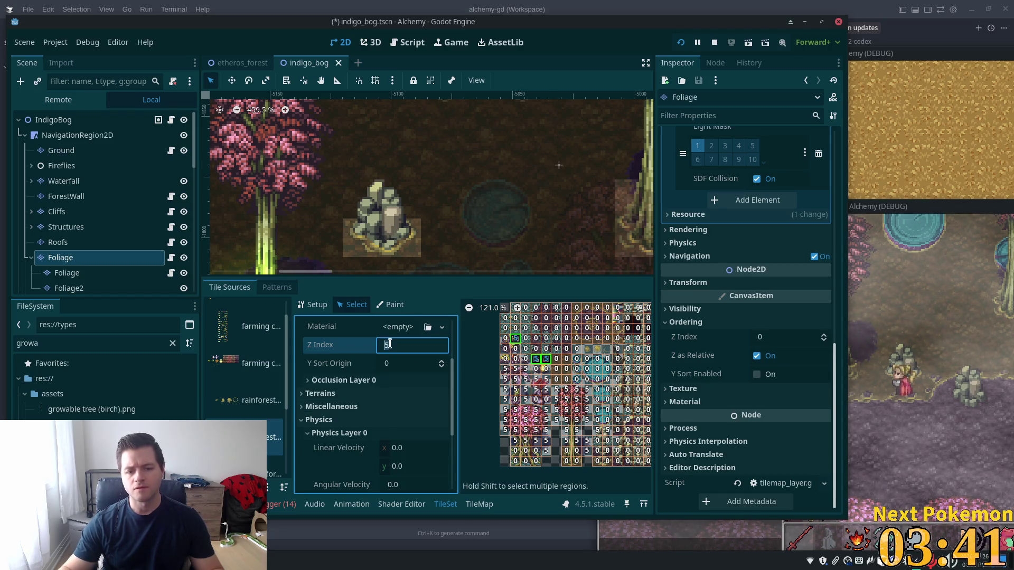
text(5)
key(Tab)
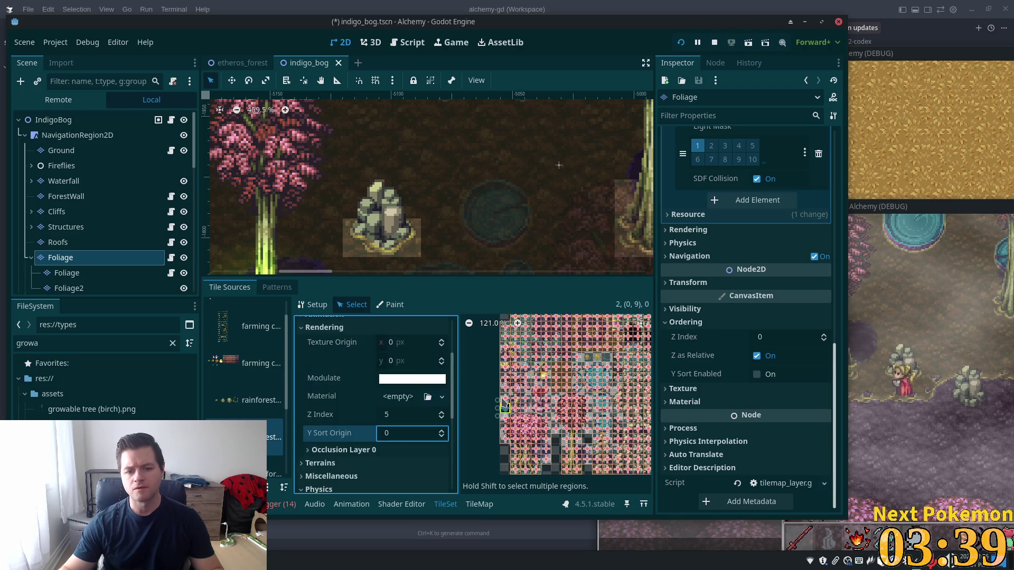
- Display per-tile Z Index values on the atlas and drag-select the large left block of tiles
click(322, 416)
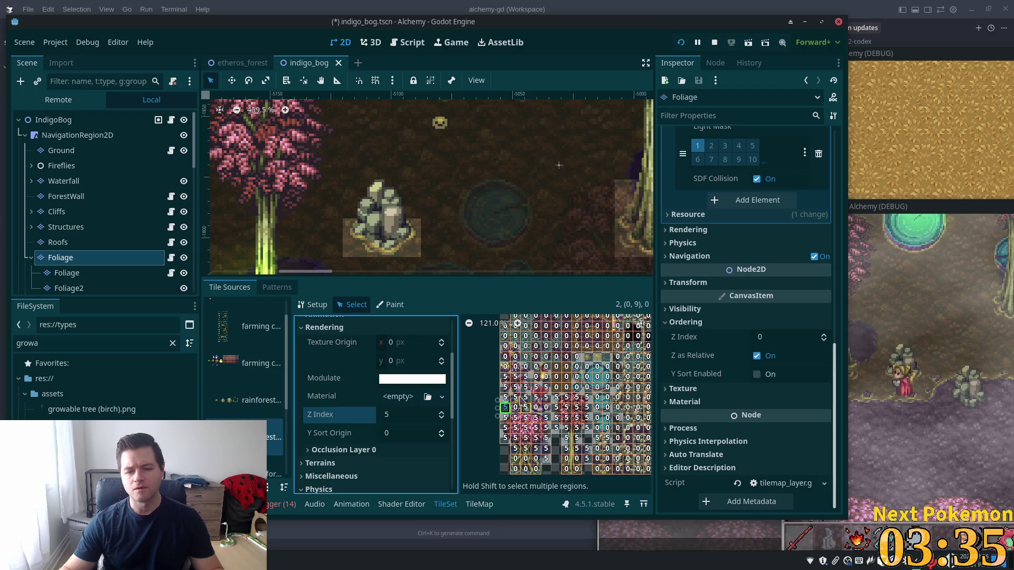
scroll(531, 417, down, 1)
drag(623, 456, 574, 449)
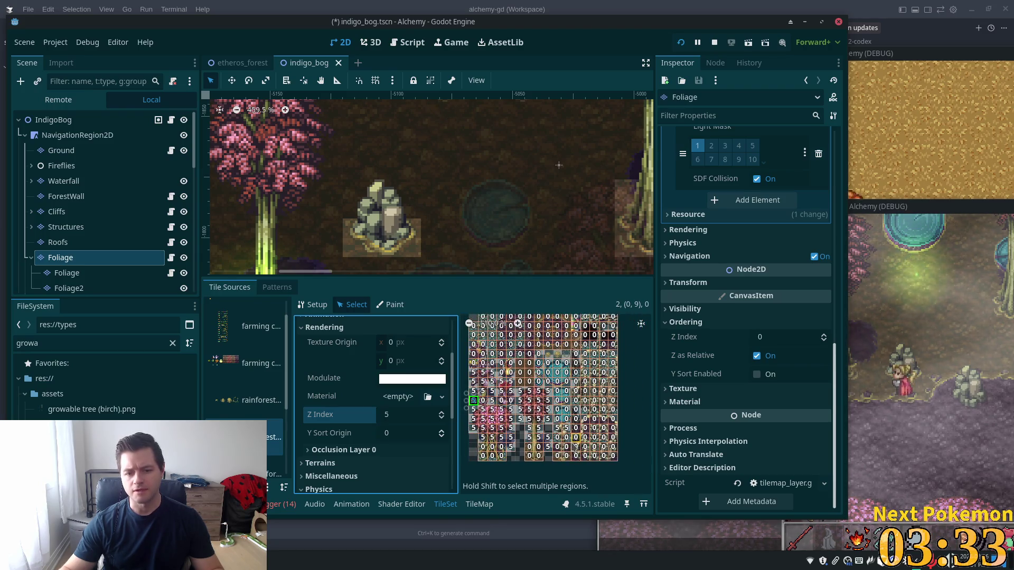
drag(501, 401, 520, 417)
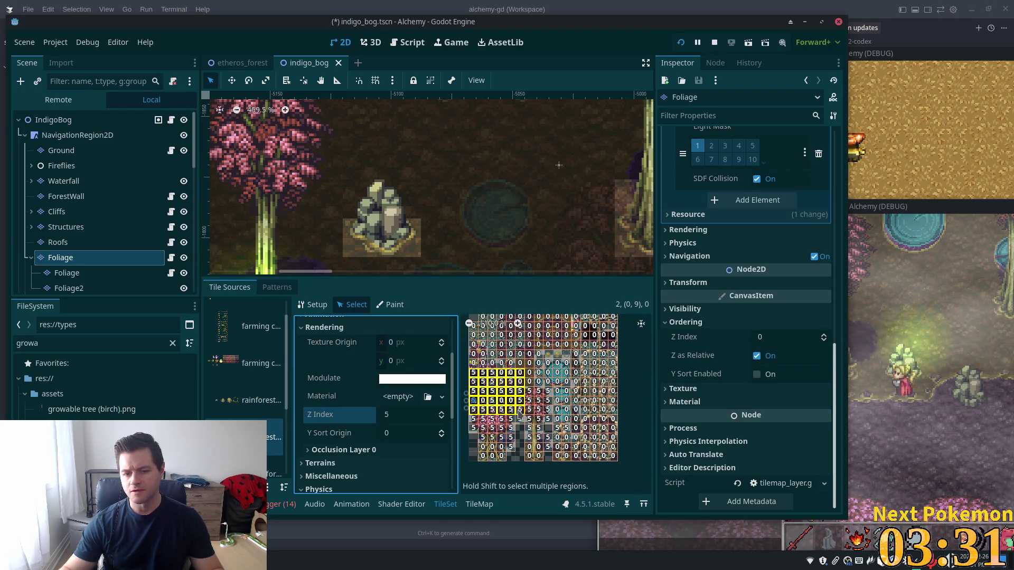
drag(511, 458, 512, 457)
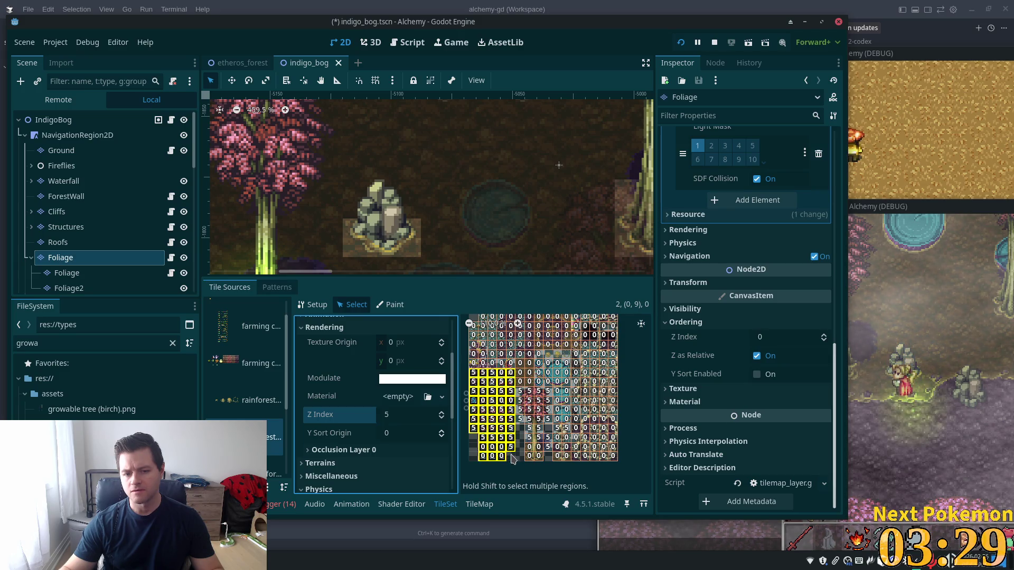
scroll(388, 382, down, 3)
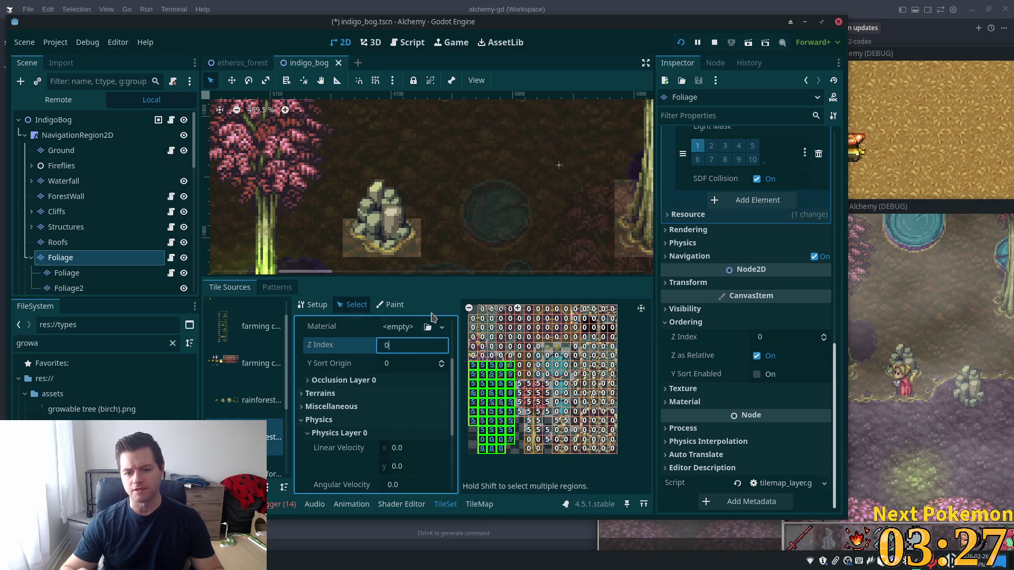
- Set the selected block and the remaining Z Index 5 tiles to Z Index 0
text(0)
key(Tab)
click(341, 351)
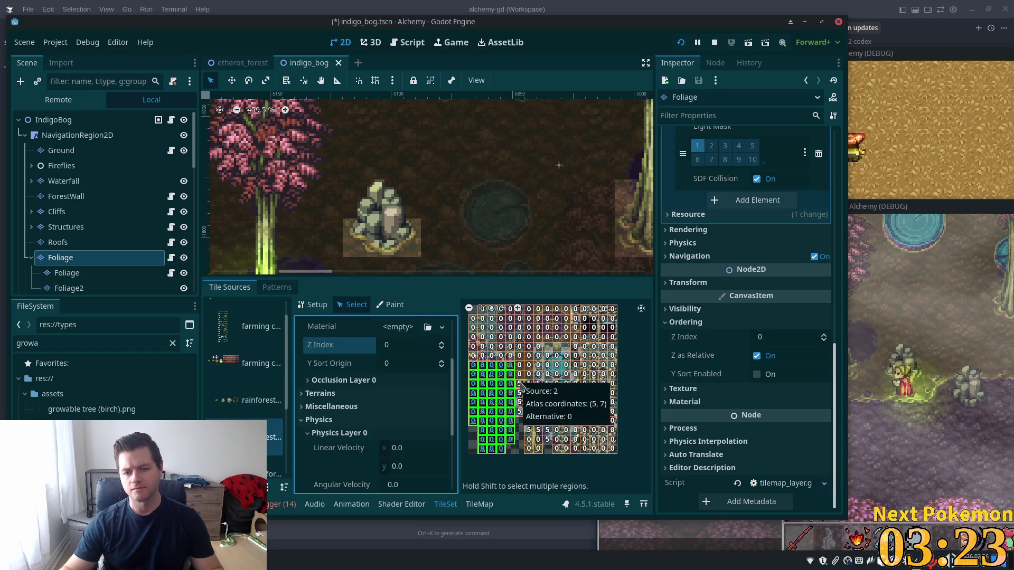
drag(520, 382, 561, 454)
text(0)
key(Return)
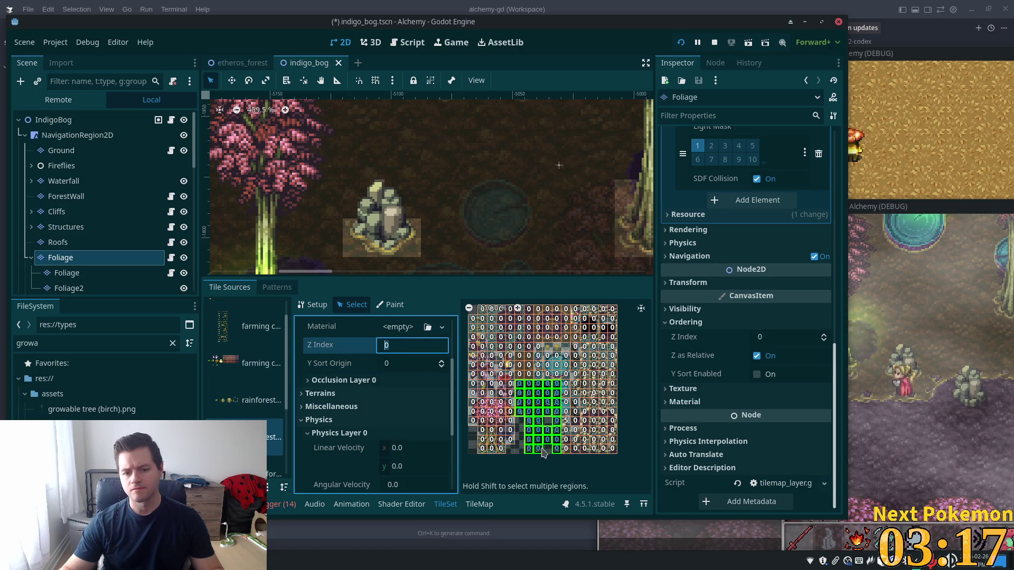
- Fix a stray tile whose Z Index became -240 back to 0
scroll(538, 446, right, 2)
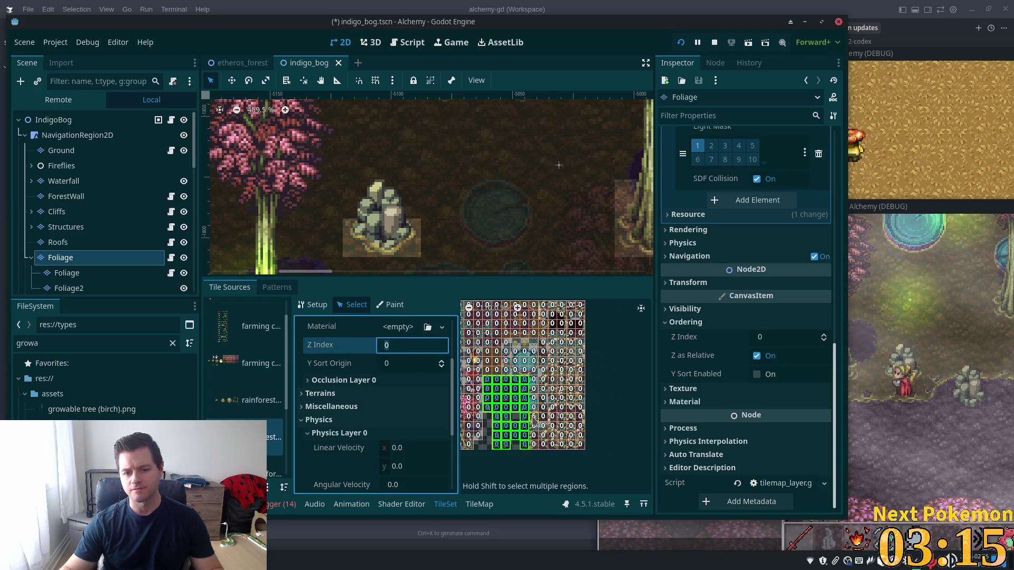
click(534, 416)
click(412, 415)
text(-240)
key(Return)
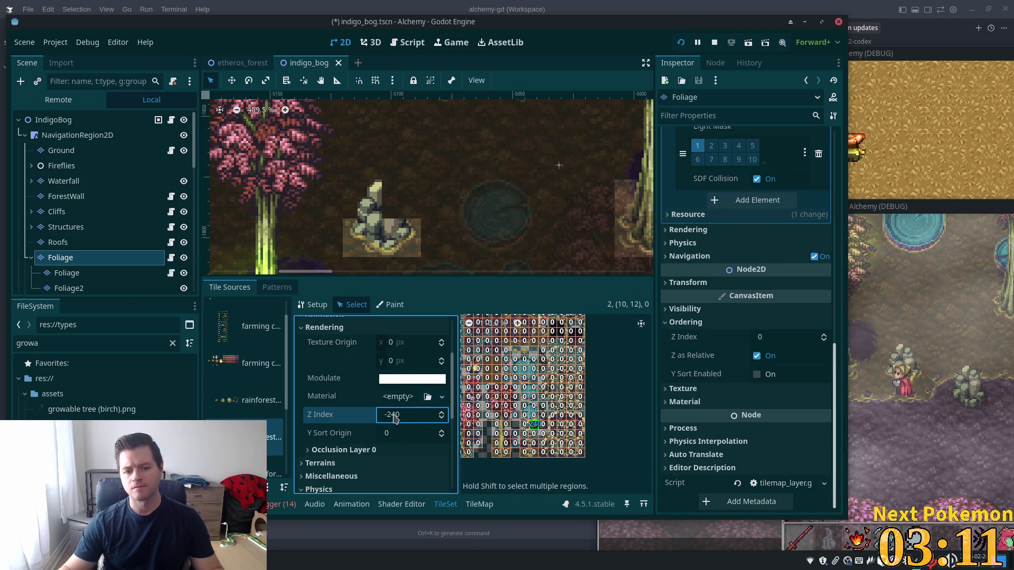
key(Return)
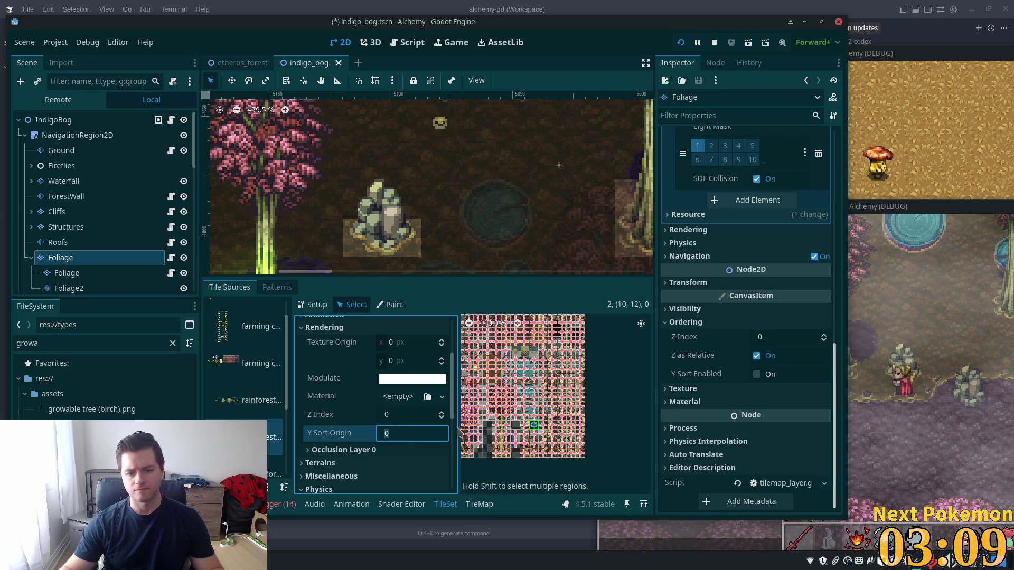
- Save the indigo_bog scene and bring the running game window to the front
scroll(607, 420, down, 1)
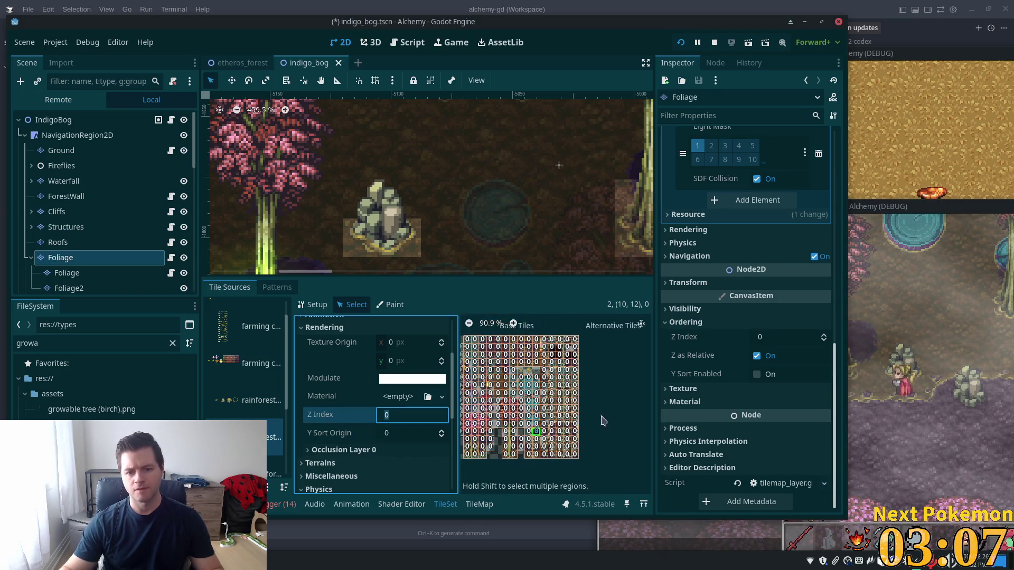
key(ctrl+s)
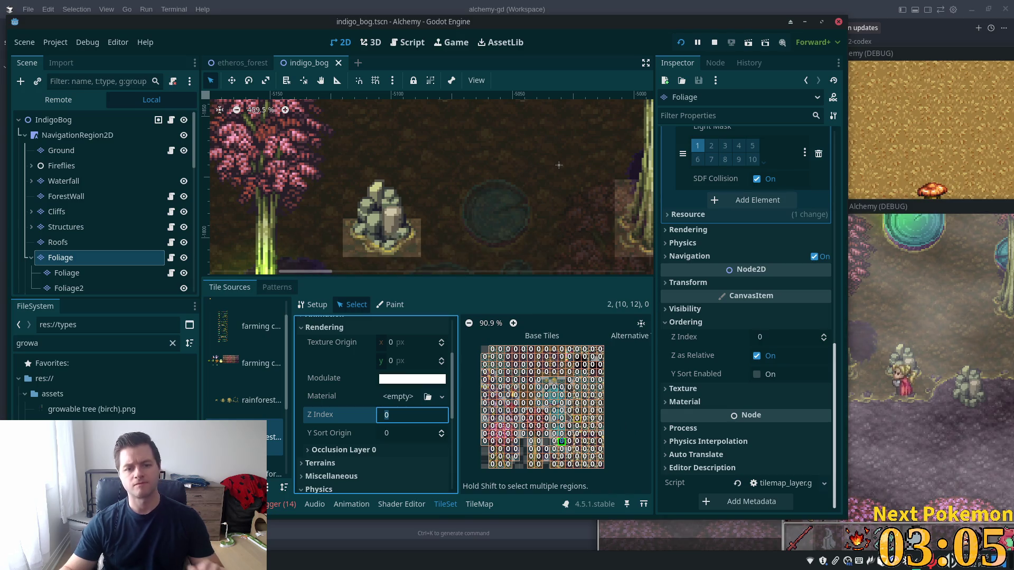
click(940, 400)
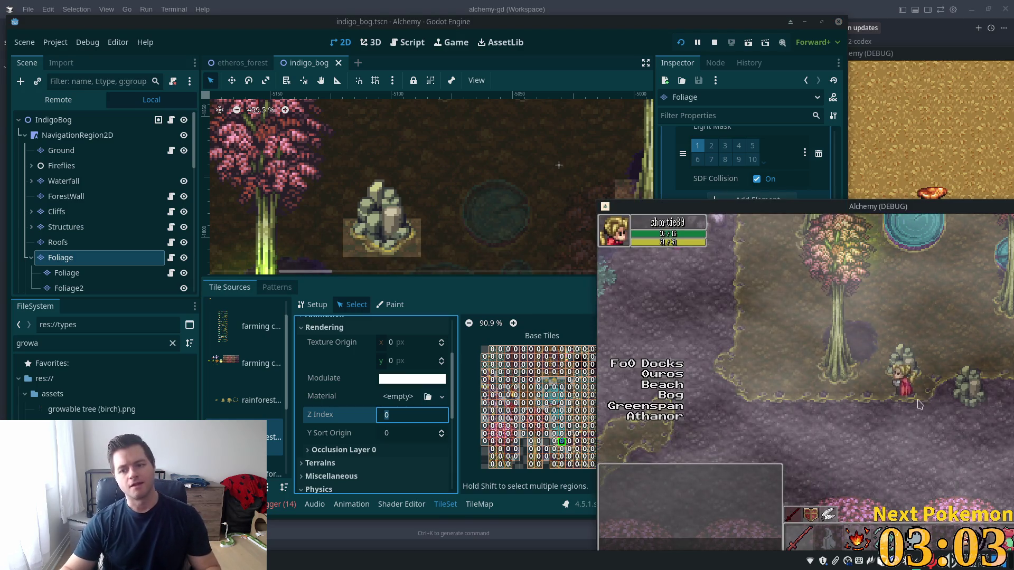
- Restart the game with F5, walk the player up-left past the bog trees, then return to the editor
key(Down)
key(F5)
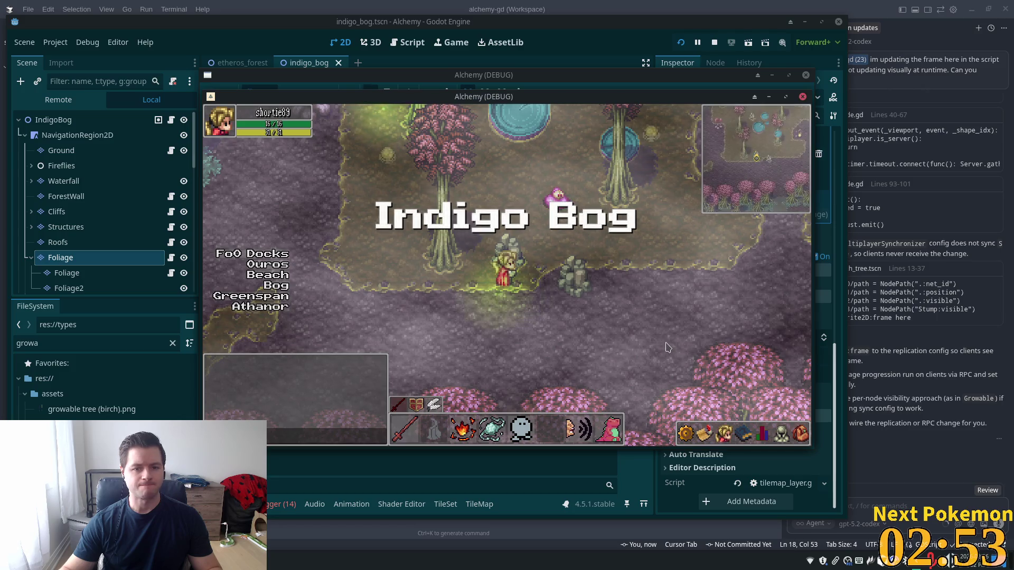
key(a)
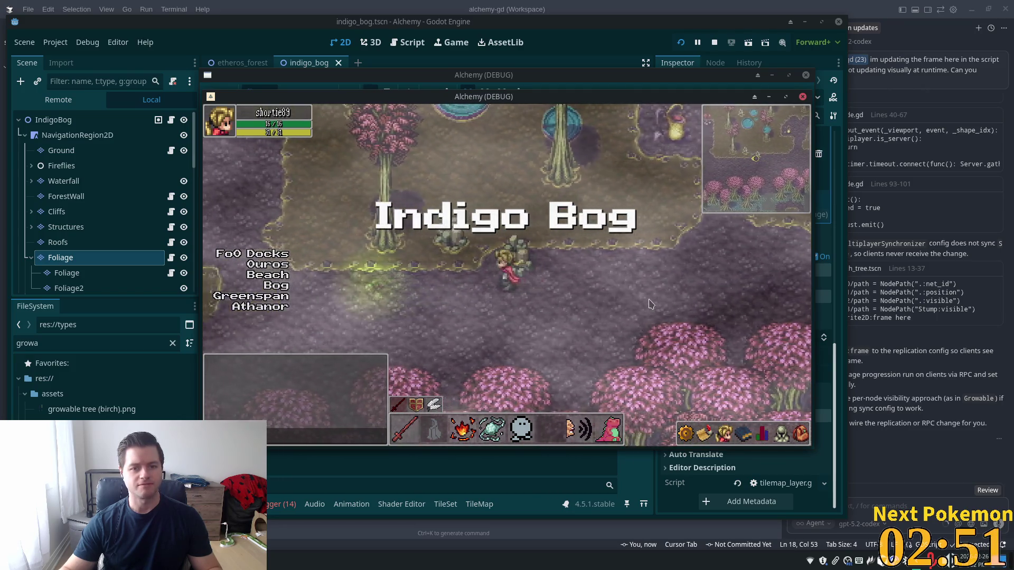
key(w)
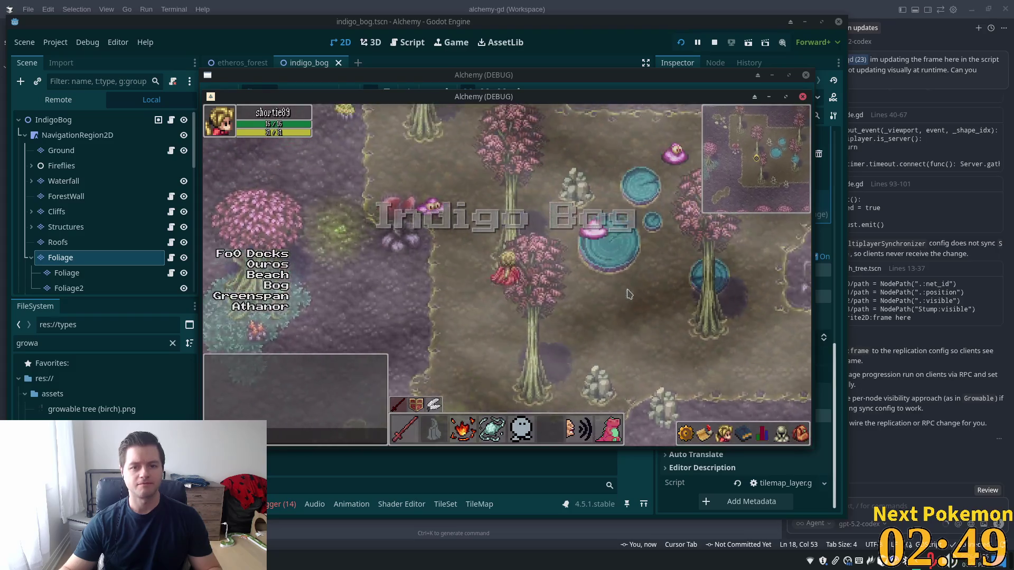
key(w)
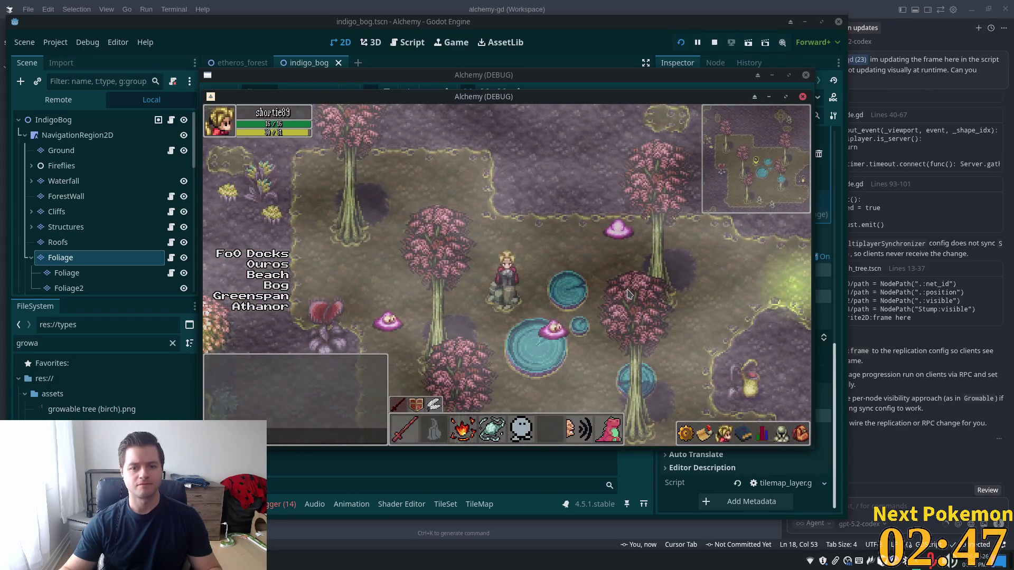
key(w)
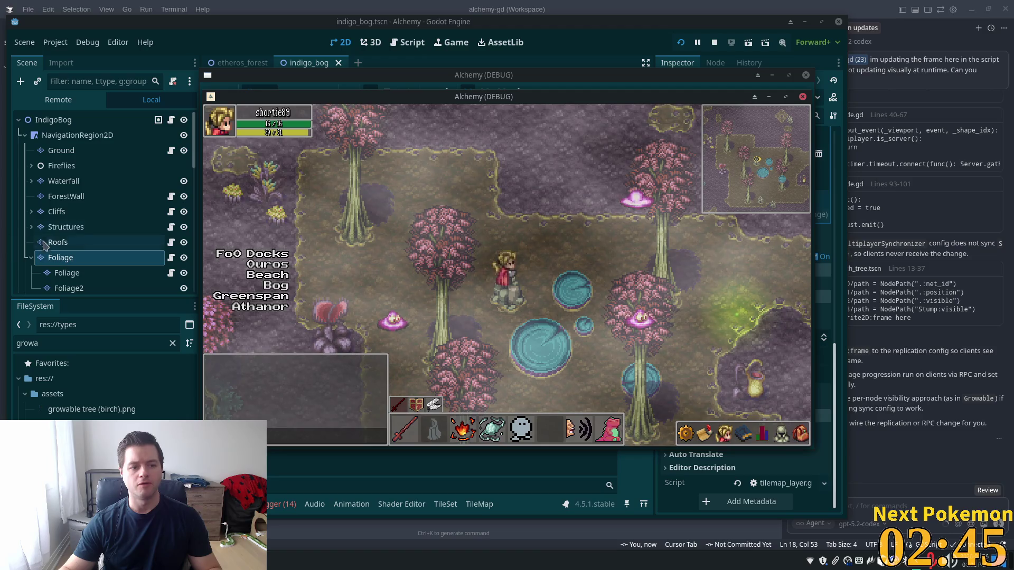
click(51, 258)
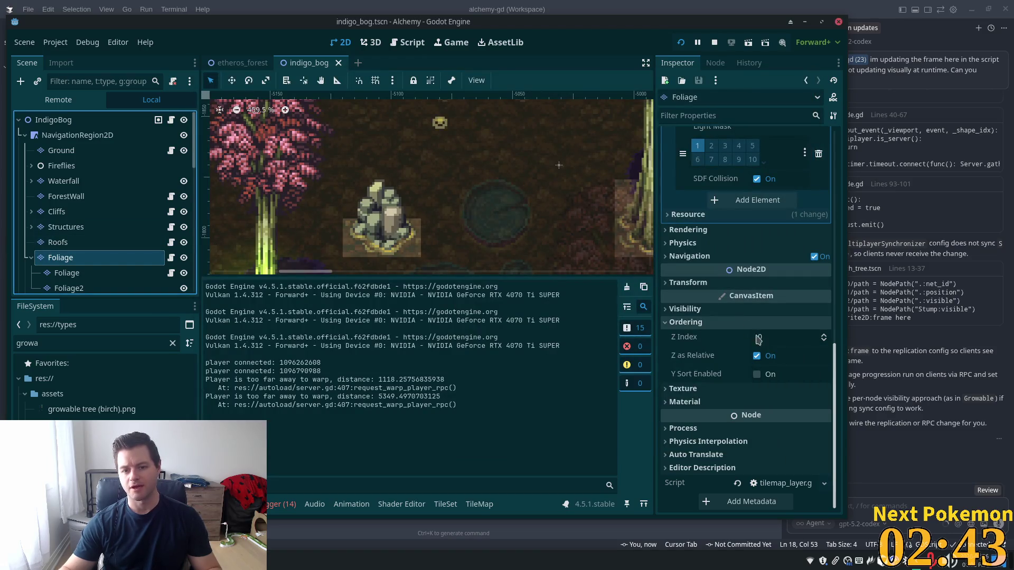
- Enable Y Sort on the parent Foliage layer
click(757, 375)
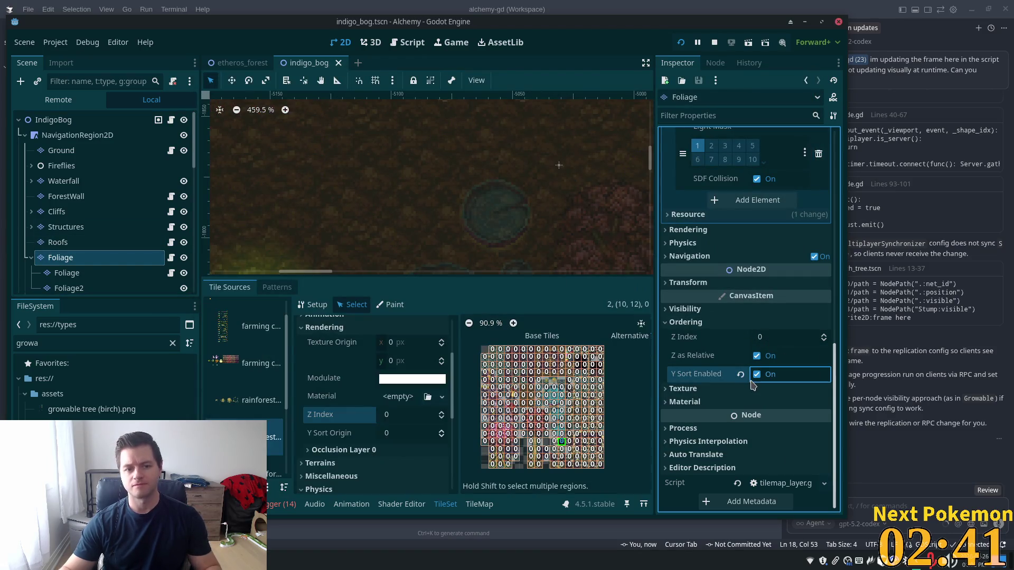
click(98, 243)
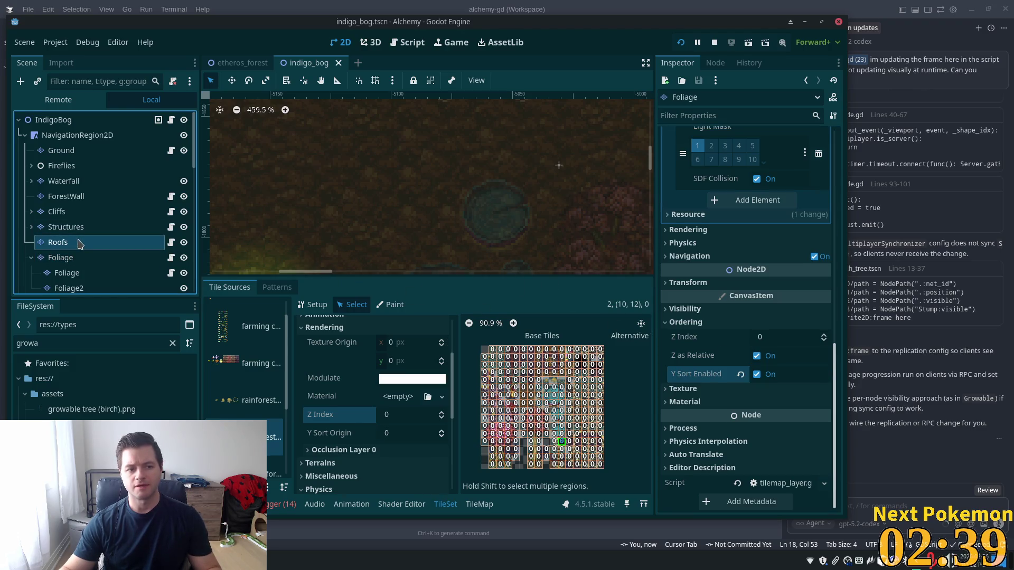
click(61, 258)
- Enable Y Sort on both child layers, Foliage and Foliage2, and save the scene
click(72, 279)
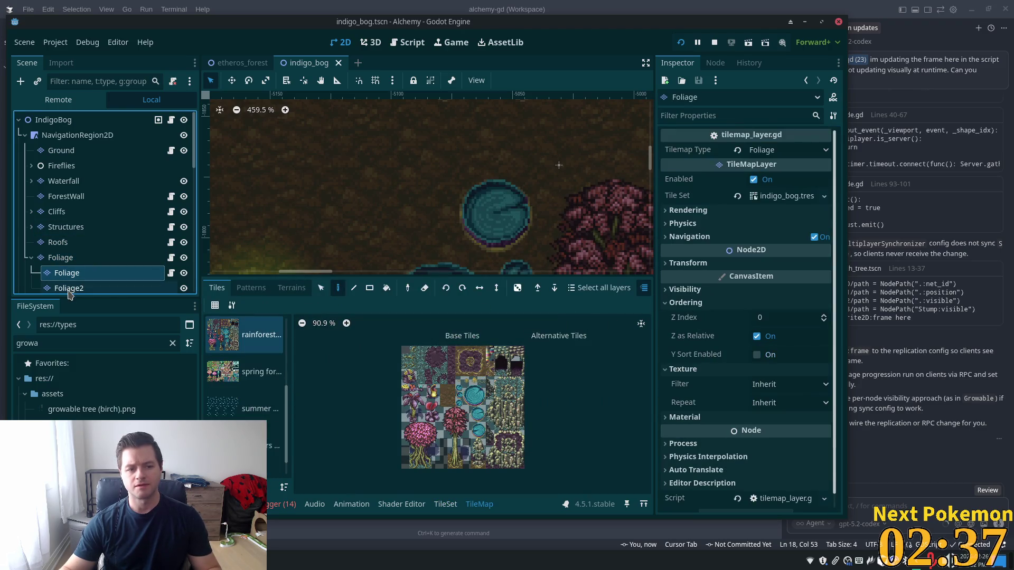
ctrl+click(68, 289)
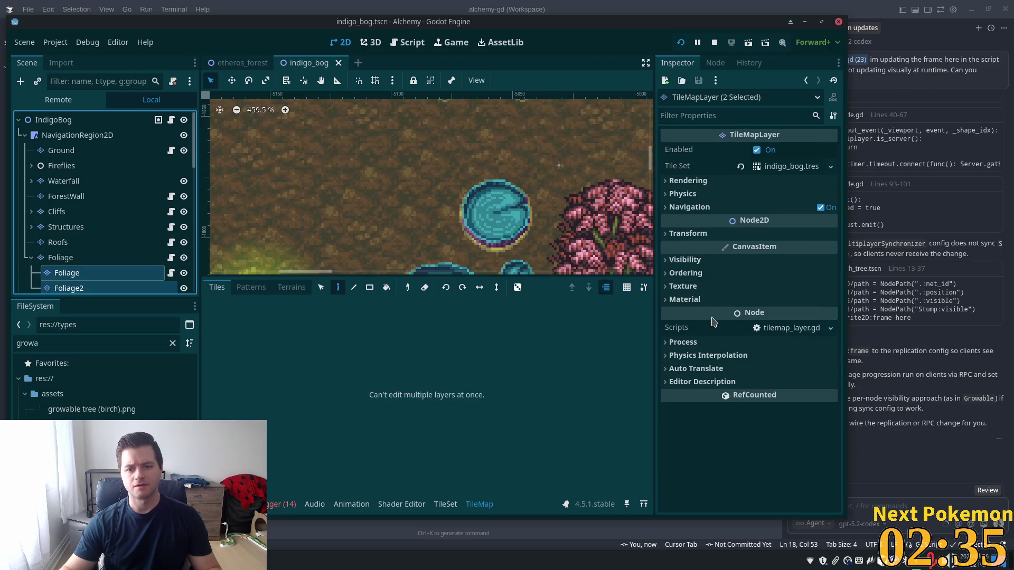
click(686, 260)
click(686, 260)
click(679, 274)
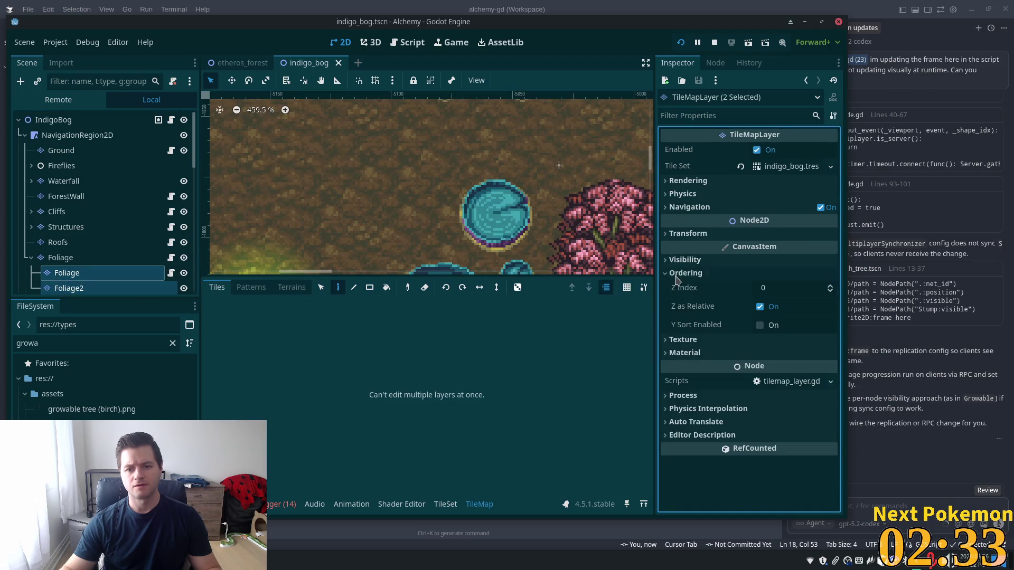
click(759, 325)
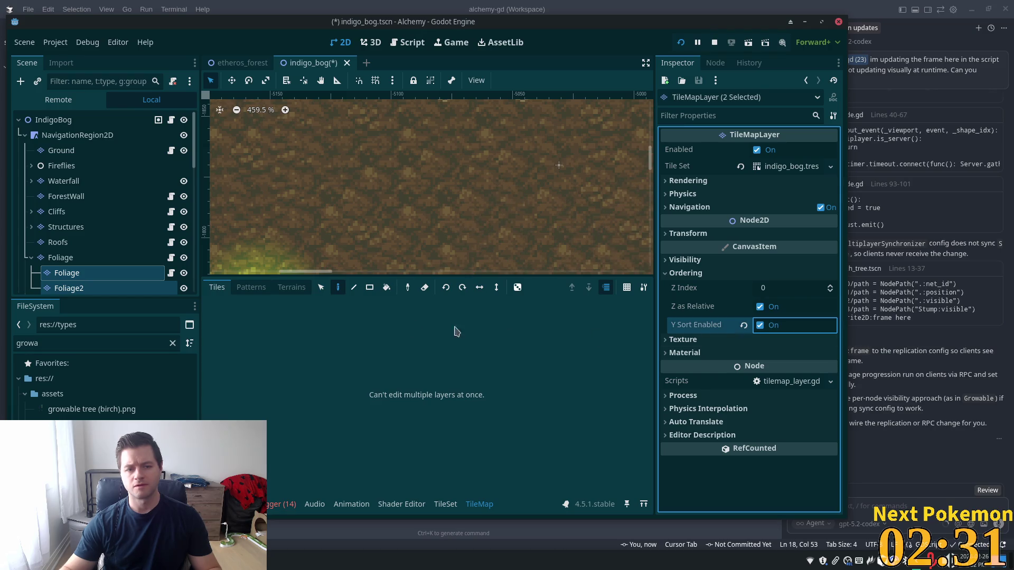
key(ctrl+s)
click(72, 258)
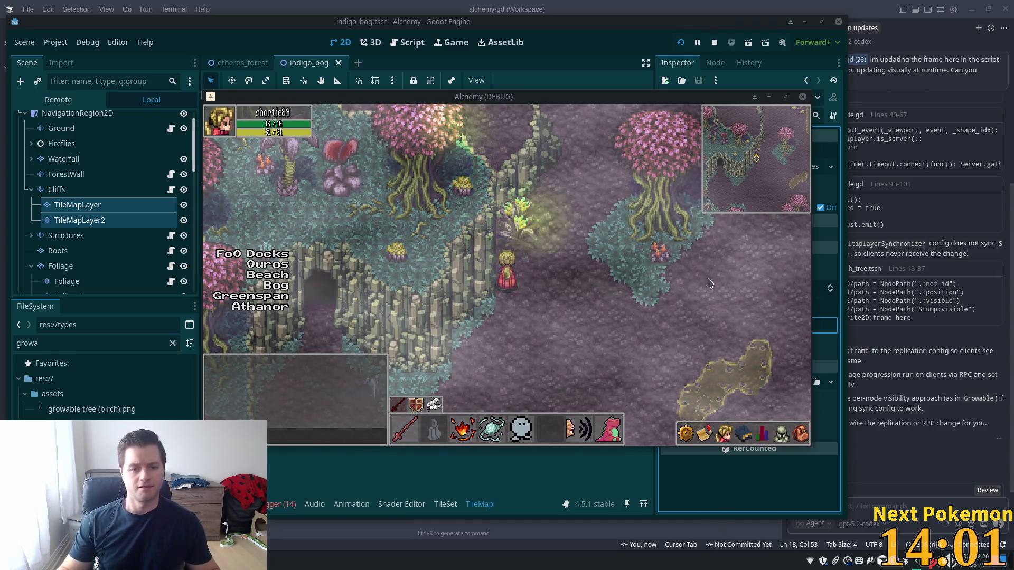
- Walk the player around the cliffs, relaunch the game with F5, then stop it with F8
key(Left)
key(Down)
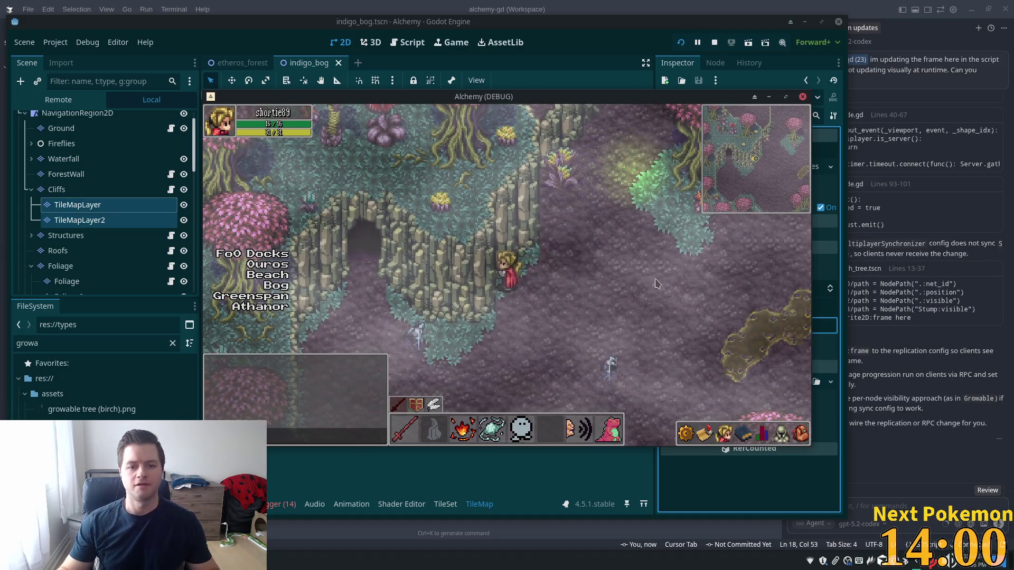
key(Up)
key(Right)
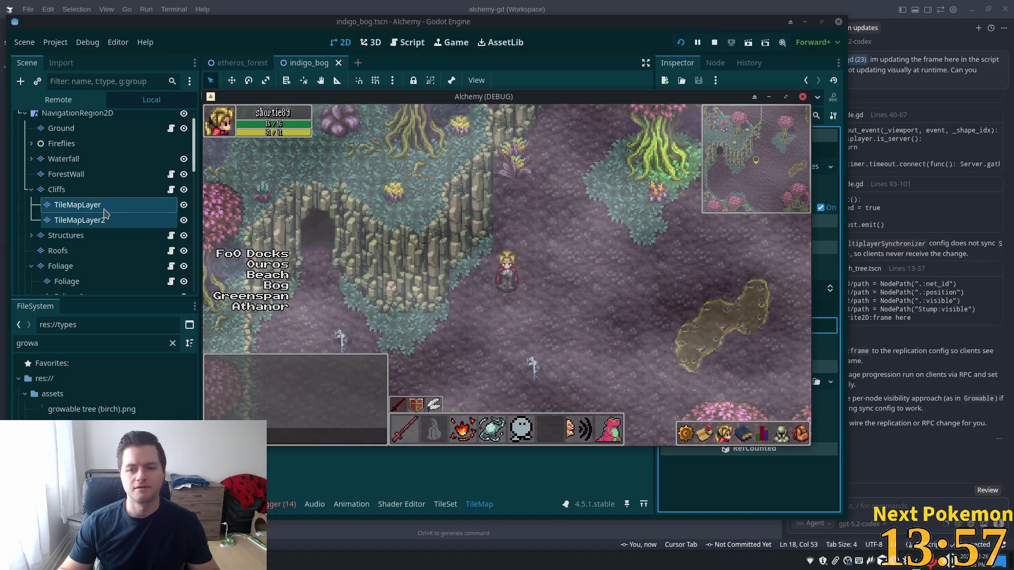
click(600, 52)
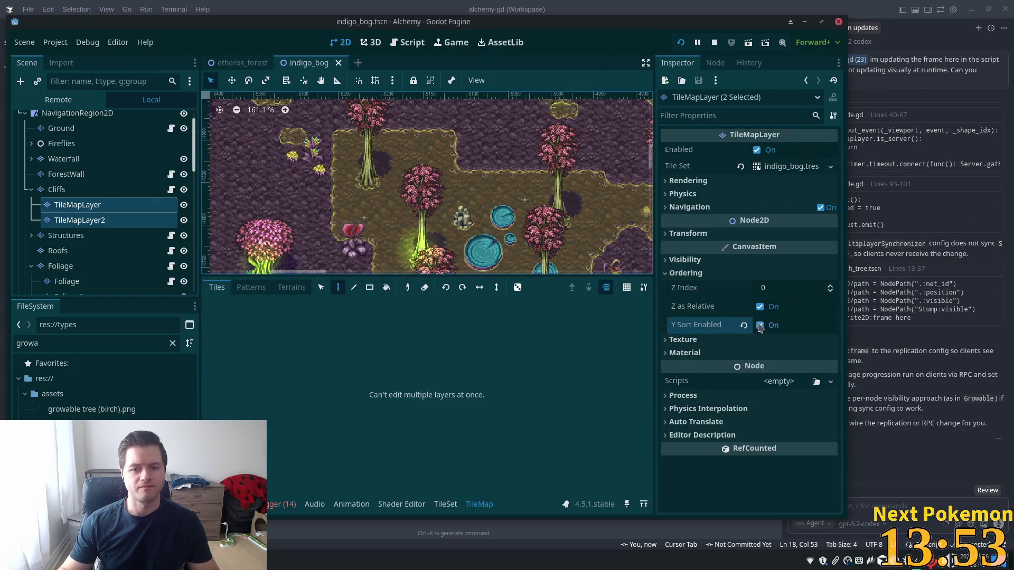
key(F5)
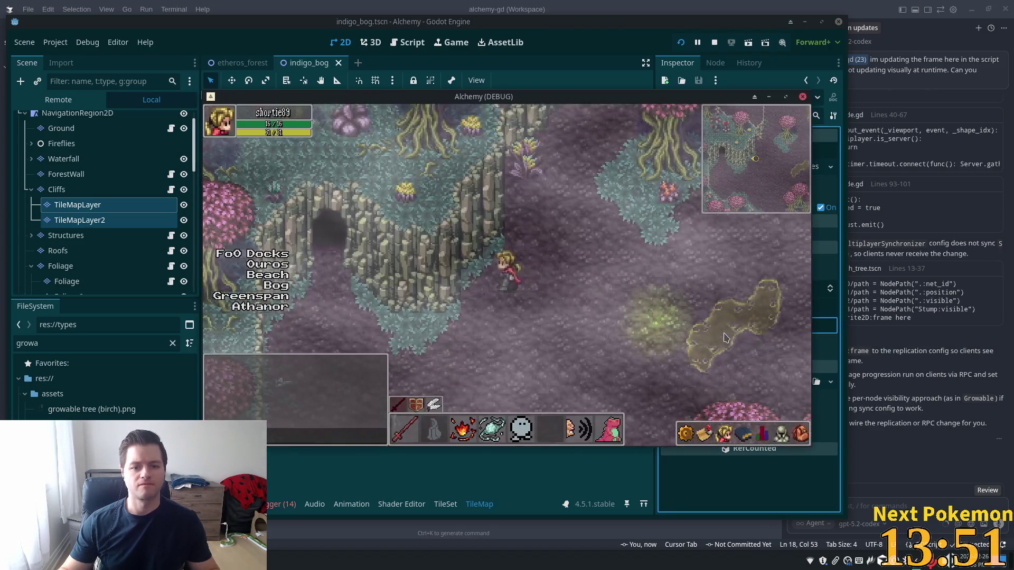
key(Down+Left)
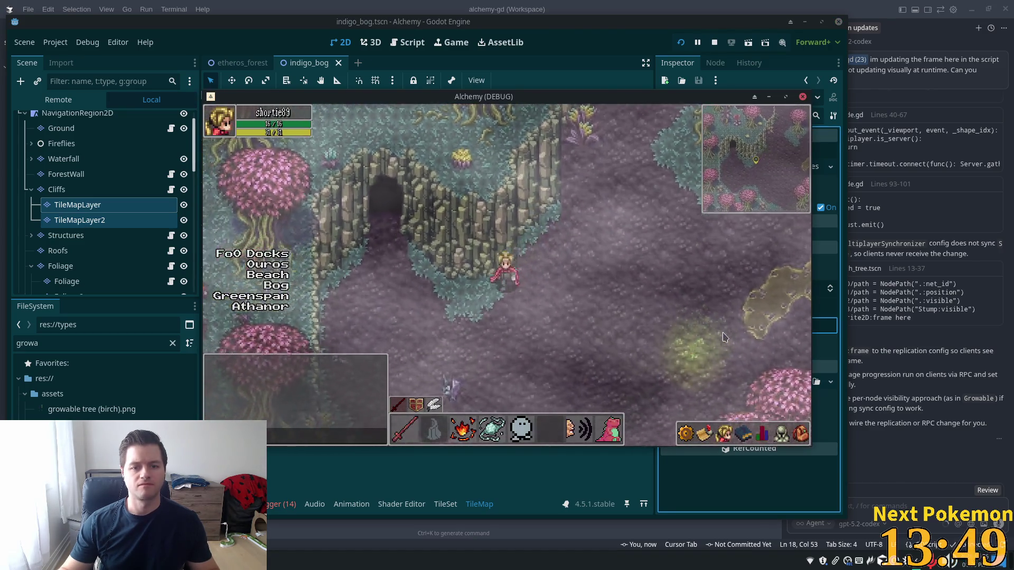
key(F8)
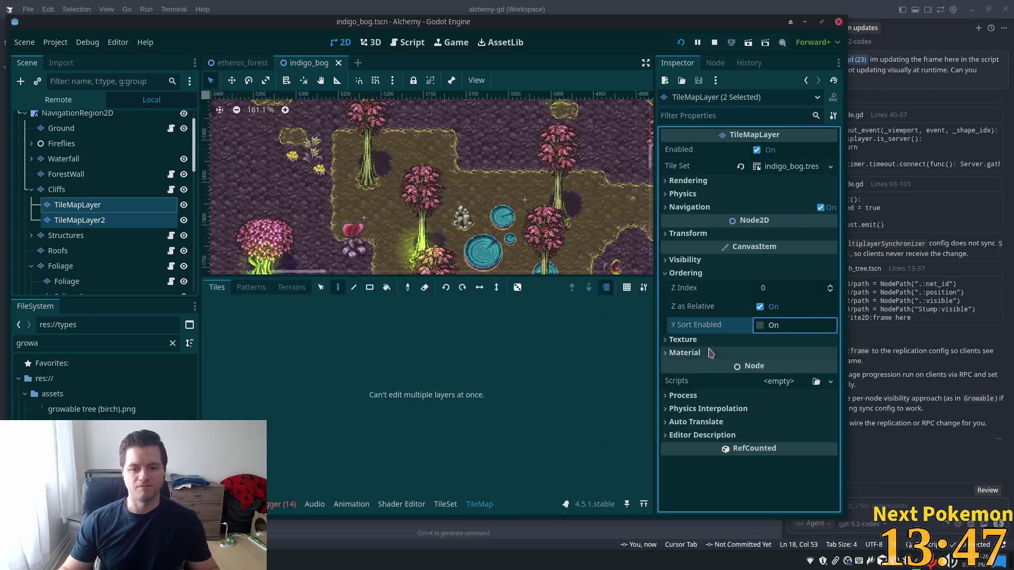
- Enable Y Sort on TileMapLayer and TileMapLayer2 under Cliffs and save the scene
click(760, 325)
key(ctrl+s)
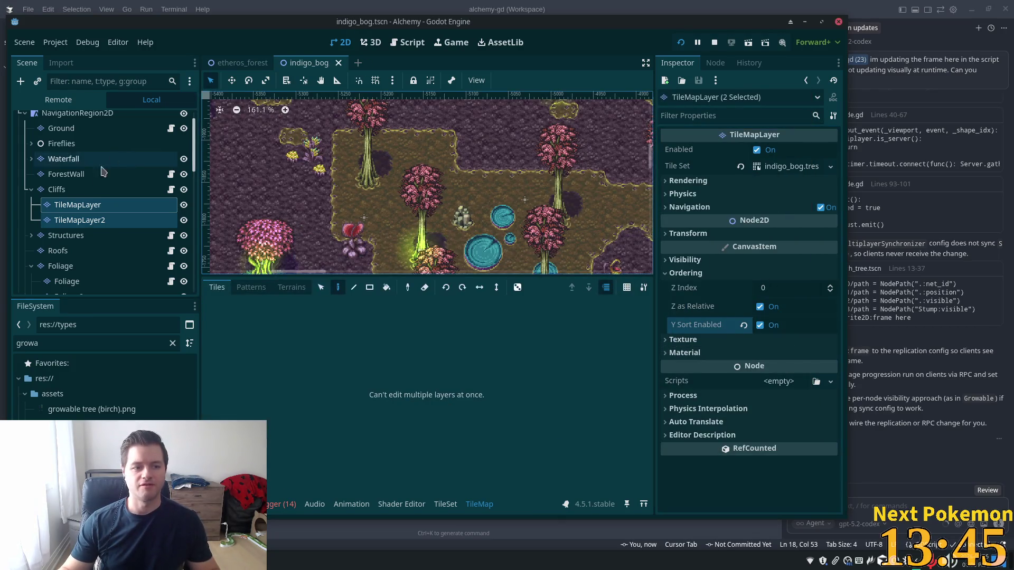
click(92, 190)
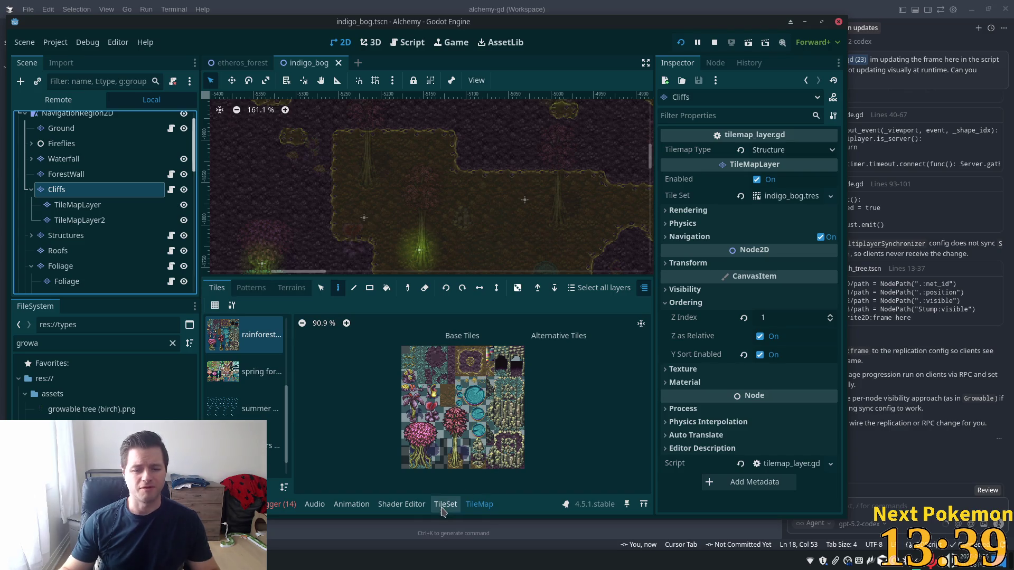
- Open the TileSet editor, select a bog tile showing Y Sort Origin 0, and zoom onto the cave cliffs
click(445, 504)
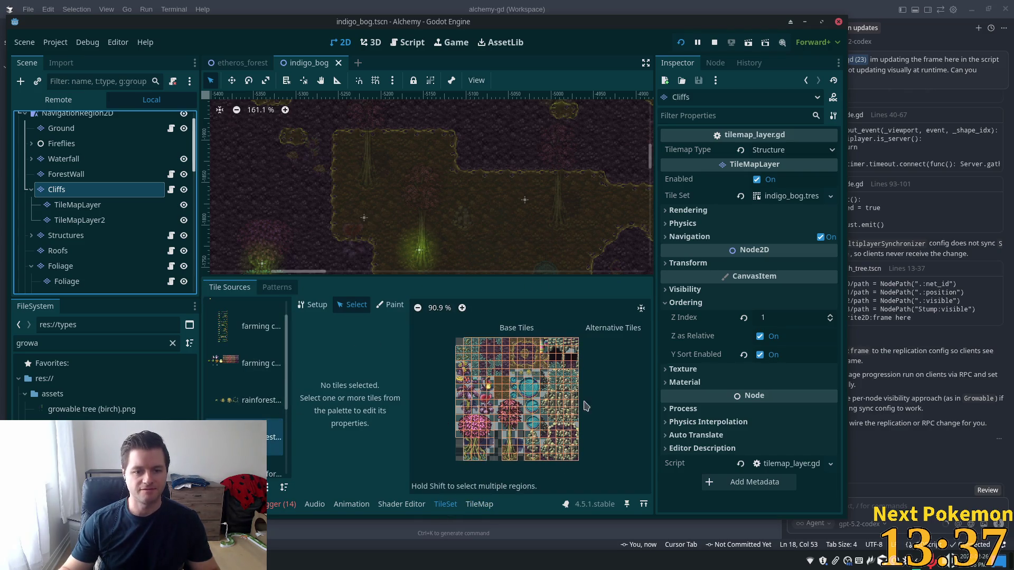
click(575, 424)
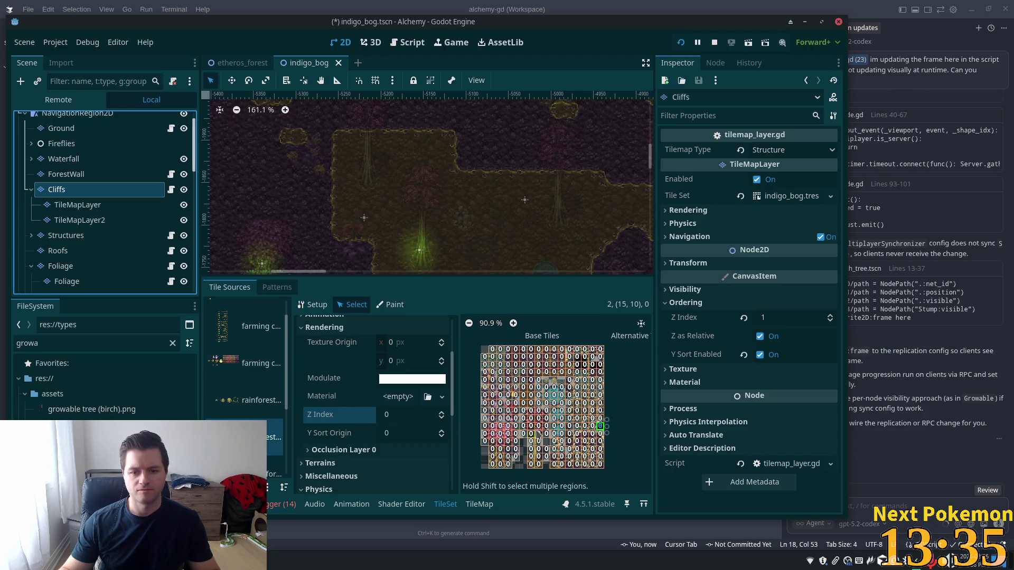
scroll(622, 406, up, 2)
mouse_move(622, 406)
mouse_down()
mouse_move(567, 400)
mouse_move(633, 422)
mouse_up()
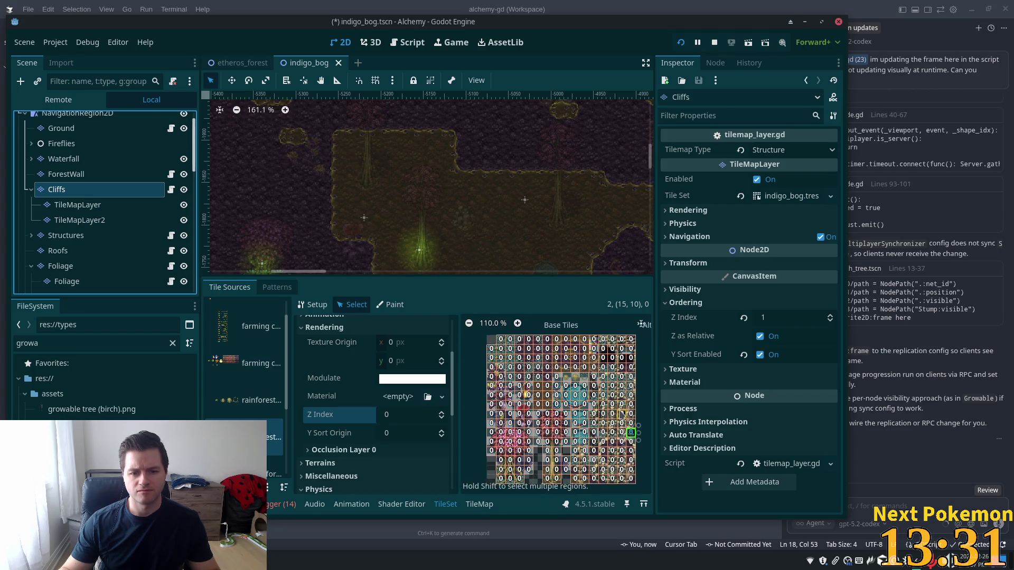
scroll(357, 197, down, 2)
drag(357, 197, 529, 101)
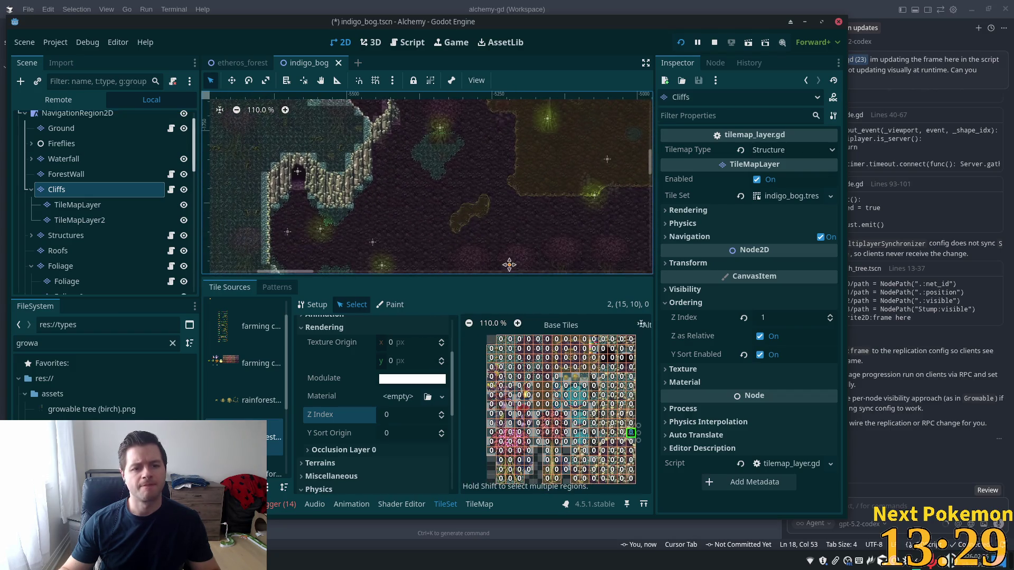
scroll(327, 231, up, 2)
scroll(327, 231, up, 4)
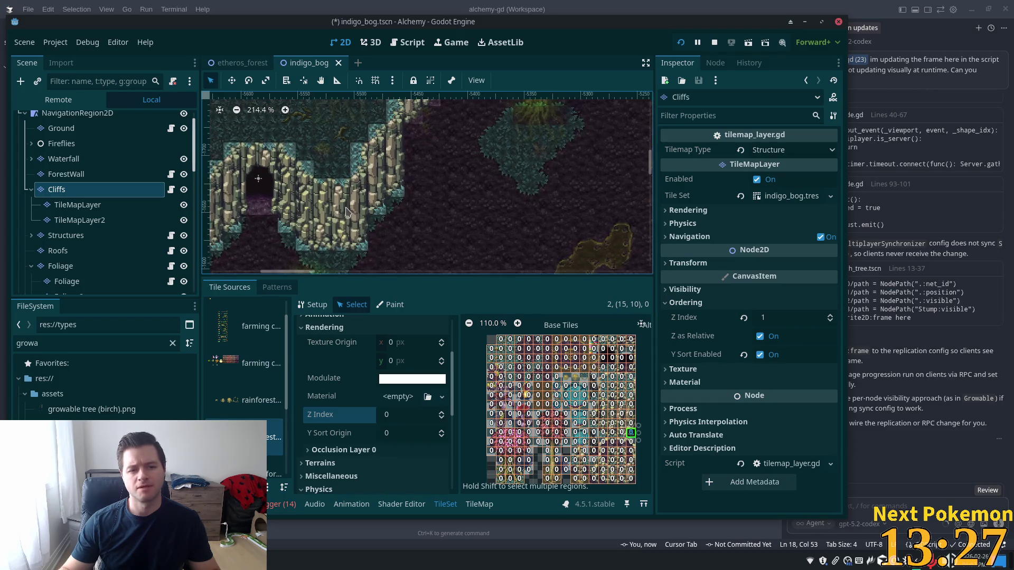
mouse_move(371, 232)
mouse_down()
mouse_move(442, 233)
mouse_move(497, 202)
mouse_up()
scroll(442, 233, up, 5)
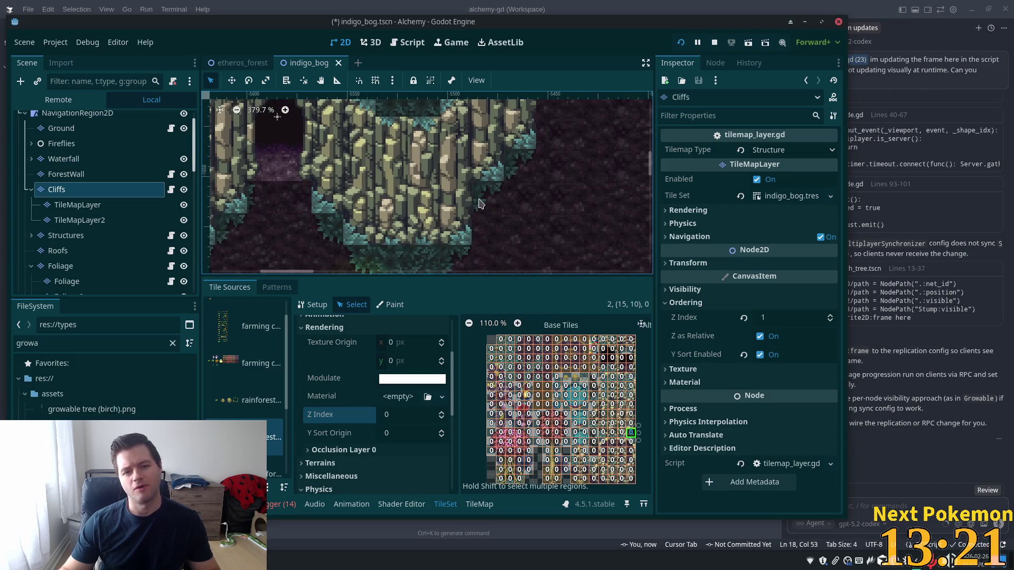
- Run the game and walk the player up, down and against the cave cliffs to test sorting
key(alt+Tab)
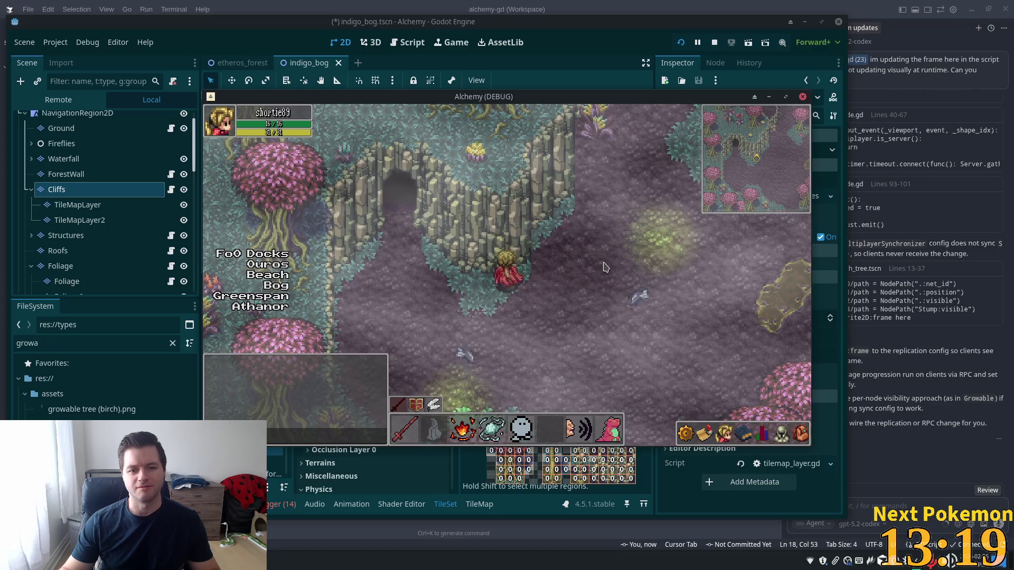
key(w)
key(d)
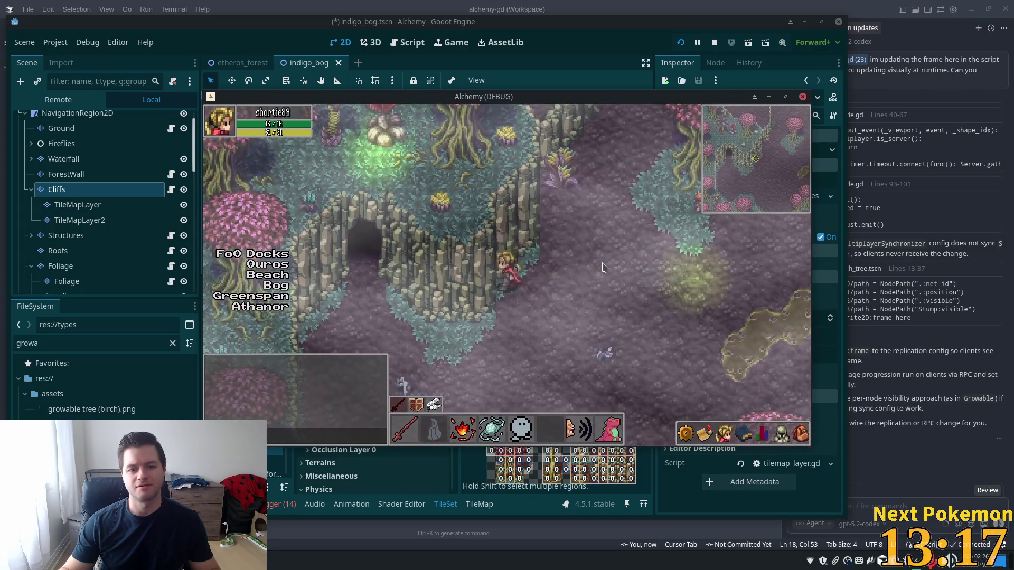
key(s)
key(a)
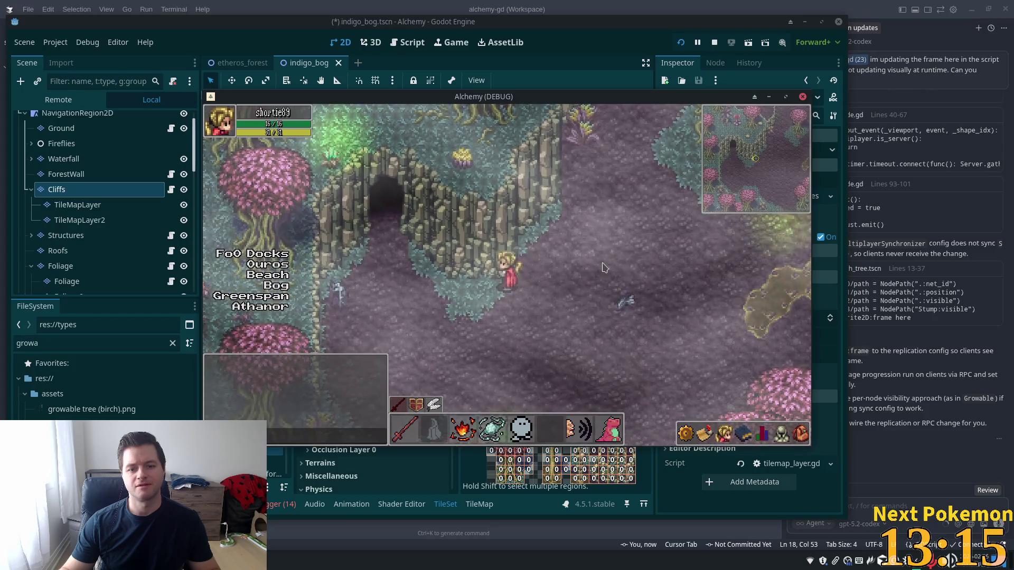
key(w)
key(d)
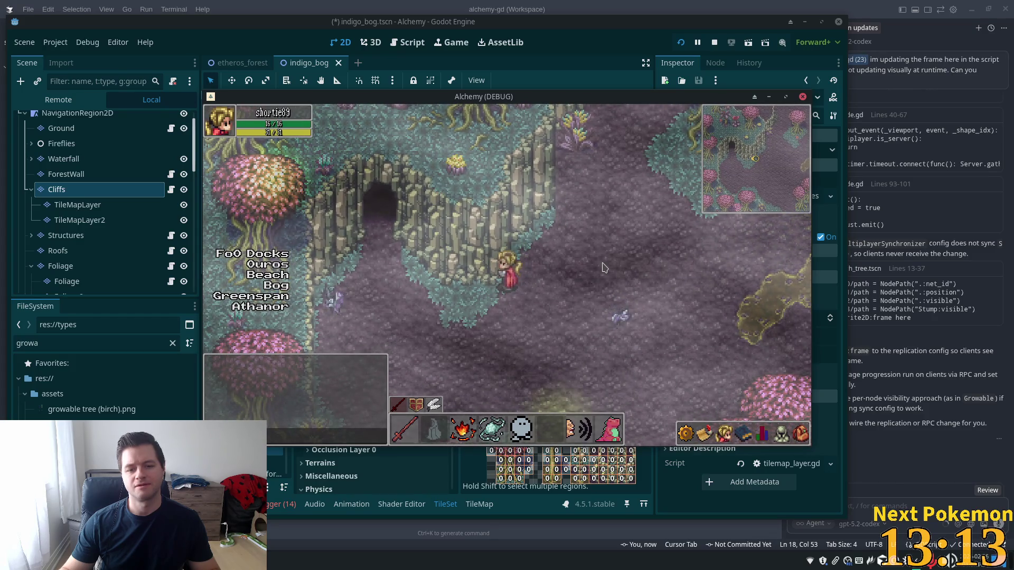
key(w)
key(d)
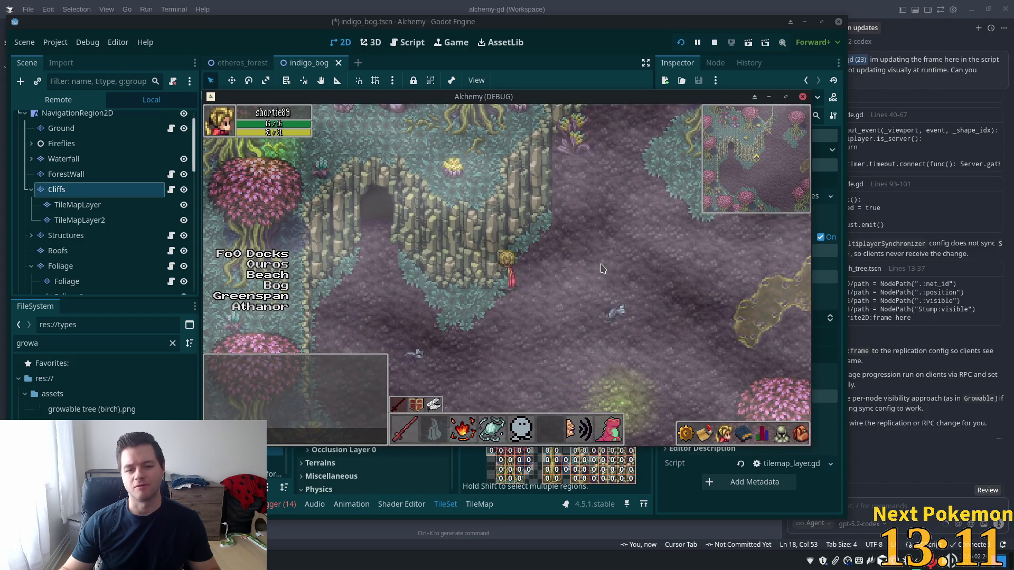
click(342, 306)
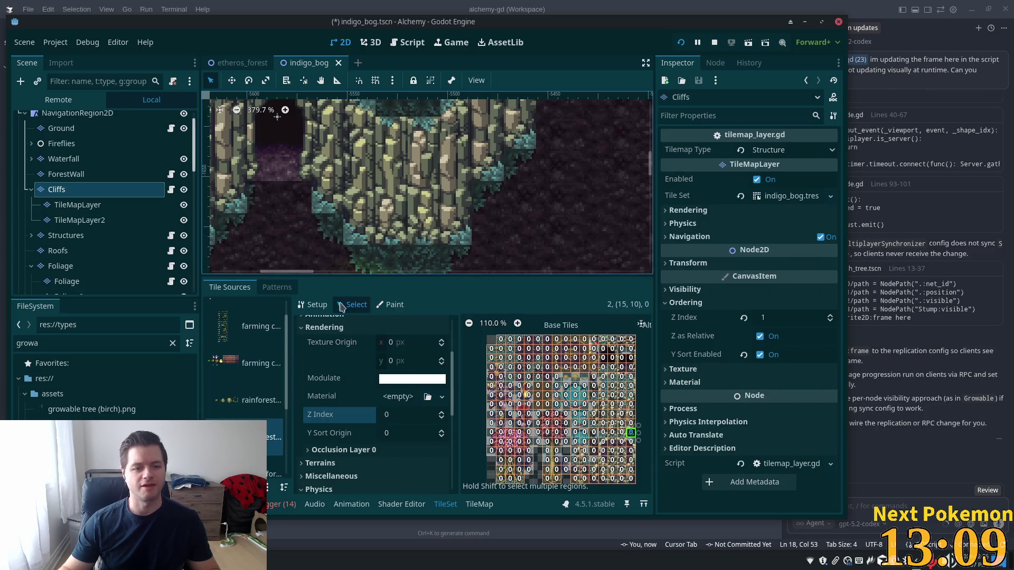
- Set the Cliffs layer's Z Index to 0 and save the scene
click(798, 318)
text(0)
key(Tab)
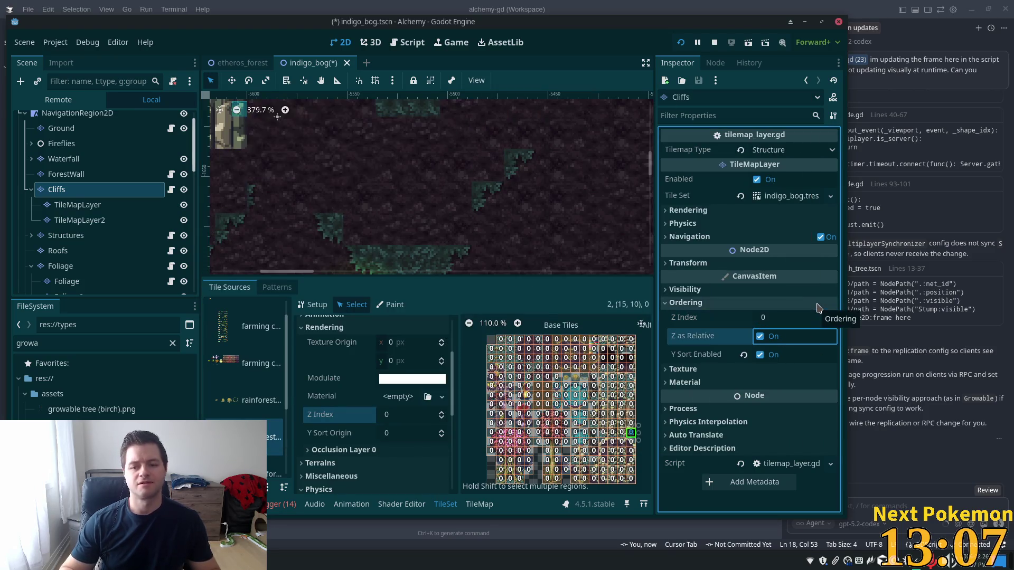
key(F5)
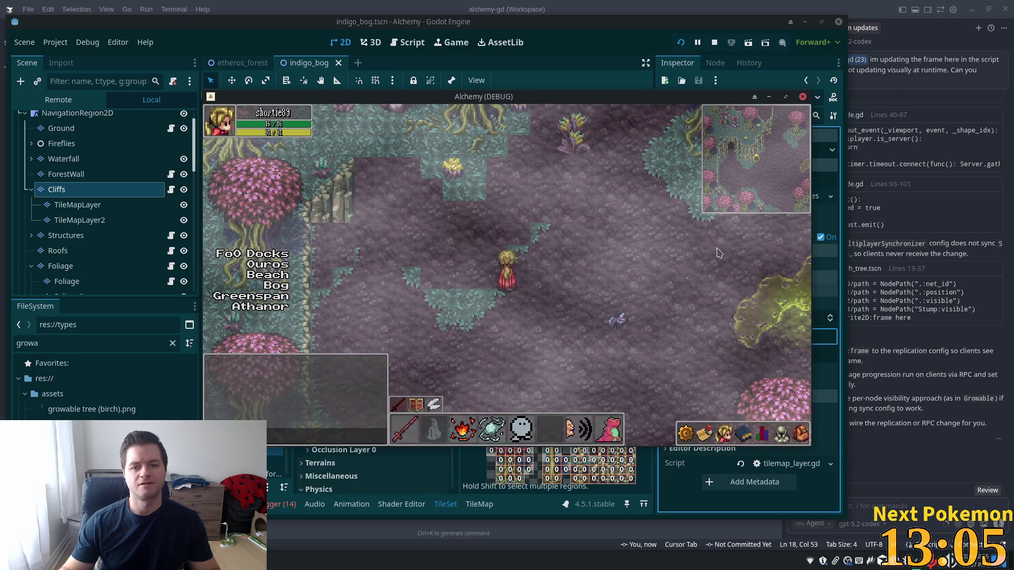
click(193, 209)
scroll(106, 179, up, 1)
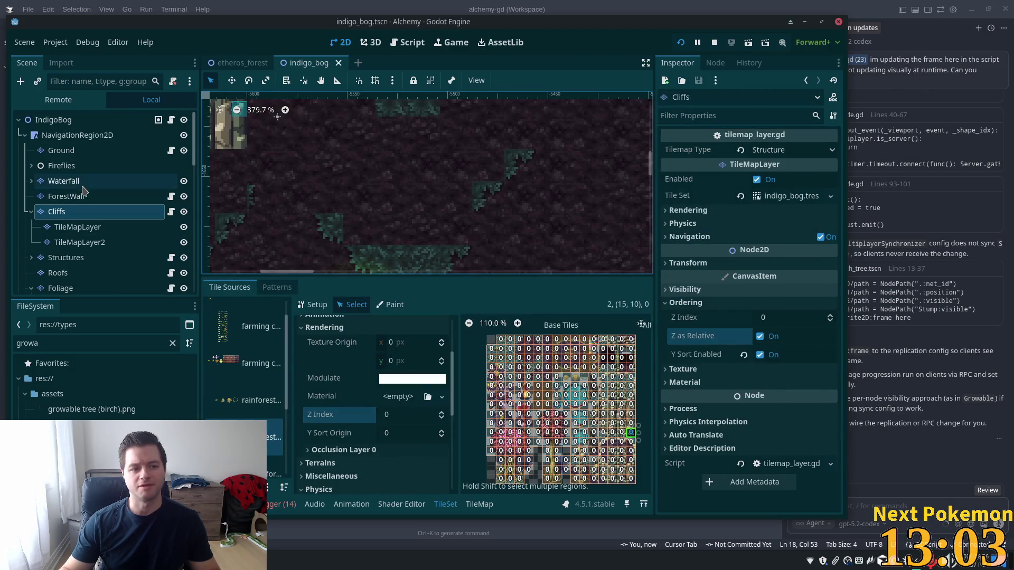
click(66, 152)
- Reset the Ground layer's texture filter to Inherit
scroll(792, 317, down, 10)
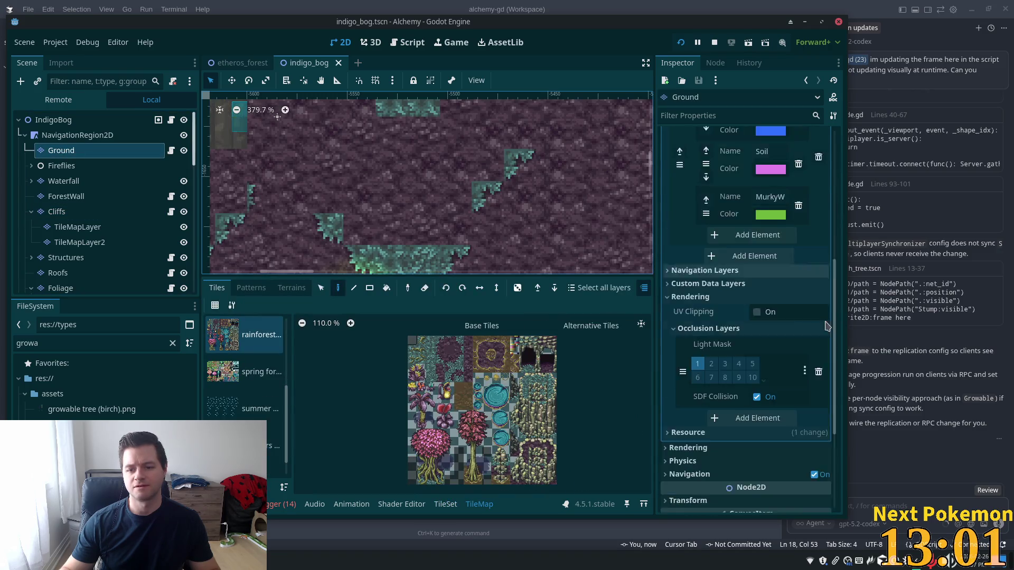
scroll(802, 370, down, 1)
click(779, 390)
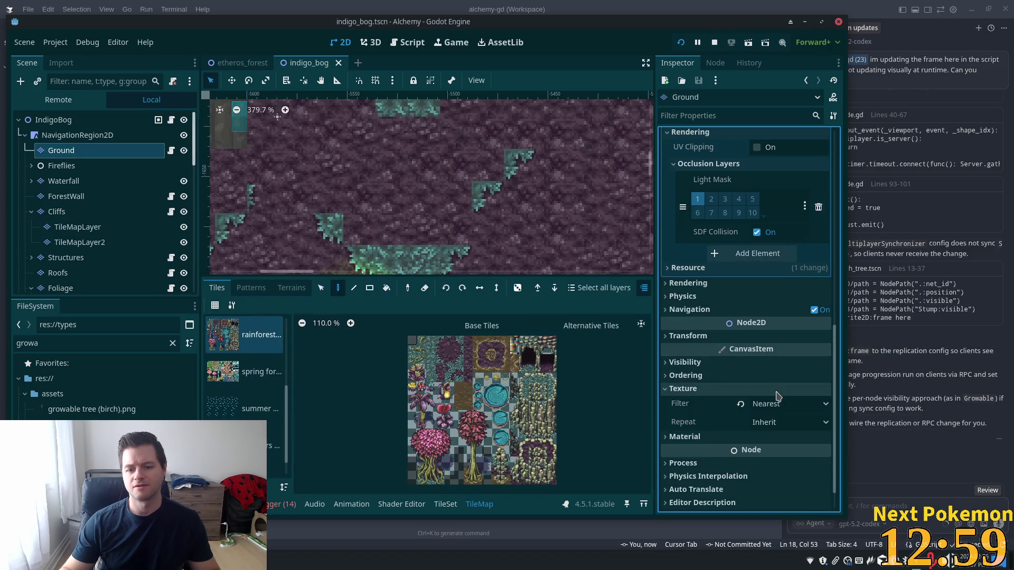
click(776, 390)
click(750, 390)
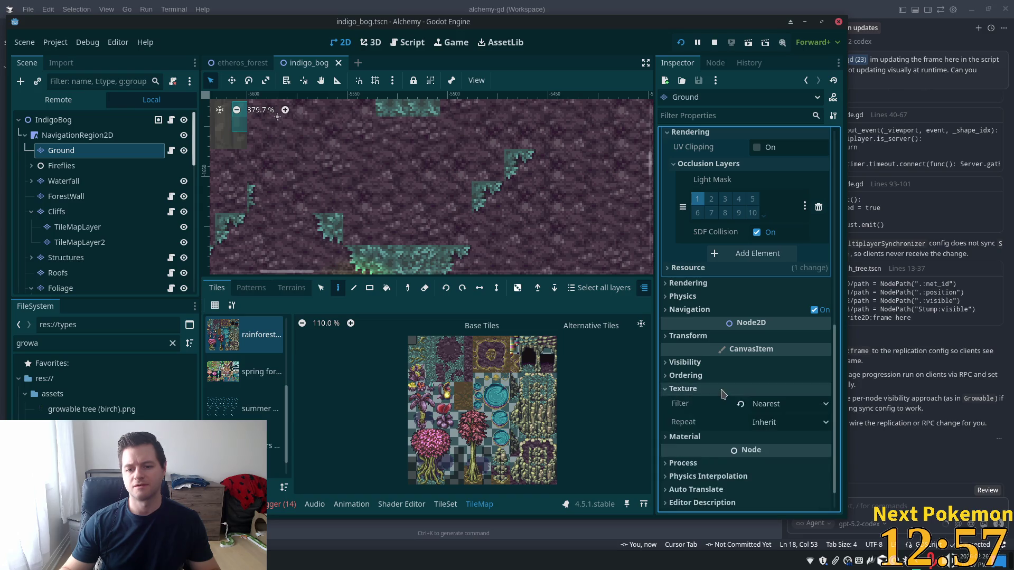
click(723, 391)
click(721, 391)
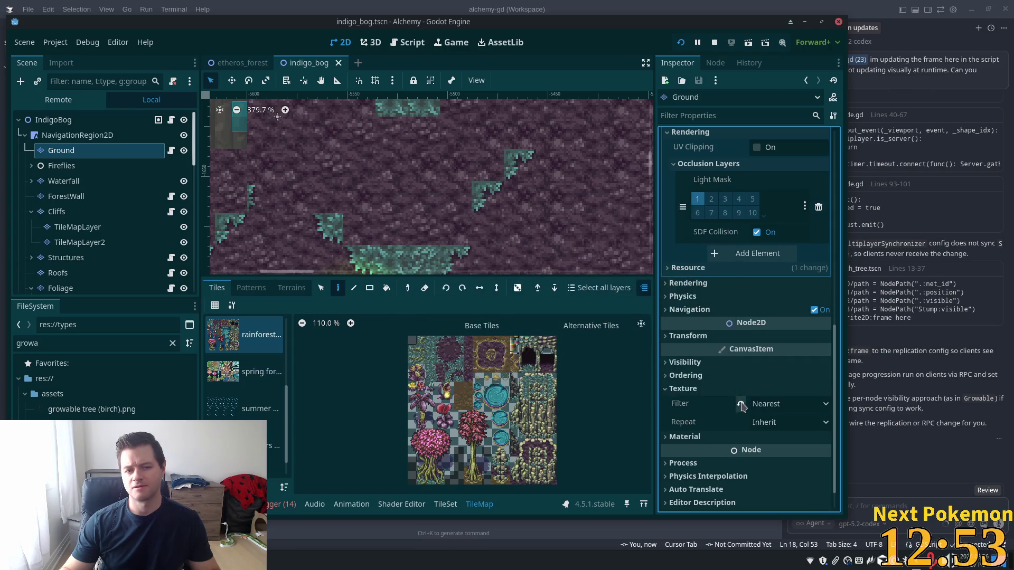
click(739, 404)
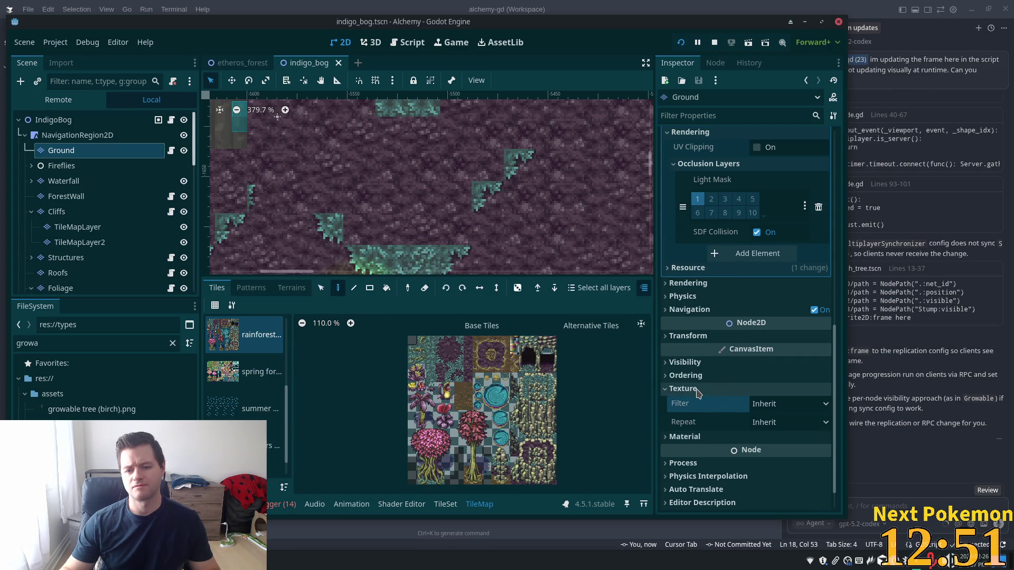
click(698, 391)
- Enable Y Sort on the Ground layer and save the scene
click(691, 375)
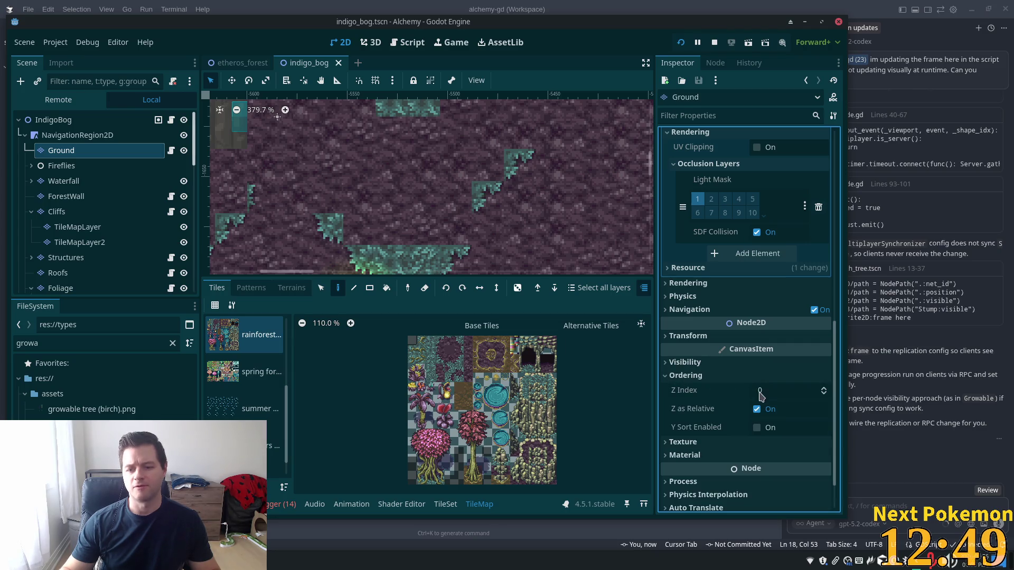
click(769, 429)
key(ctrl+s)
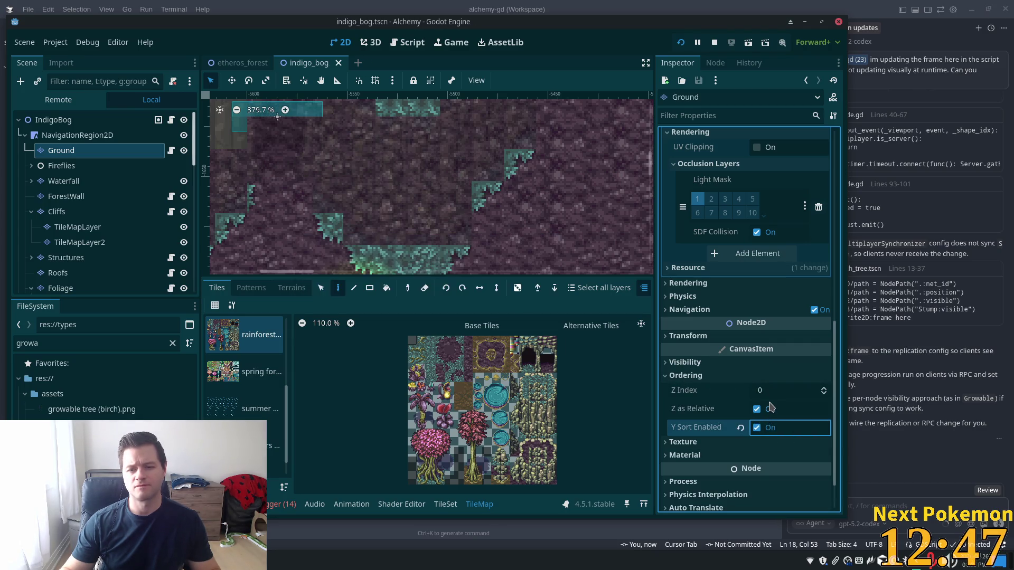
- Run the game and walk the player behind and in front of the pink bog trees
key(alt+Tab)
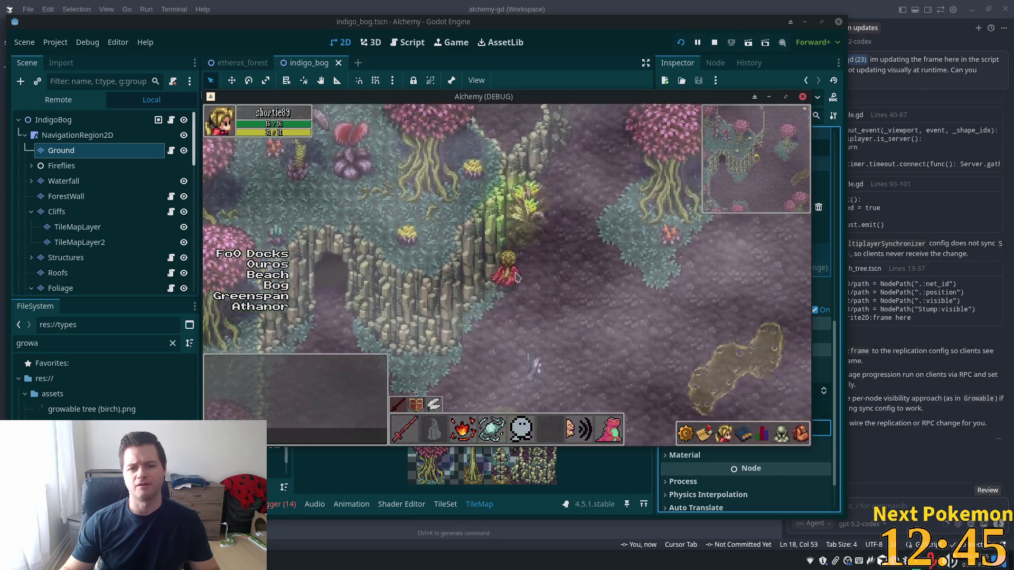
key(w)
key(a)
key(s)
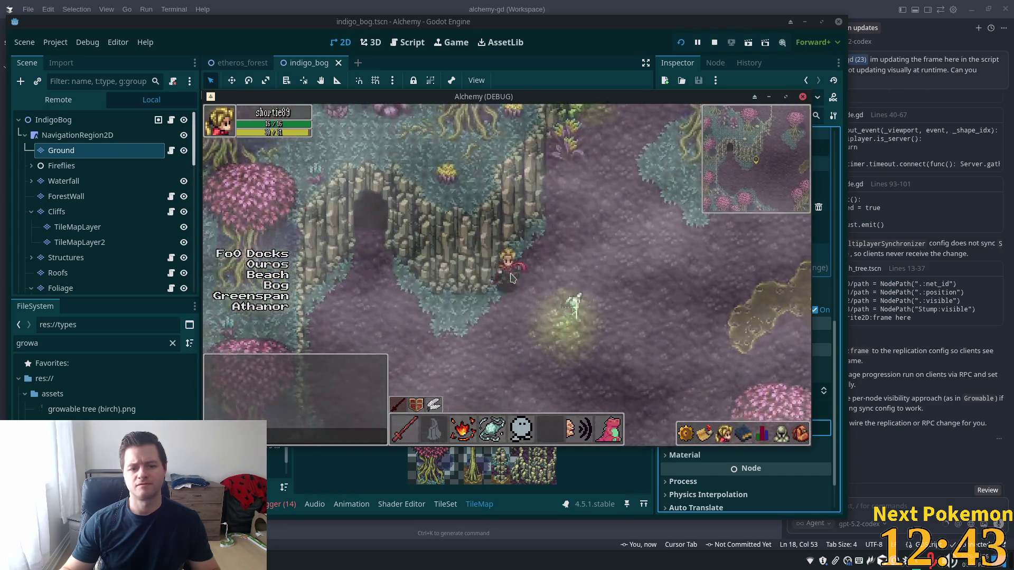
key(a)
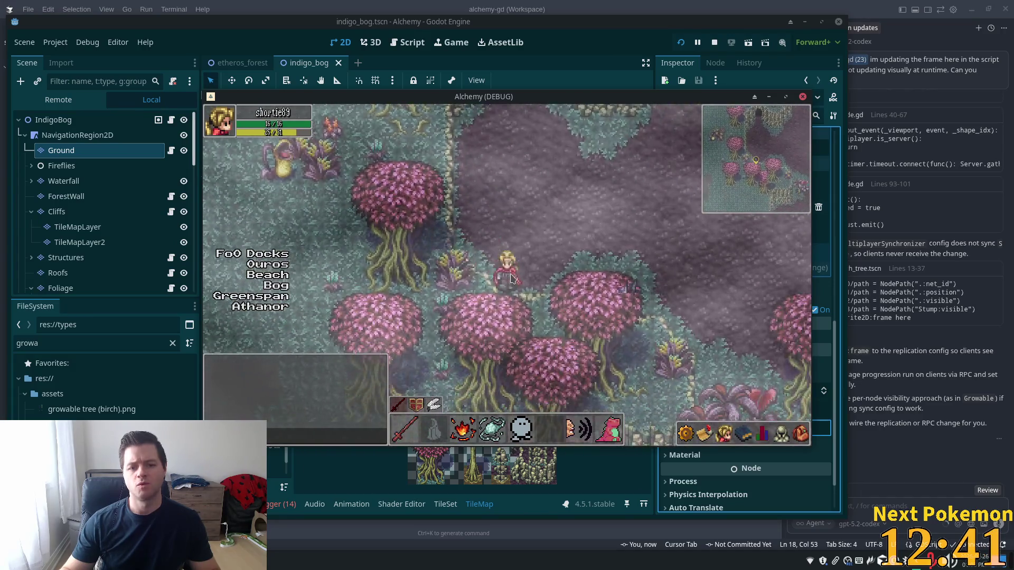
key(s)
key(a)
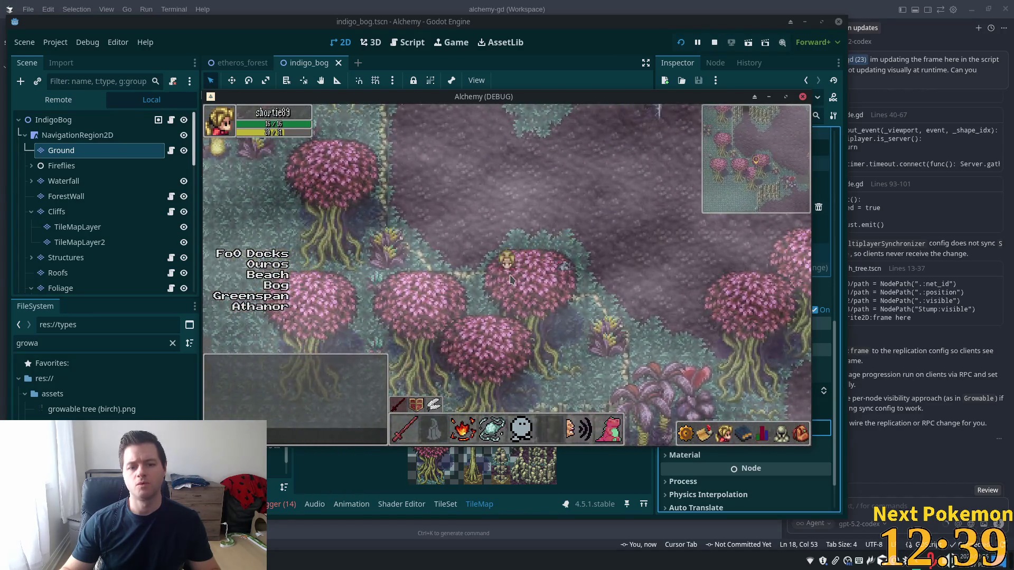
key(s)
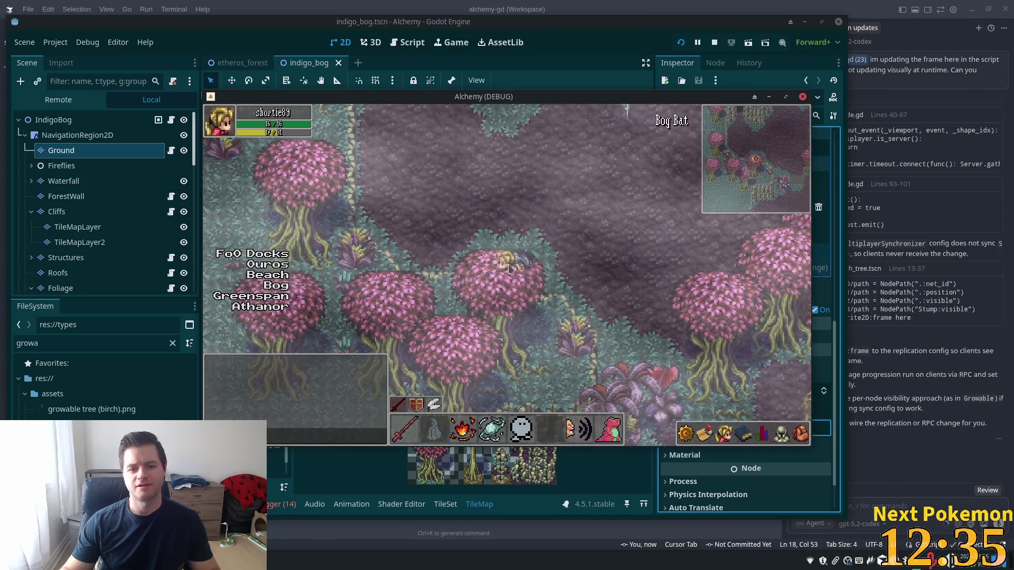
key(d)
key(a)
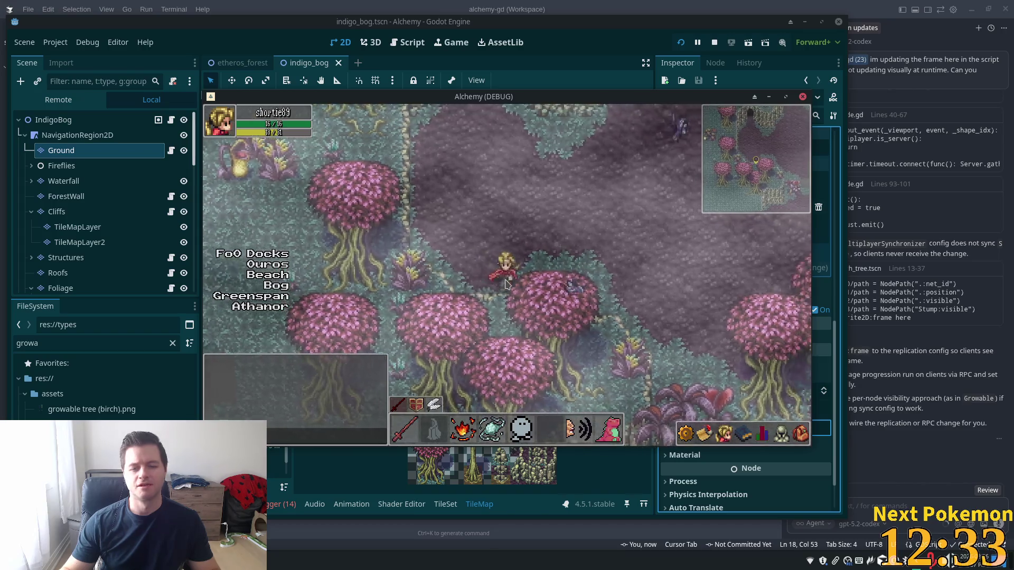
key(d)
key(a)
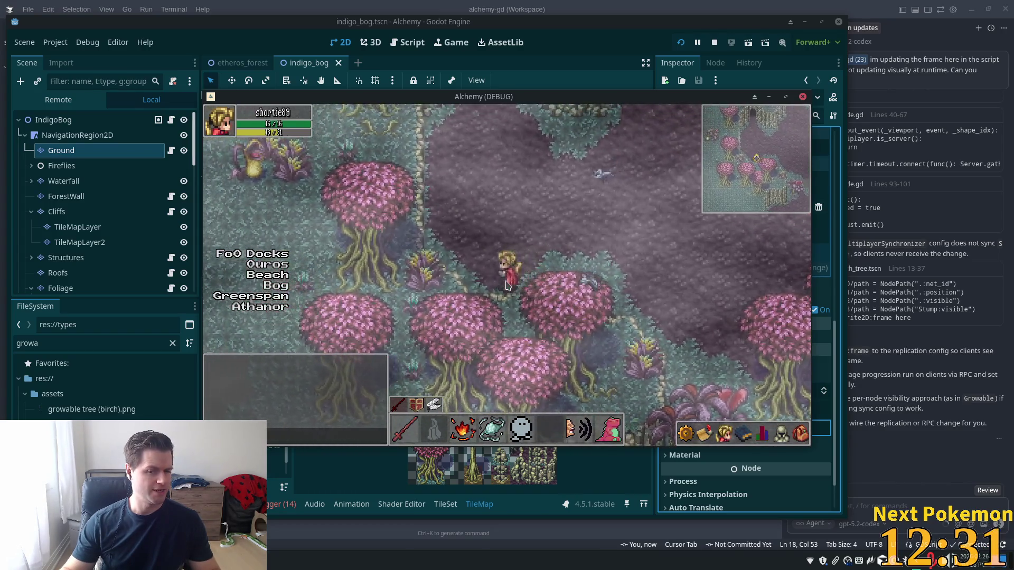
key(d)
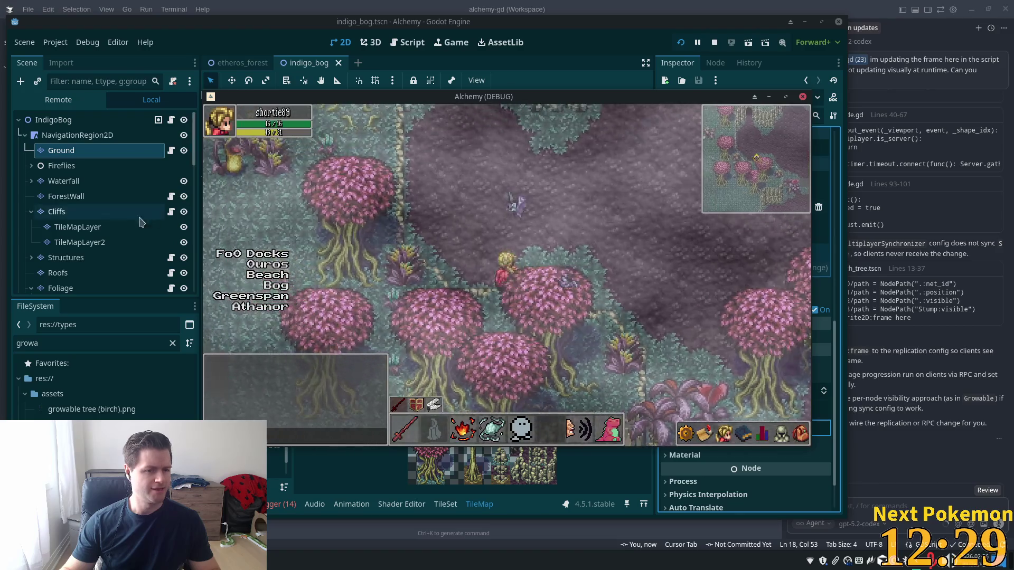
- Check the child Foliage layers, set the parent Foliage layer's Z Index to 0, and save-run with F5
scroll(67, 272, down, 1)
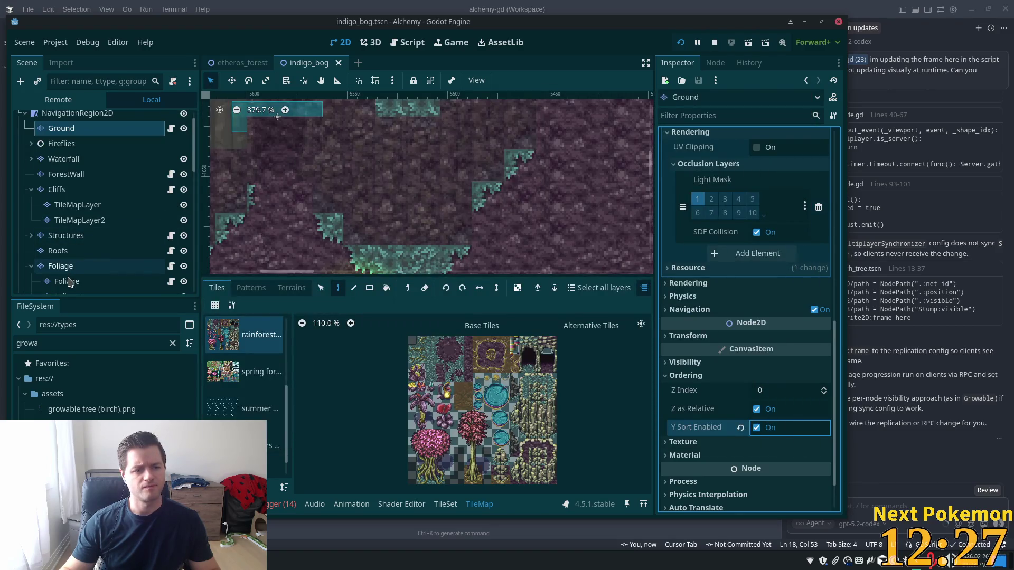
click(67, 279)
scroll(79, 267, down, 3)
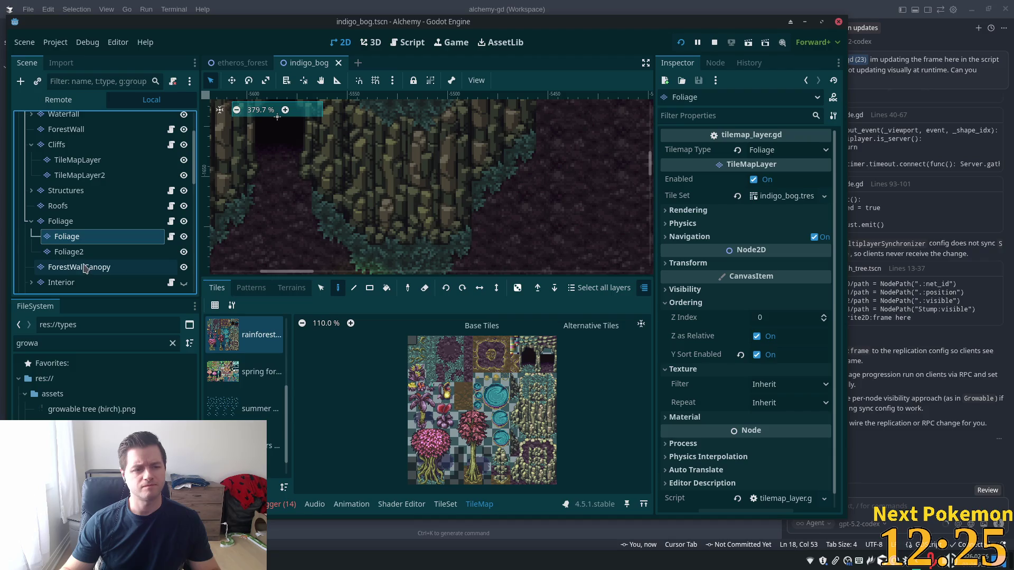
click(80, 253)
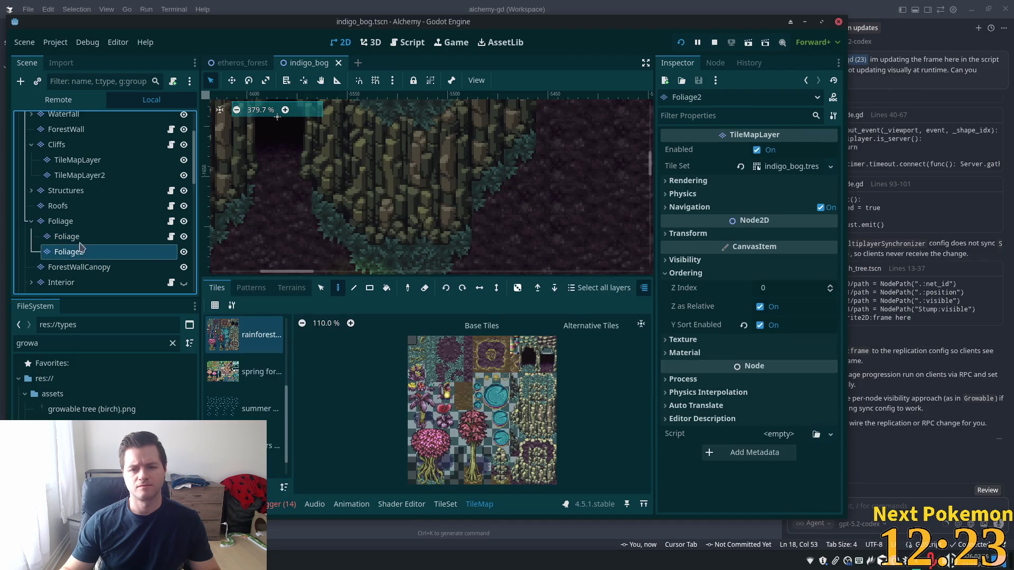
click(69, 222)
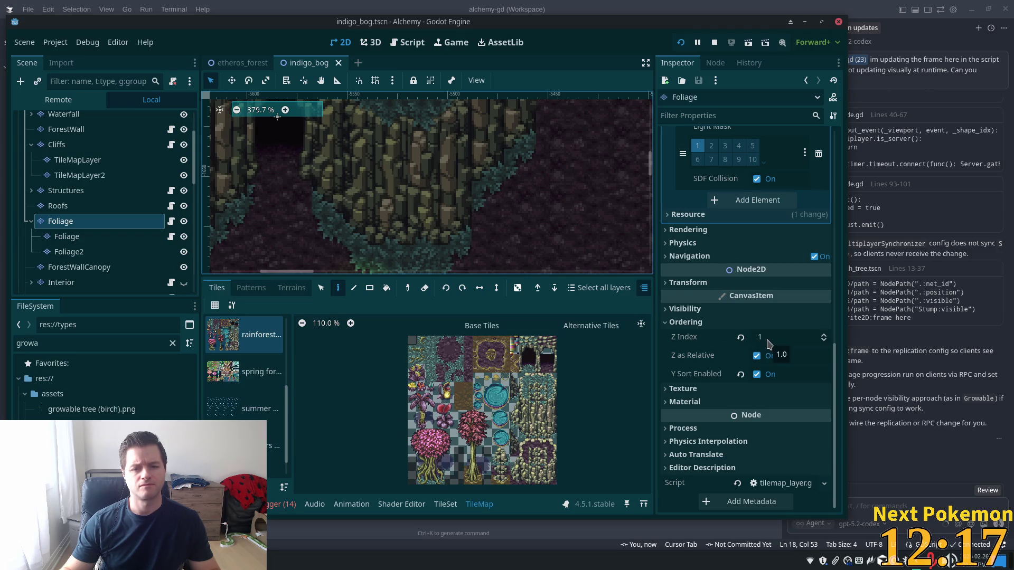
click(768, 341)
text(0)
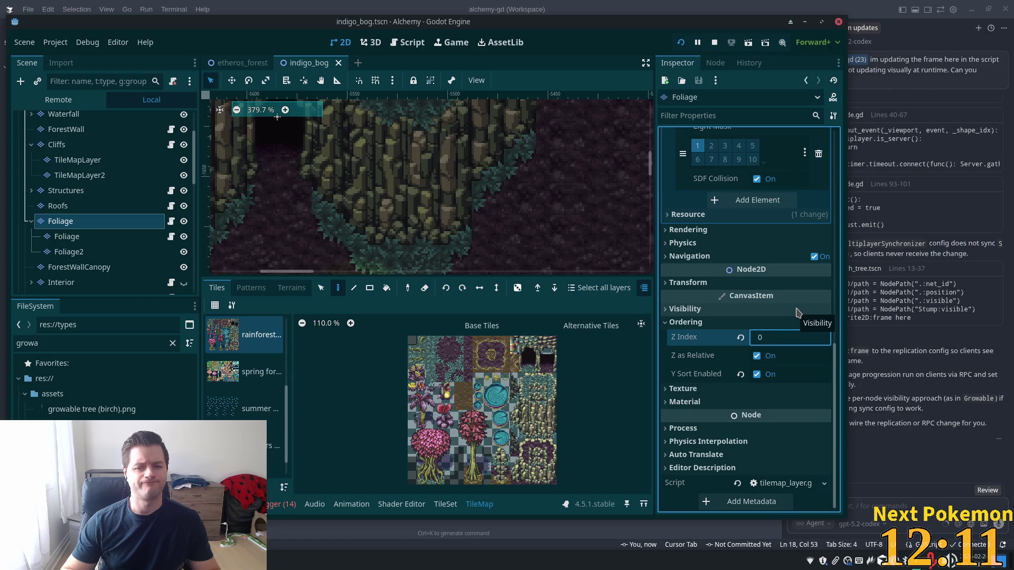
key(F5)
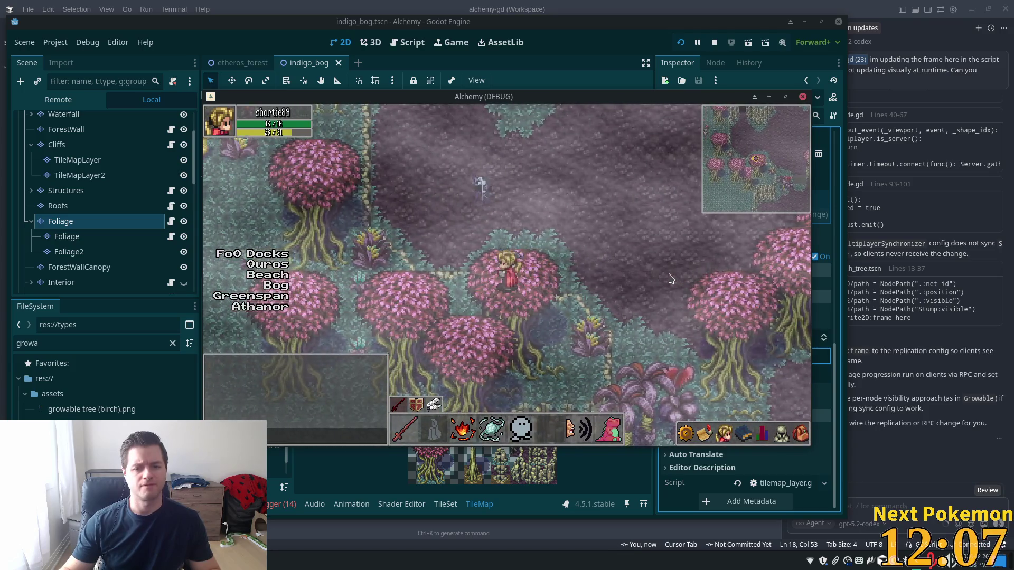
- Set the ForestWallCanopy layer's Z Index to 1
key(F8)
click(761, 337)
text(1)
key(Return)
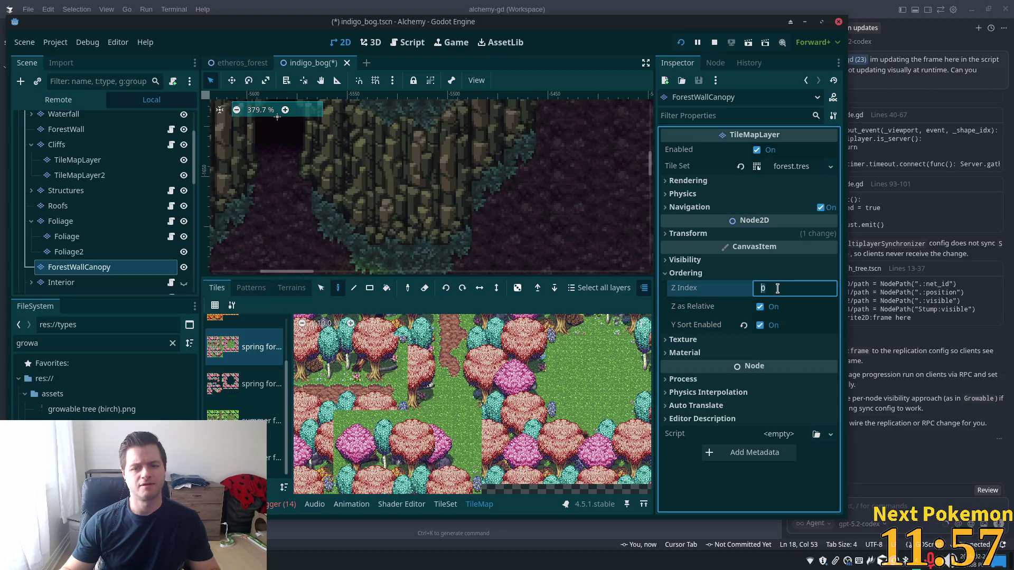
key(F5)
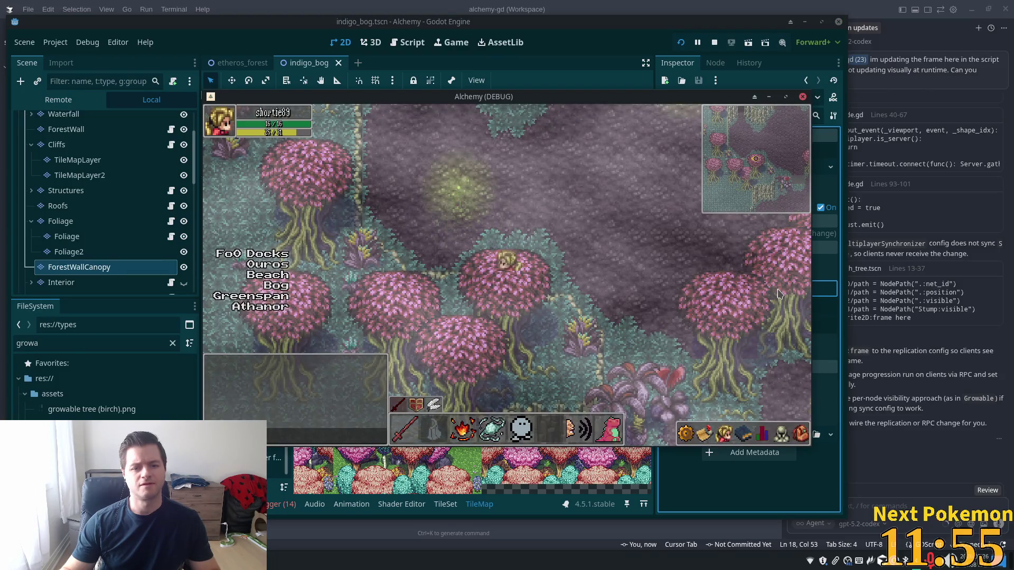
key(F8)
text(1)
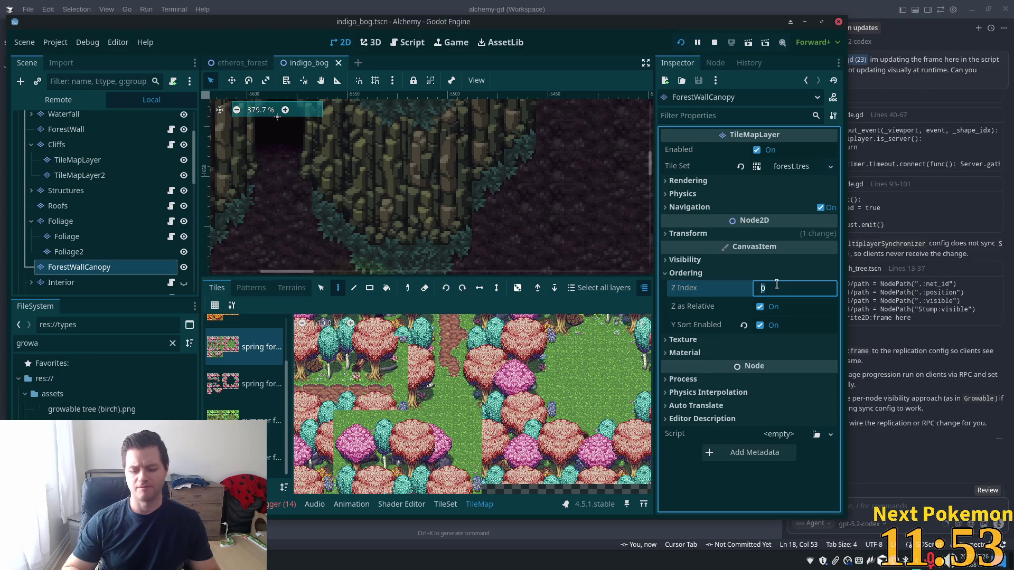
key(Tab)
- Run the game and walk the player beneath the canopies along the tree line
key(F5)
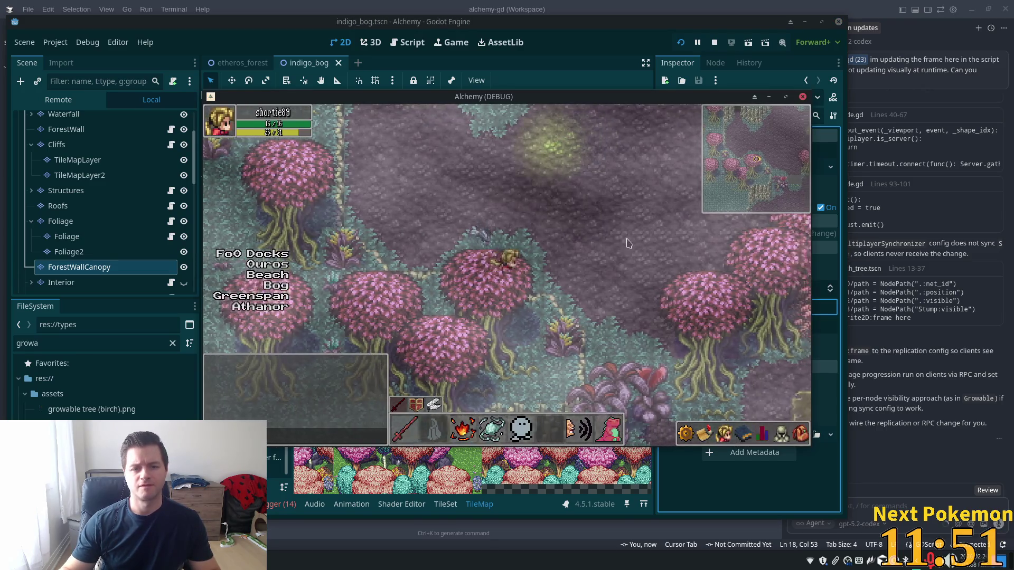
key(w)
key(d)
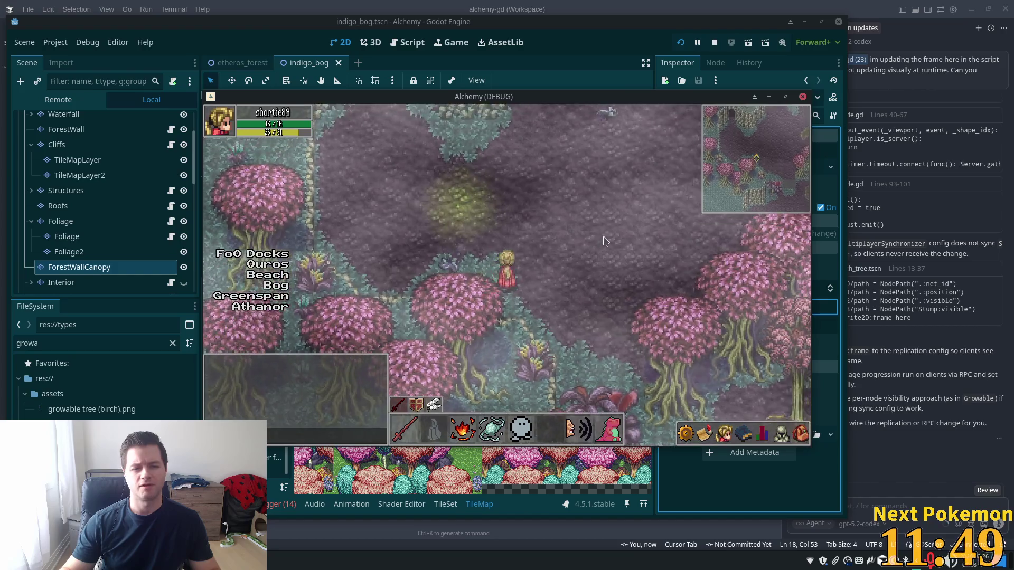
key(d)
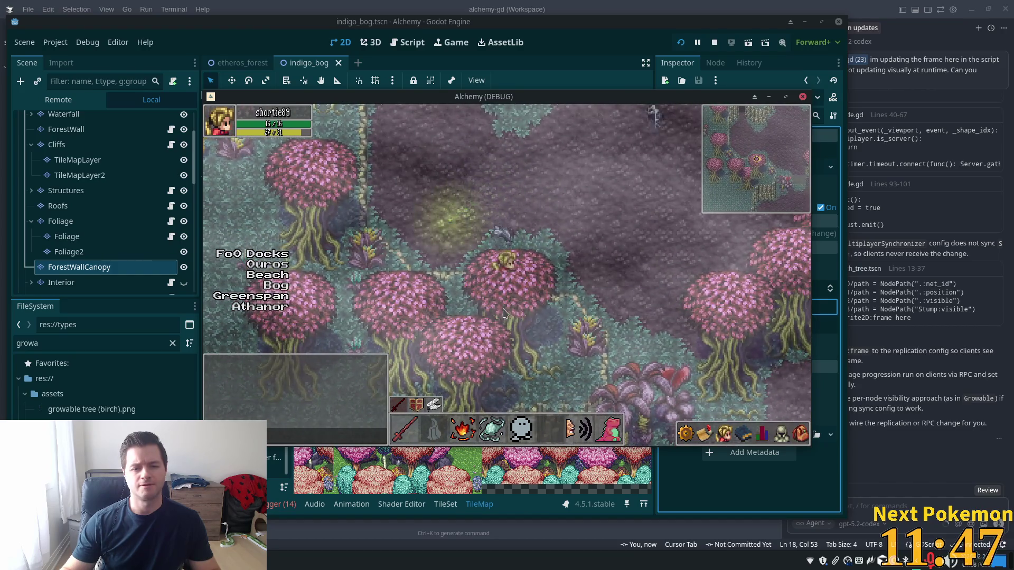
key(s)
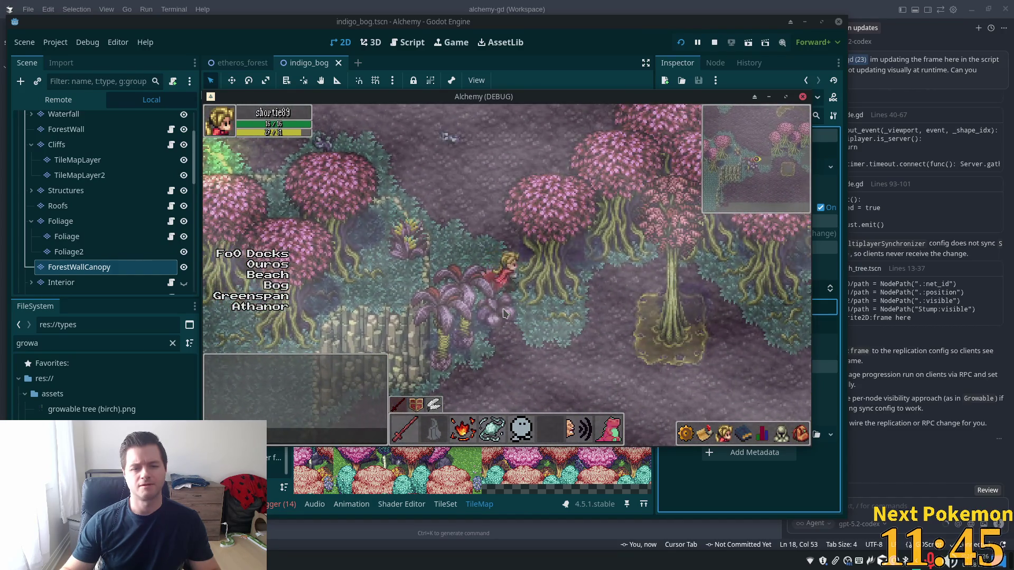
key(d)
key(w)
key(a)
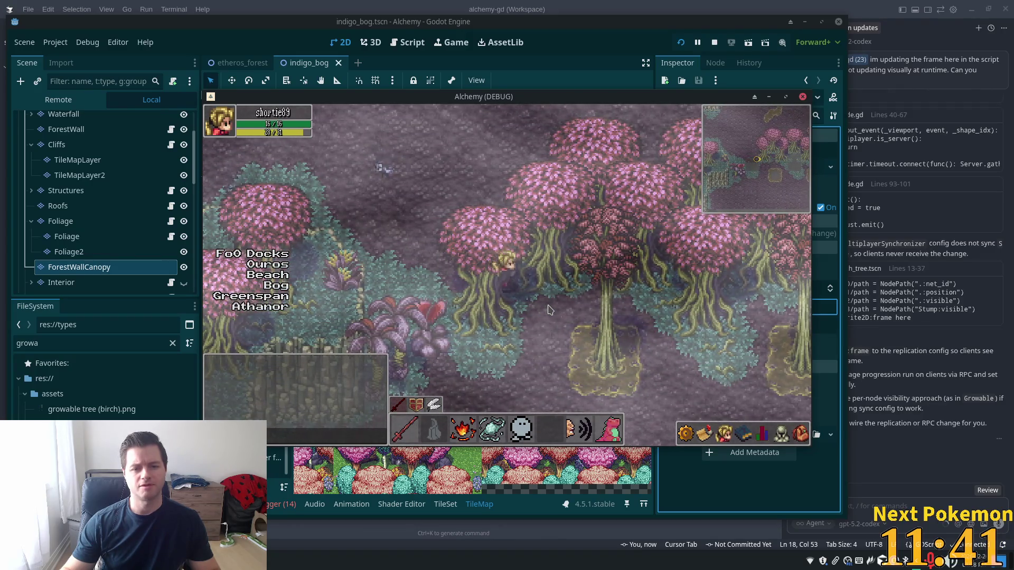
key(w)
key(s)
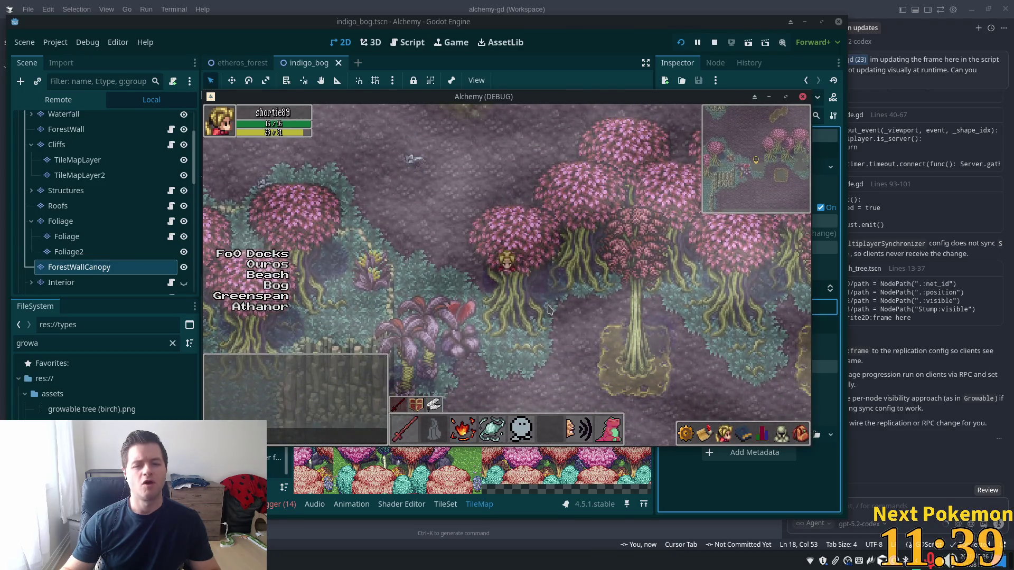
key(a)
key(w)
key(d)
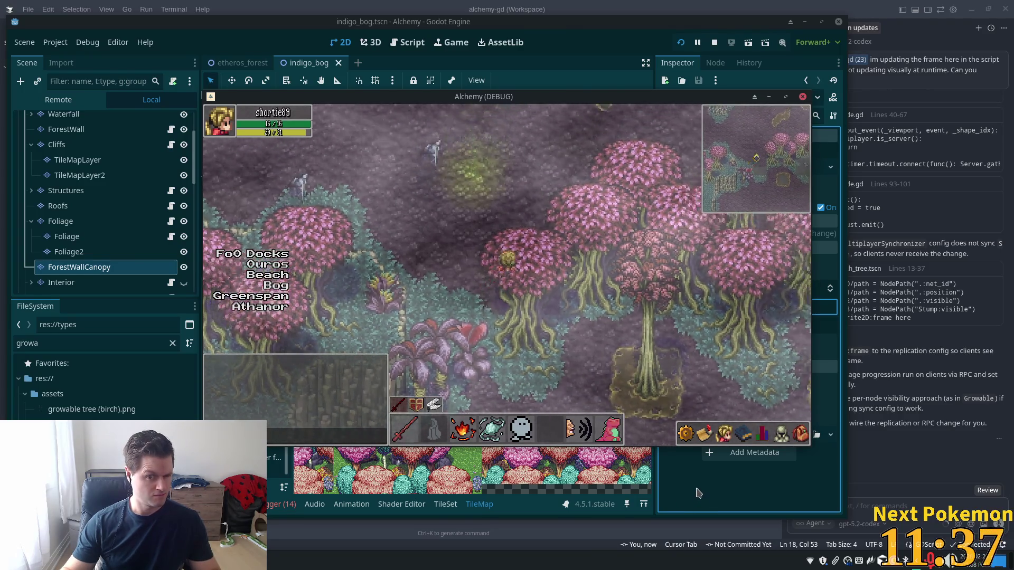
- Walk the player around the tall tree, then hide the ForestWallCanopy layer in the editor
key(w)
key(a)
key(w)
key(d)
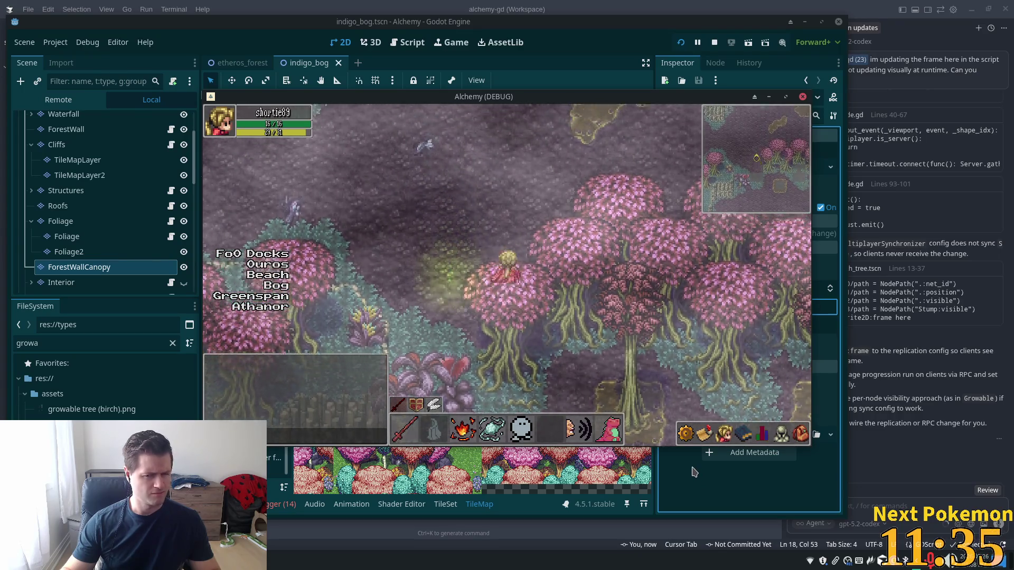
key(w)
key(d)
key(d)
key(s)
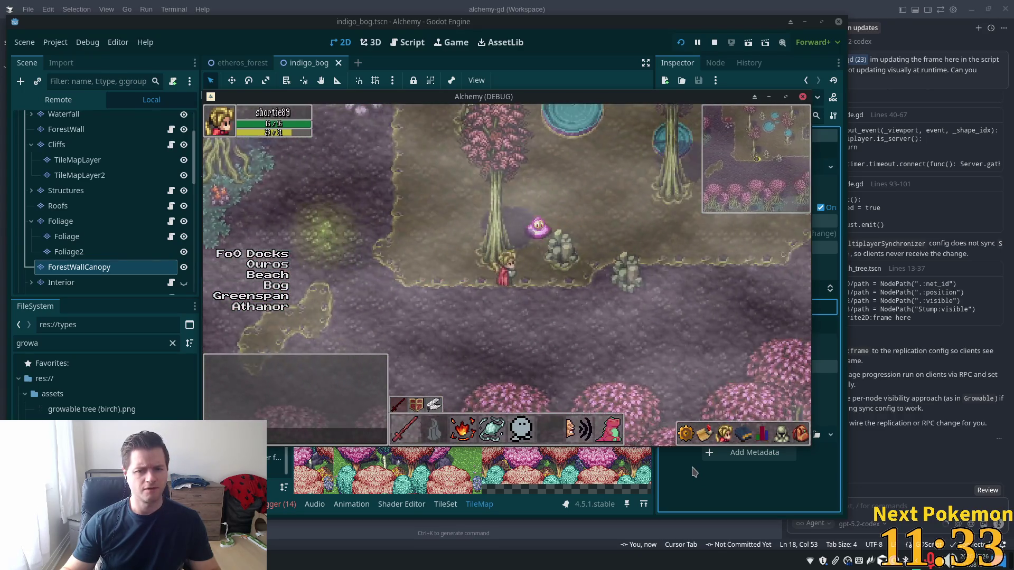
key(s)
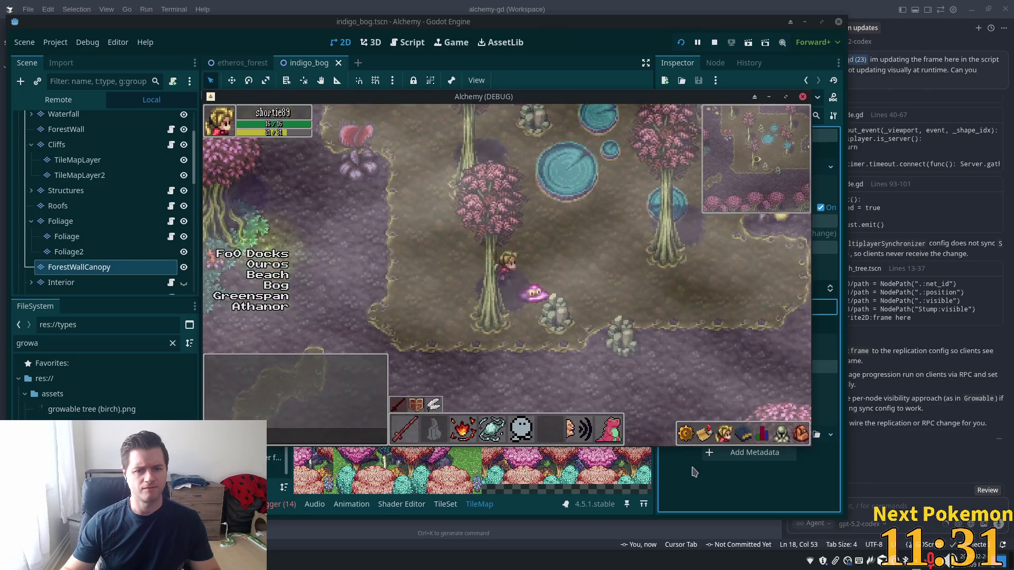
key(w)
key(s)
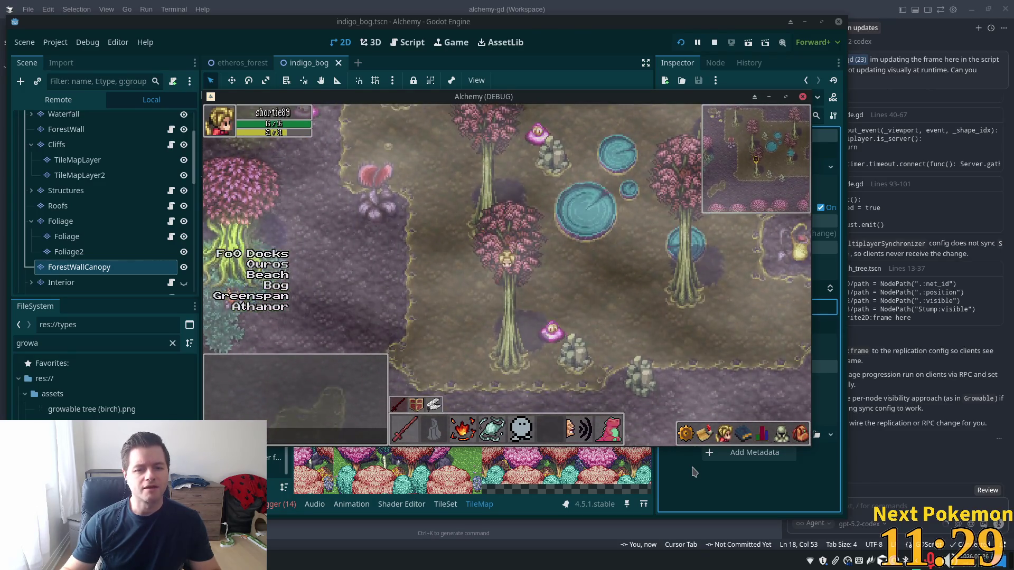
key(w)
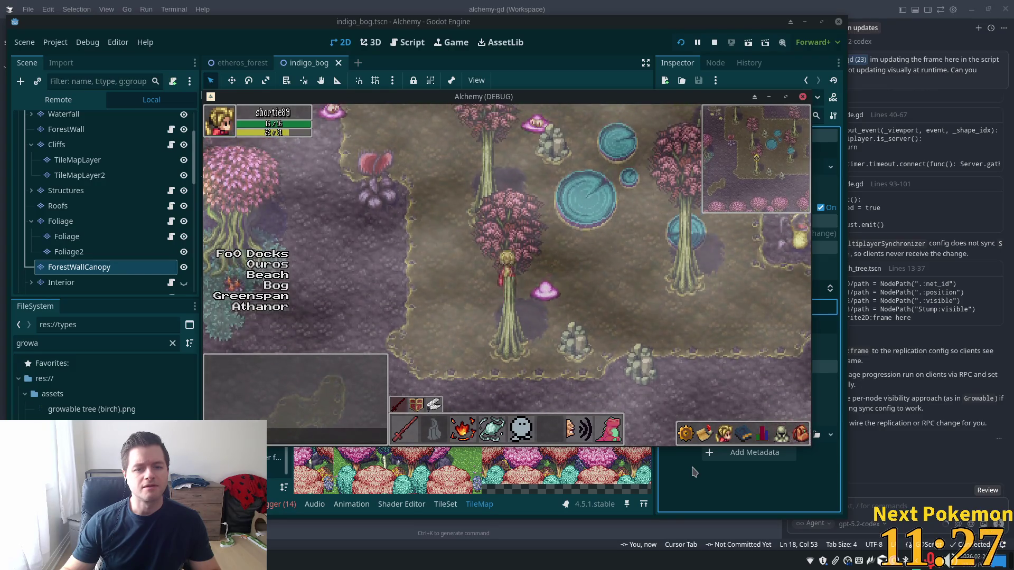
key(s)
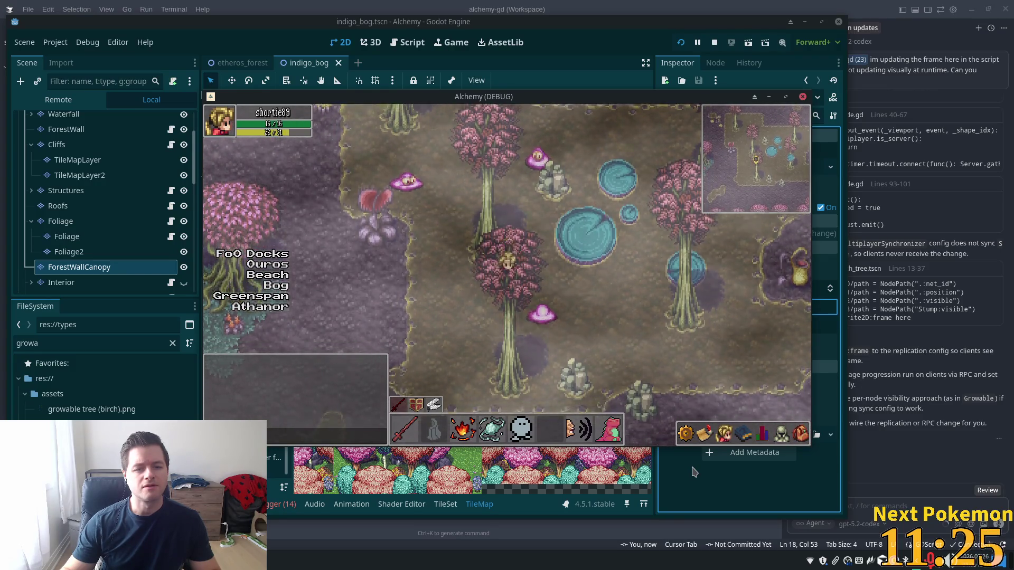
key(s)
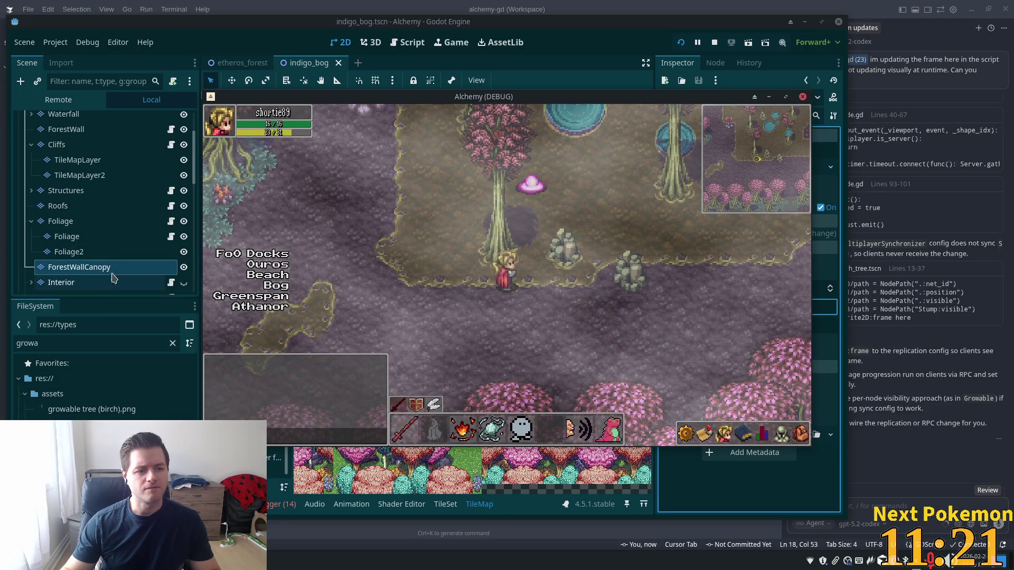
click(183, 268)
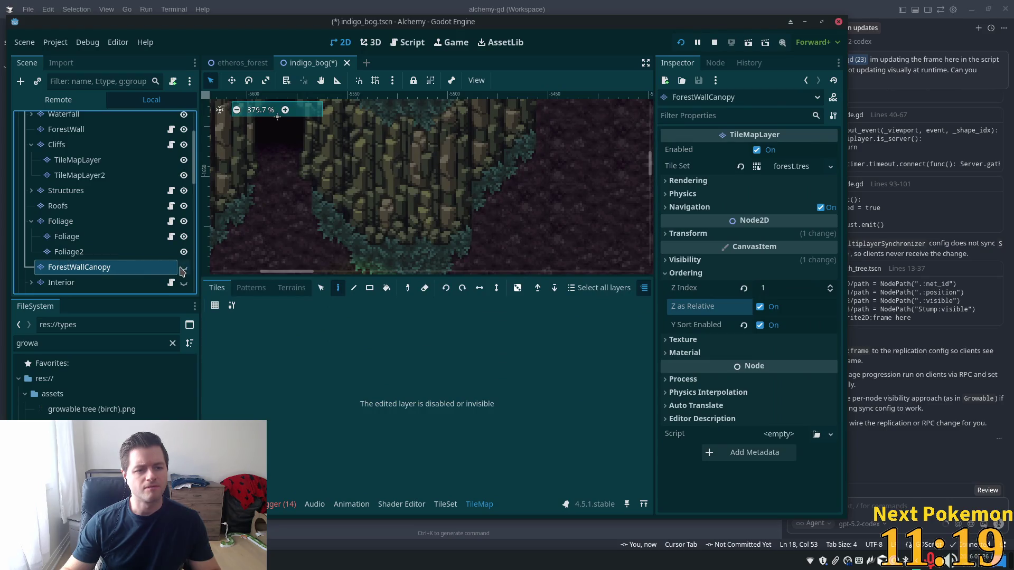
- Show ForestWallCanopy again, reset its Z Index to 0, turn off Y Sort, and save
scroll(429, 243, down, 3)
scroll(429, 243, down, 9)
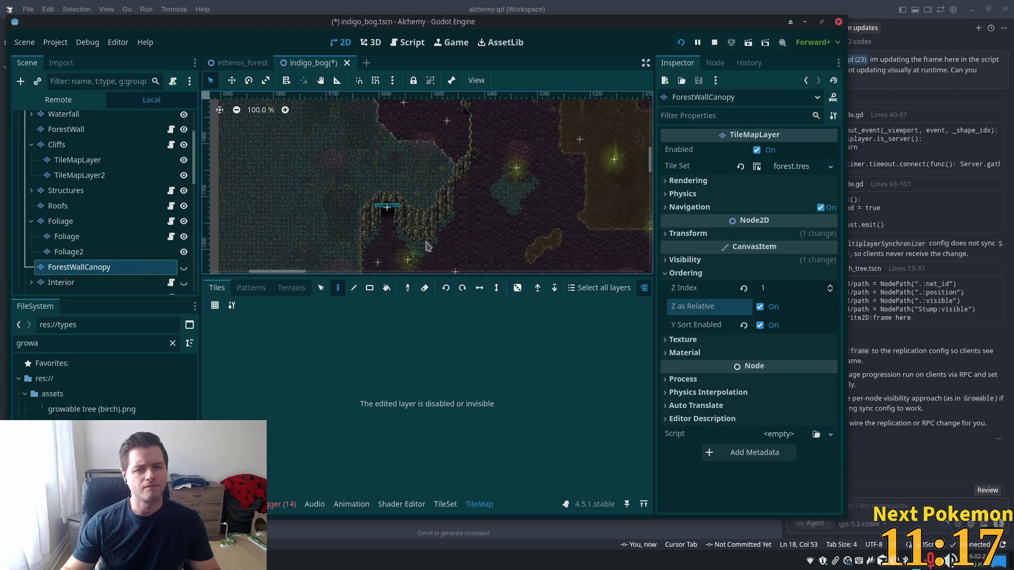
mouse_move(476, 242)
mouse_down()
mouse_move(437, 169)
mouse_move(414, 186)
mouse_up()
click(183, 268)
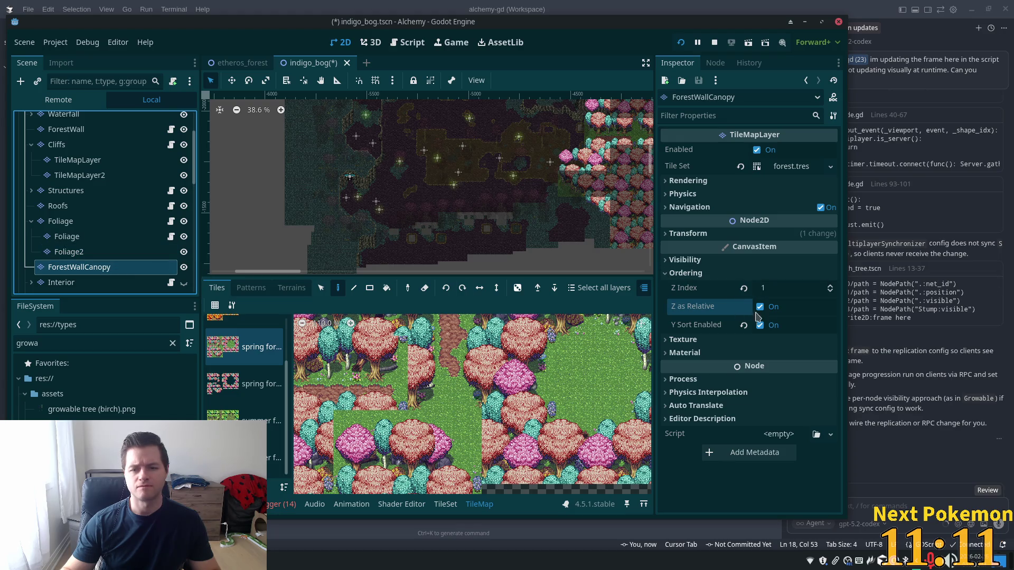
click(743, 288)
key(ctrl+s)
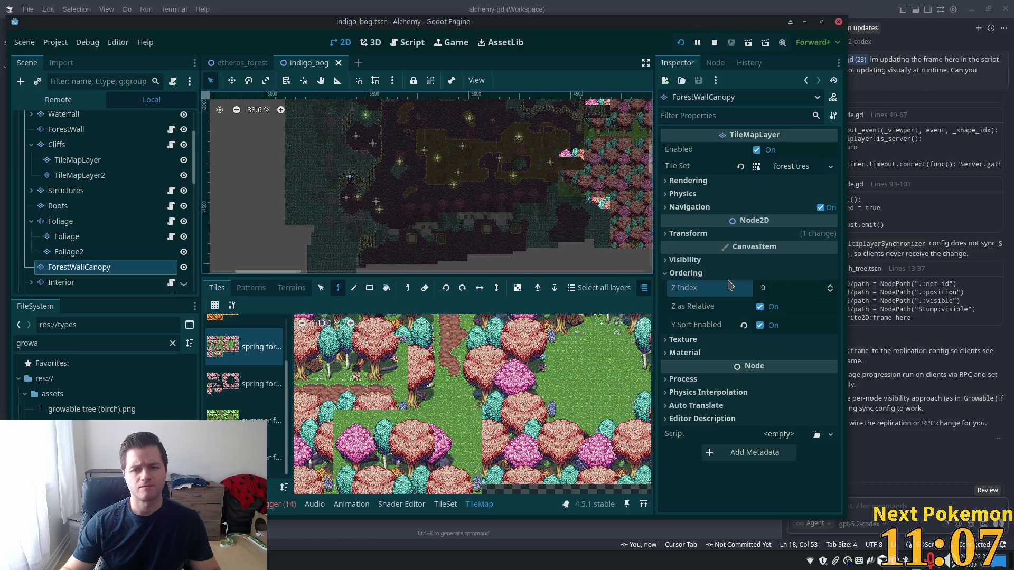
click(760, 324)
key(ctrl+s)
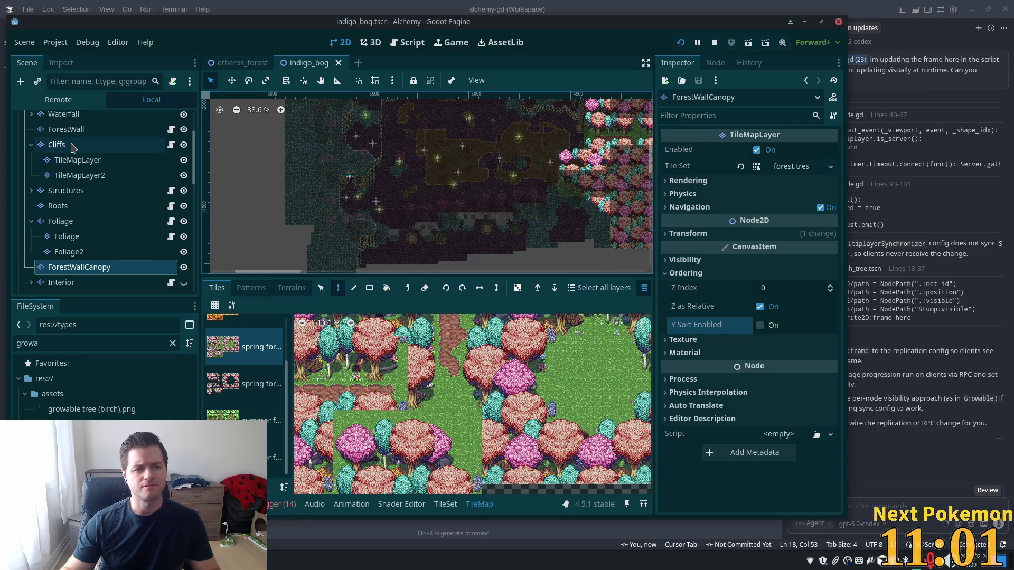
- Select the Foliage layer and open its tileset in the tile set editor
scroll(74, 177, up, 3)
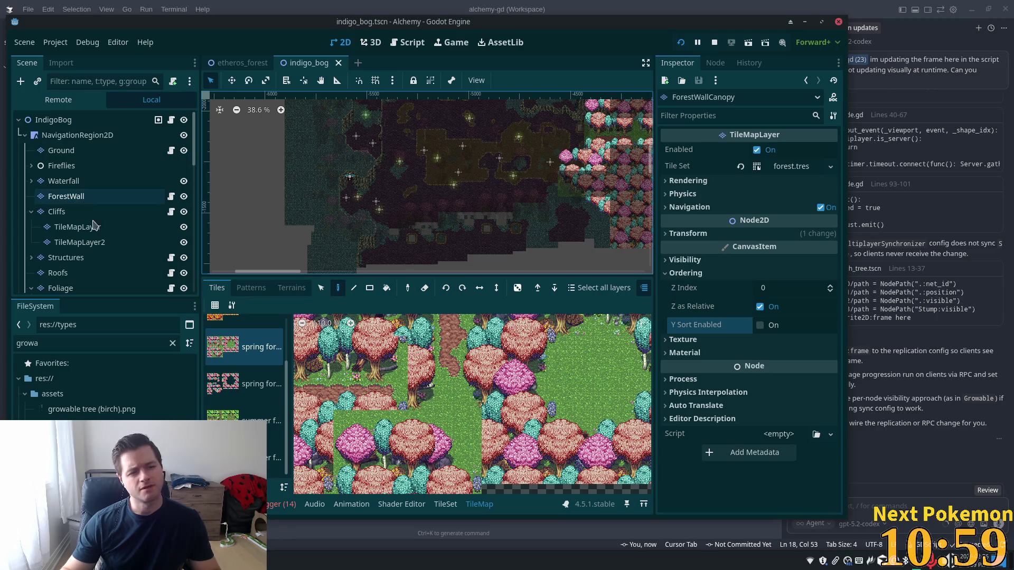
click(69, 211)
click(68, 257)
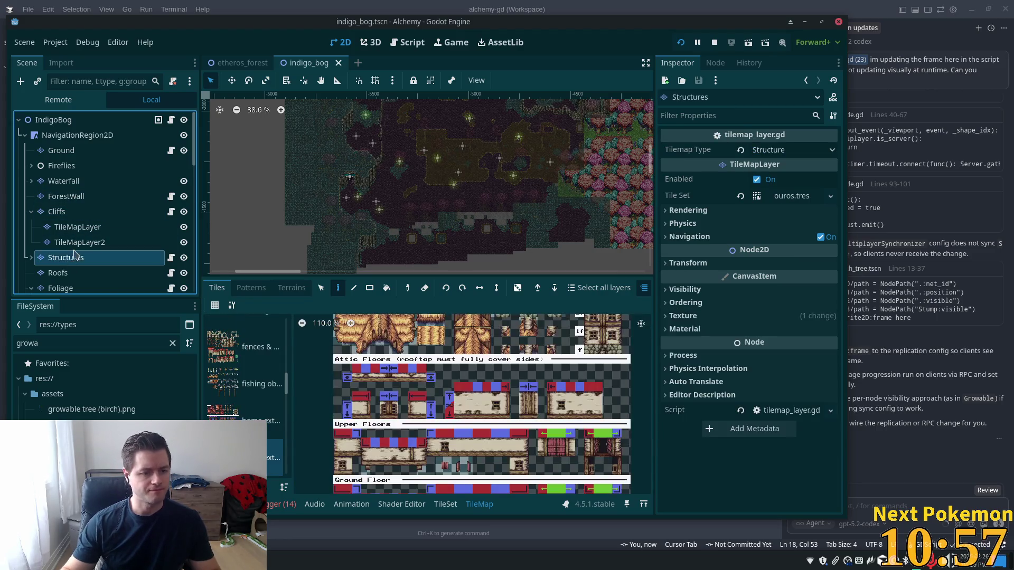
scroll(69, 238, down, 3)
click(61, 221)
scroll(501, 214, up, 5)
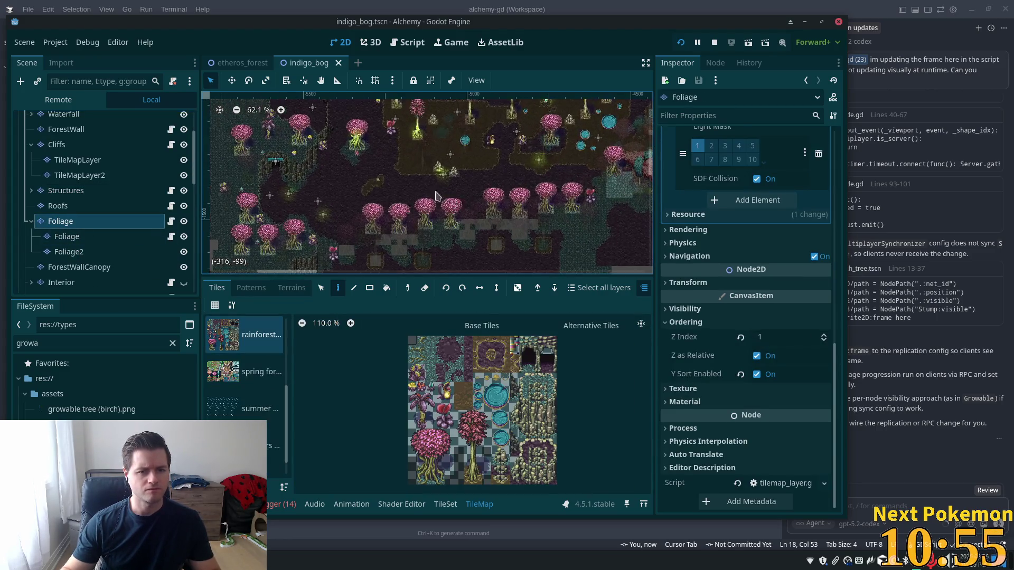
drag(351, 163, 480, 102)
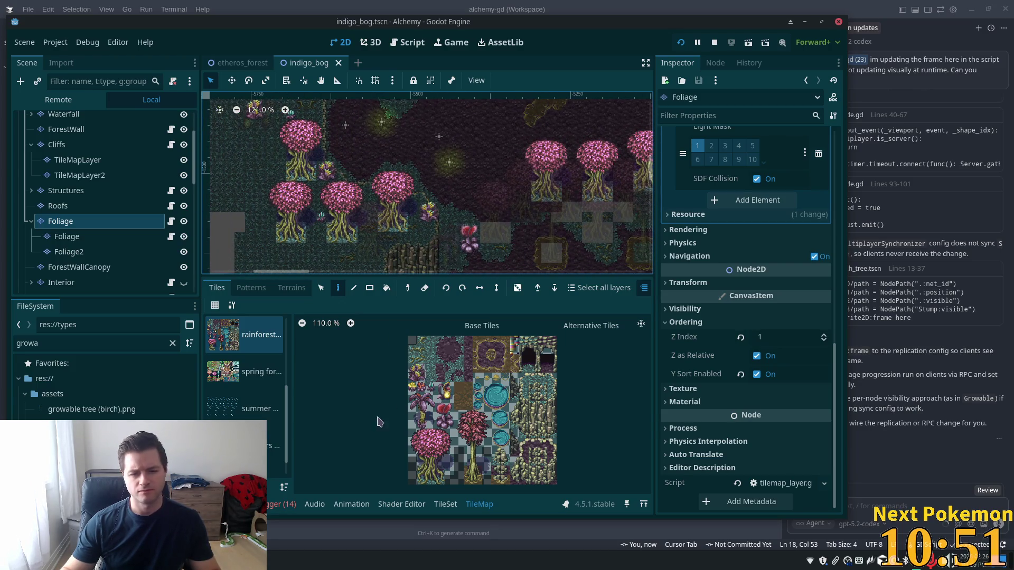
click(446, 504)
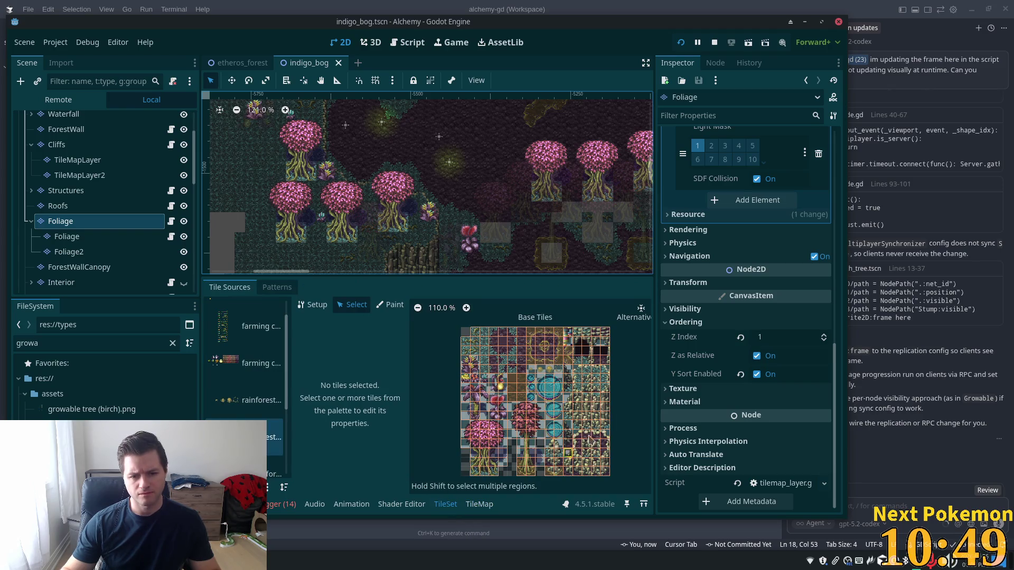
click(496, 426)
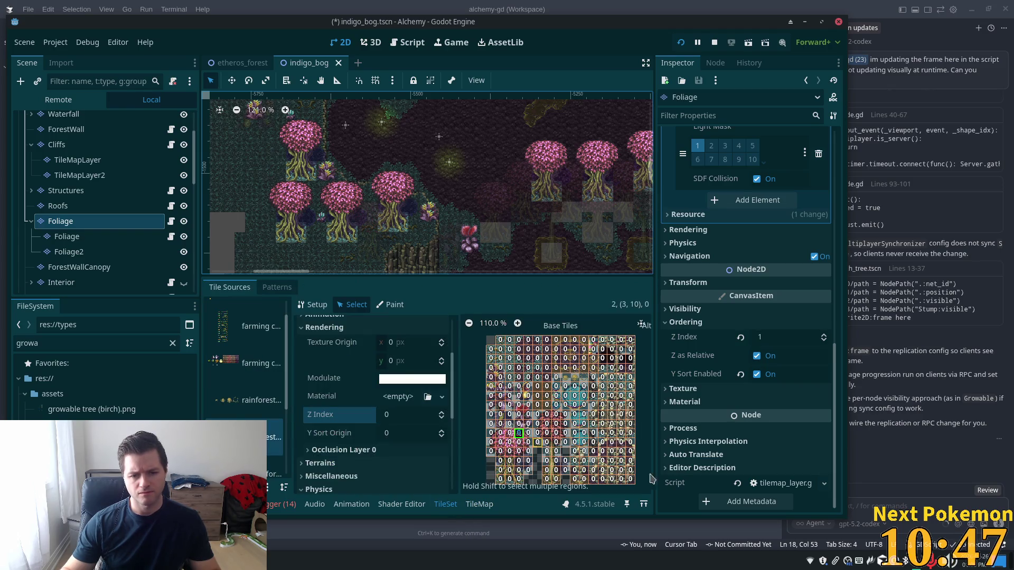
scroll(564, 449, up, 4)
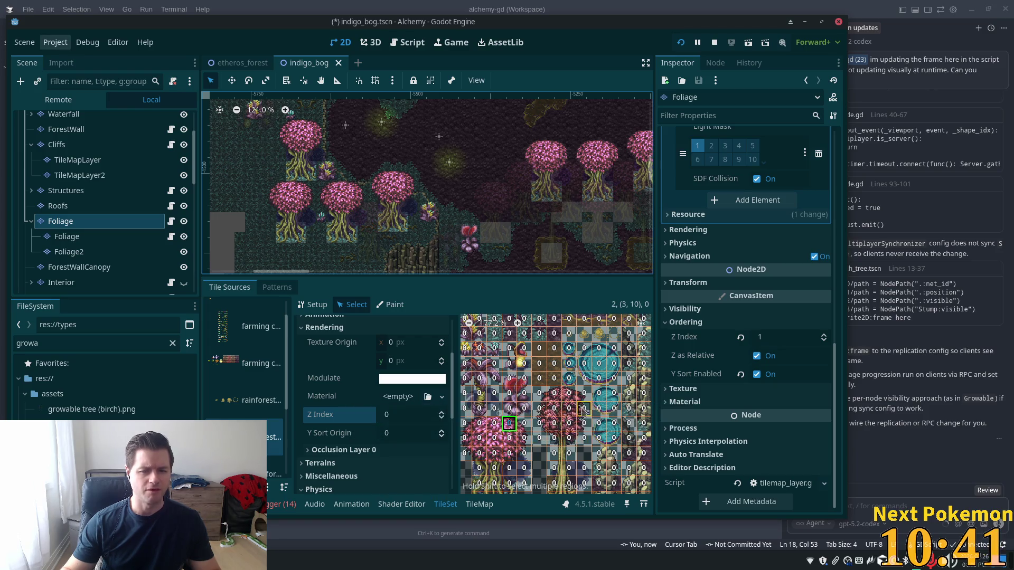
click(508, 429)
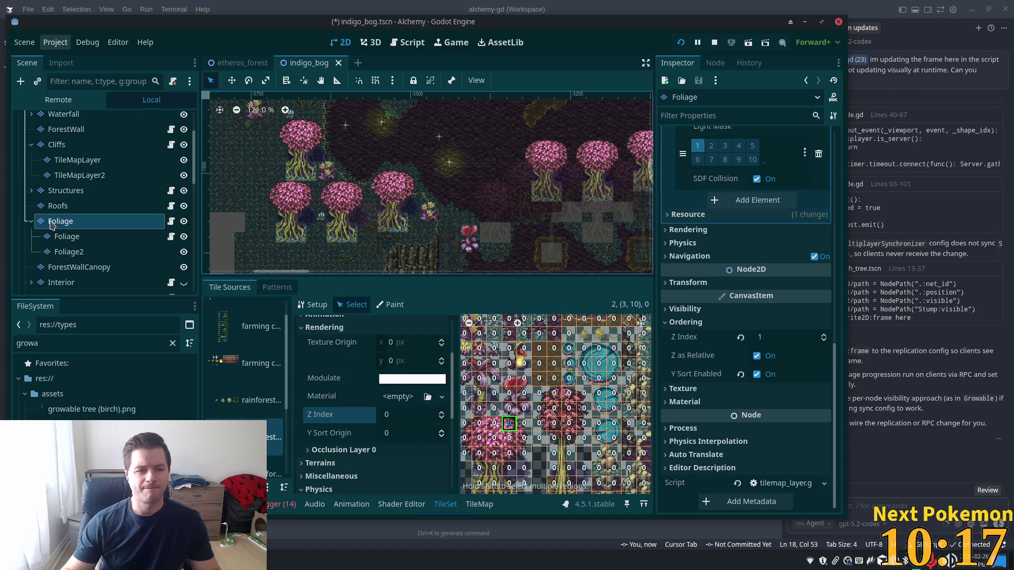
click(67, 236)
click(75, 252)
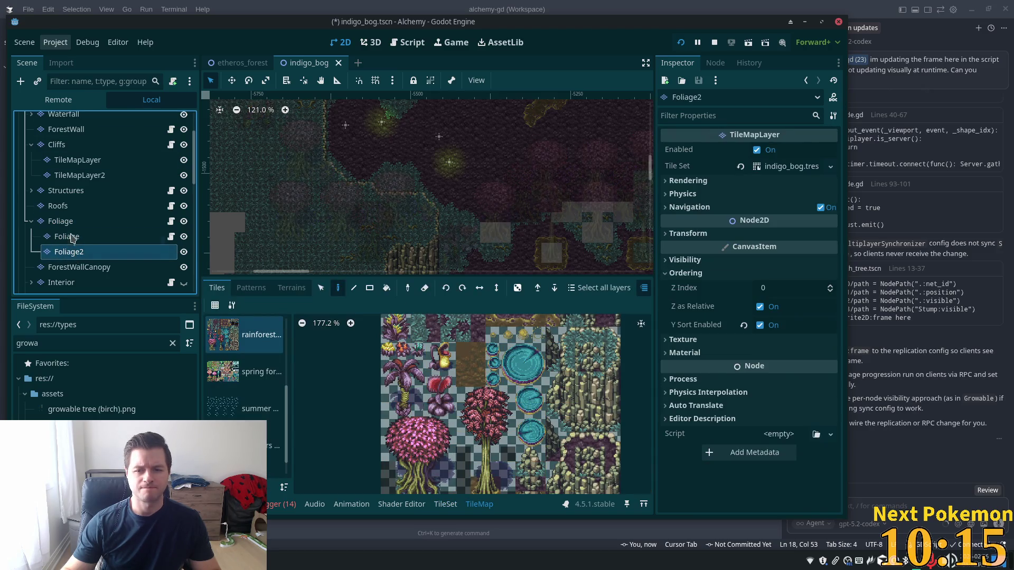
click(71, 222)
- Launch the game with F5 and walk the player south, north, left, then north-east through the pink forest
key(F5)
key(s)
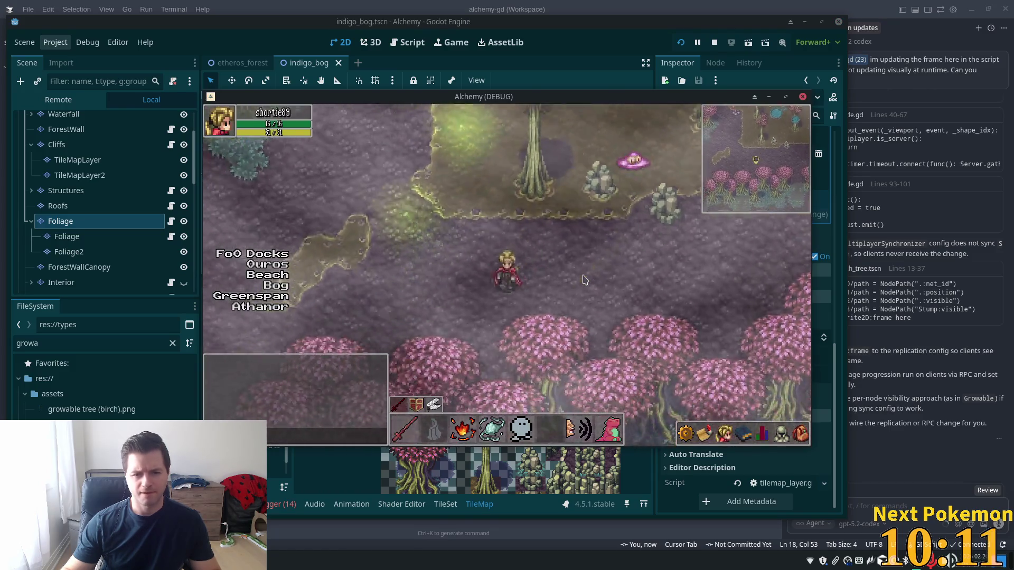
key(w)
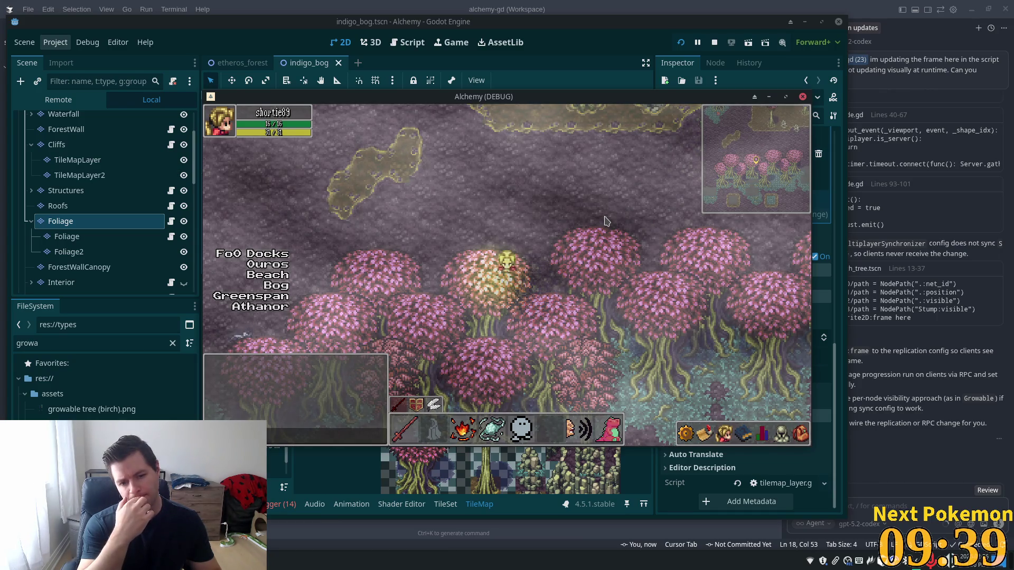
key(Left)
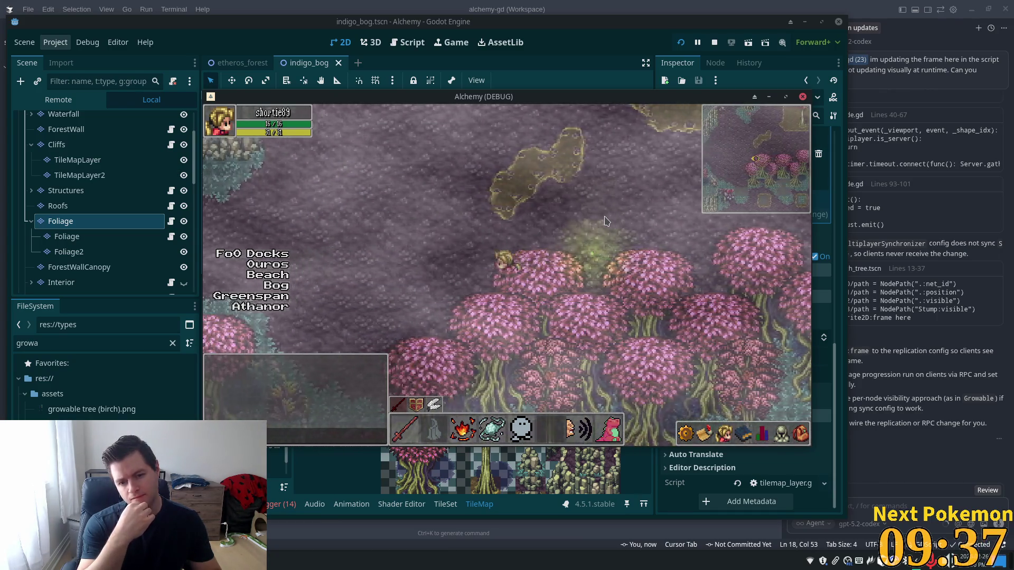
key(Left)
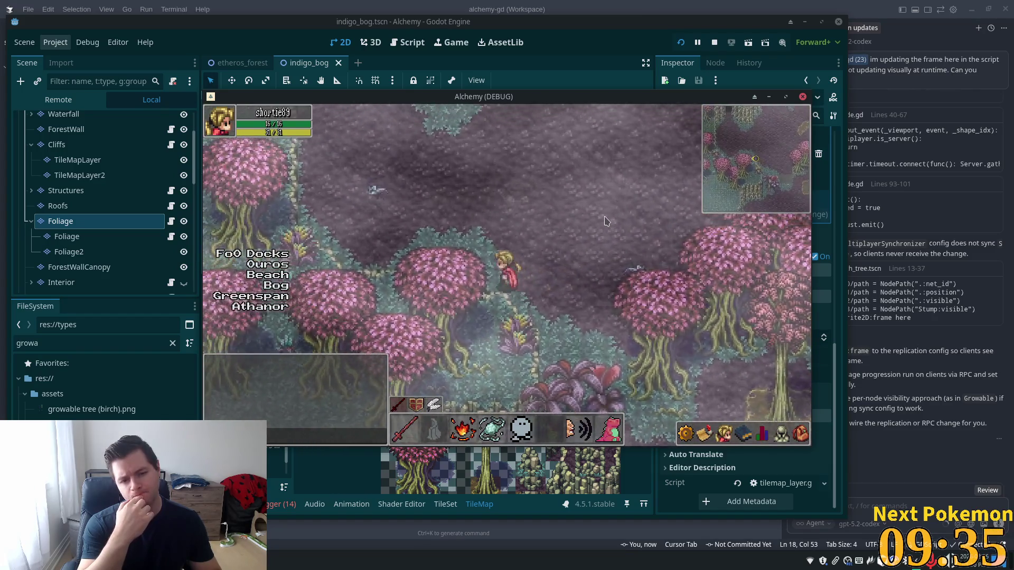
key(Left)
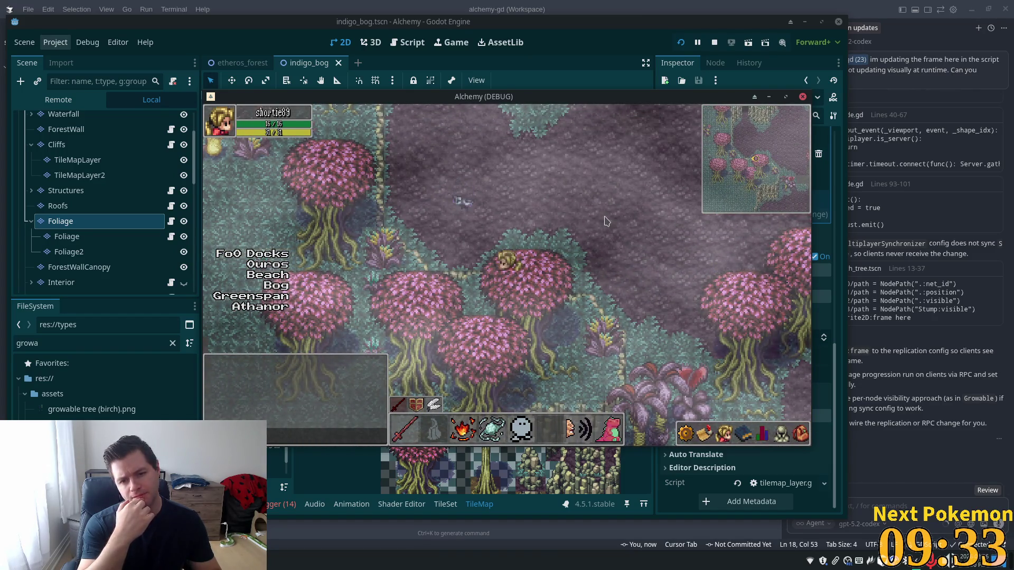
key(Up)
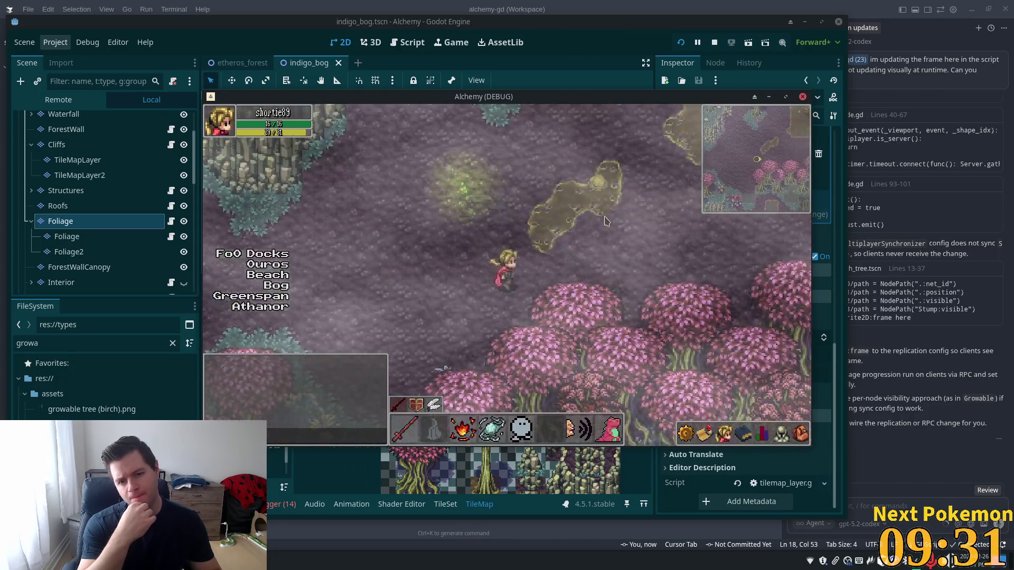
key(Up)
key(Right)
key(Up)
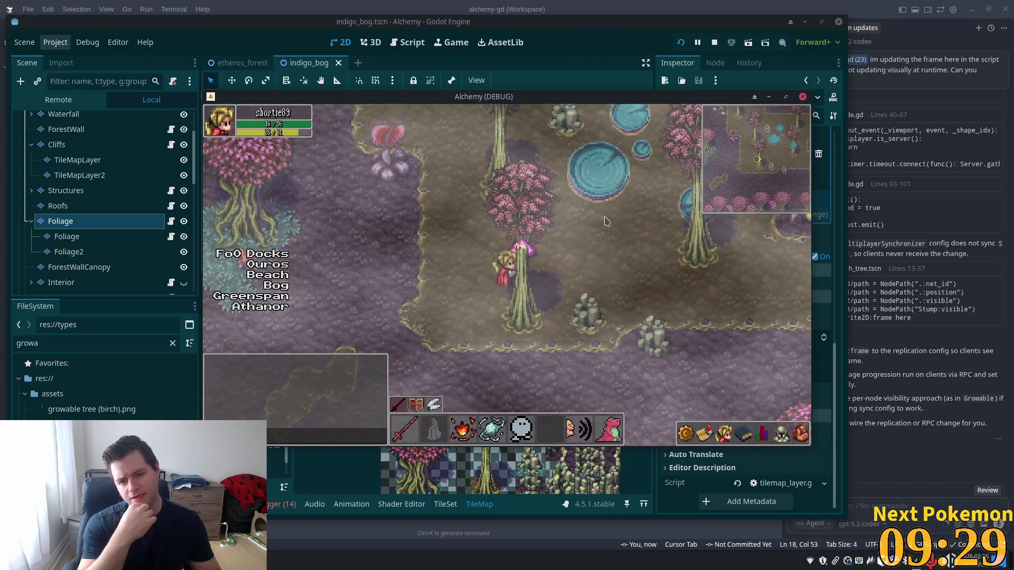
- Walk the player back and forth around the trees and stump, heading up toward the tree line
key(Up)
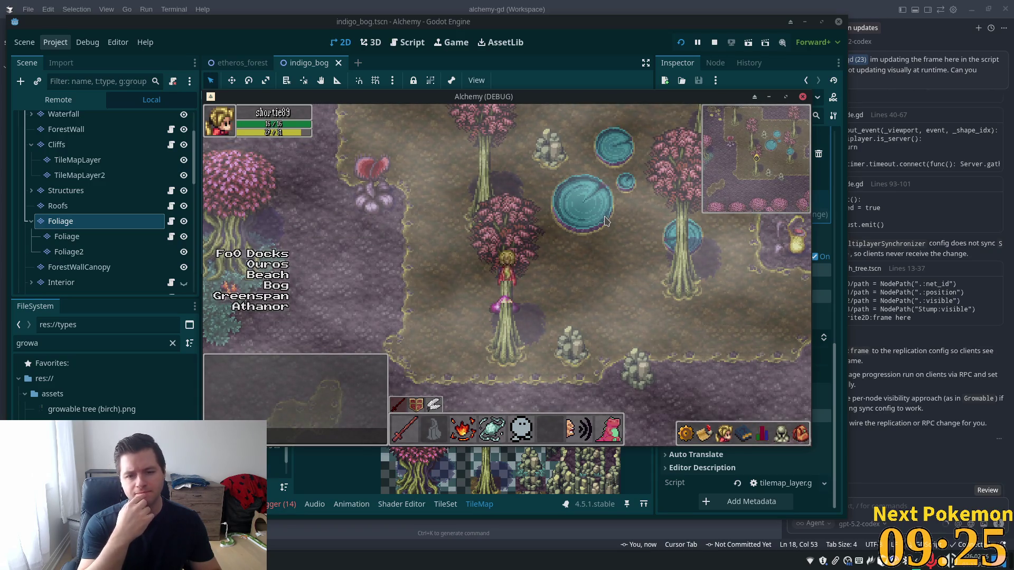
key(Down)
key(Left)
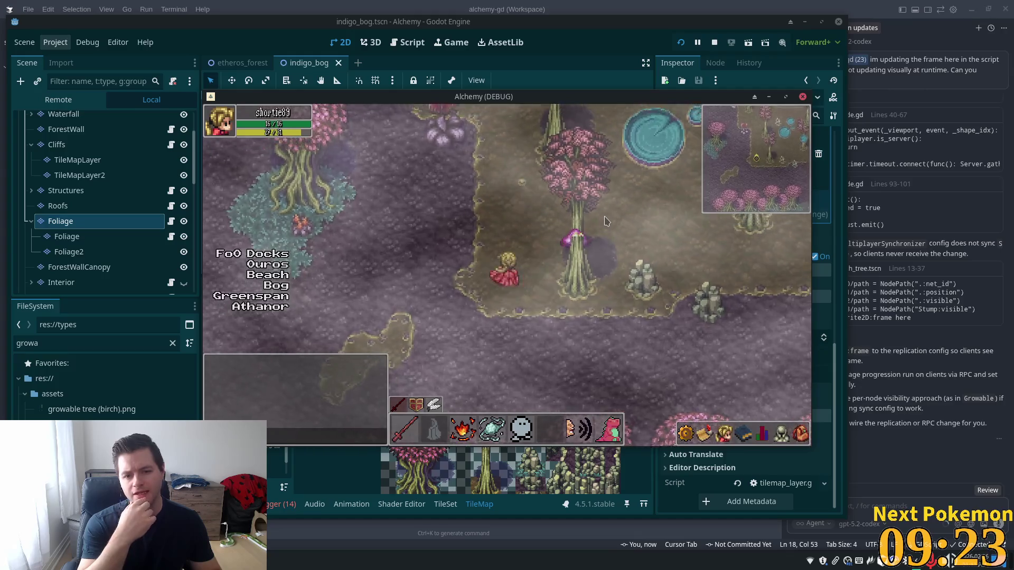
key(Right)
key(Down)
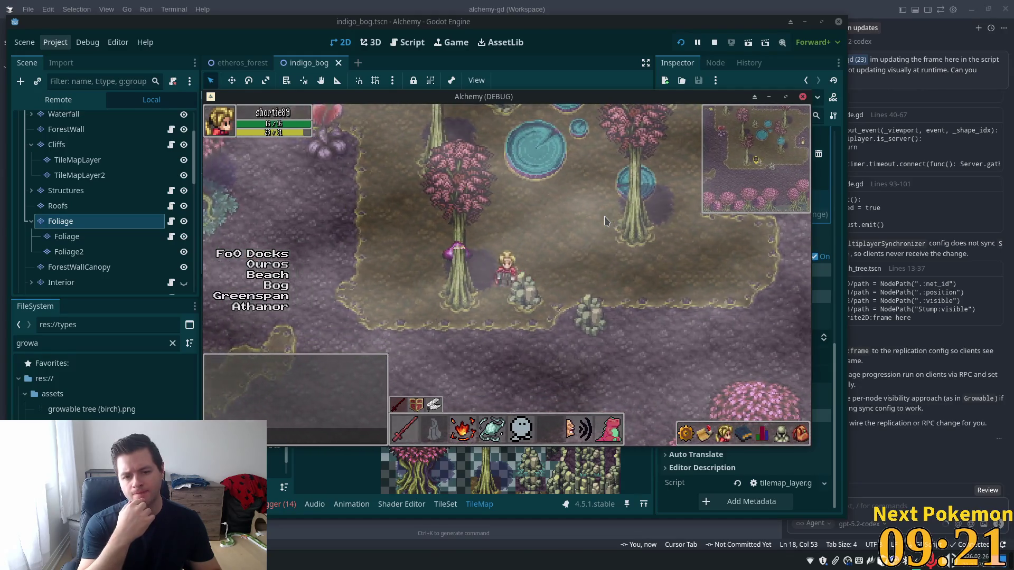
key(Left)
key(Up)
key(Left)
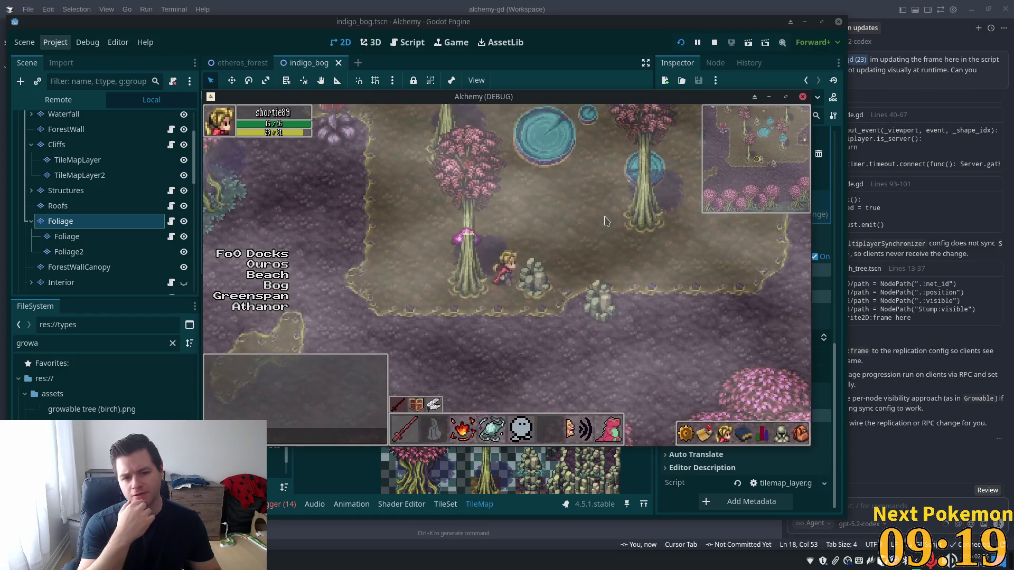
key(Right)
key(Up)
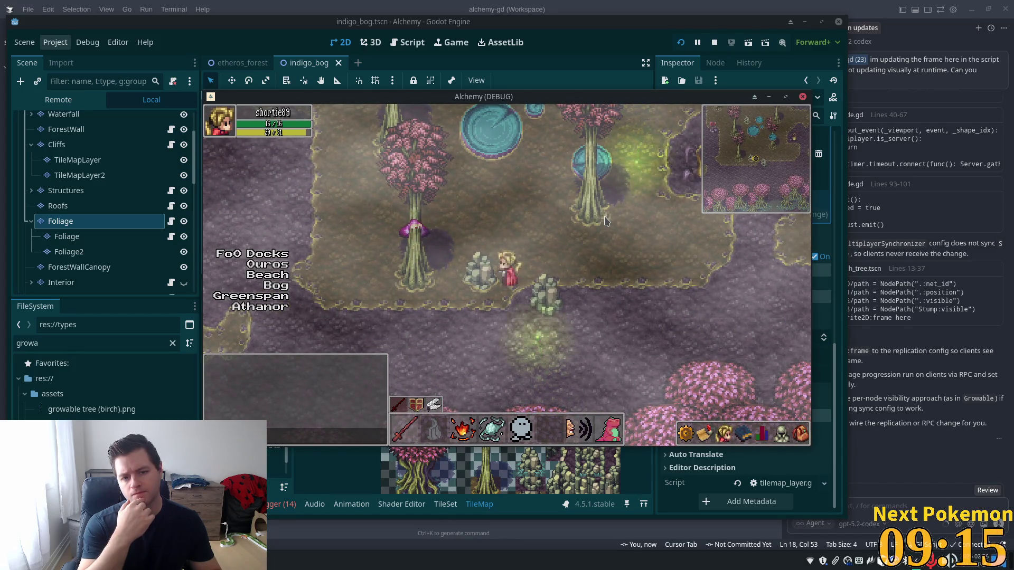
key(Up)
key(Up)
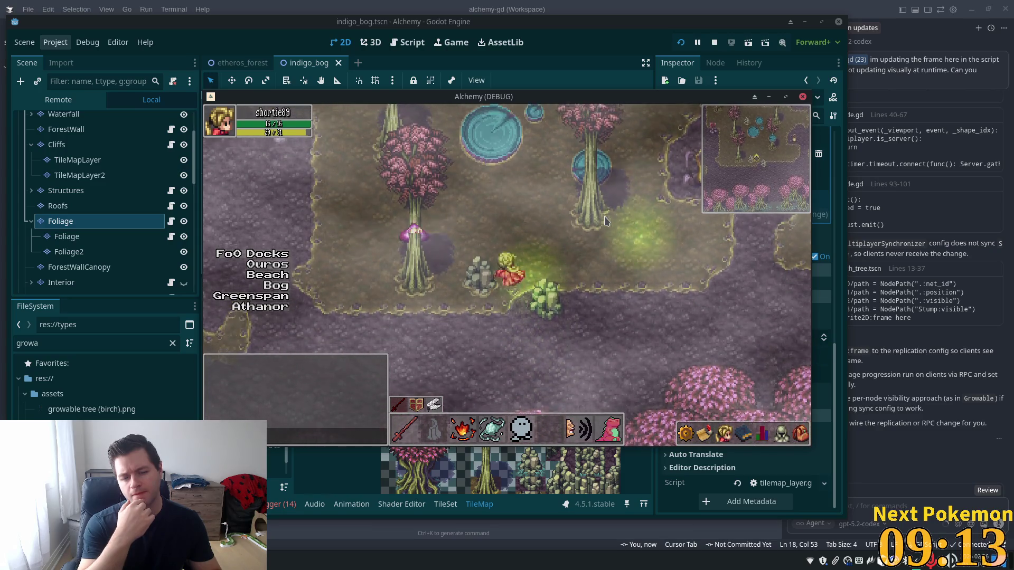
key(Up)
key(Left)
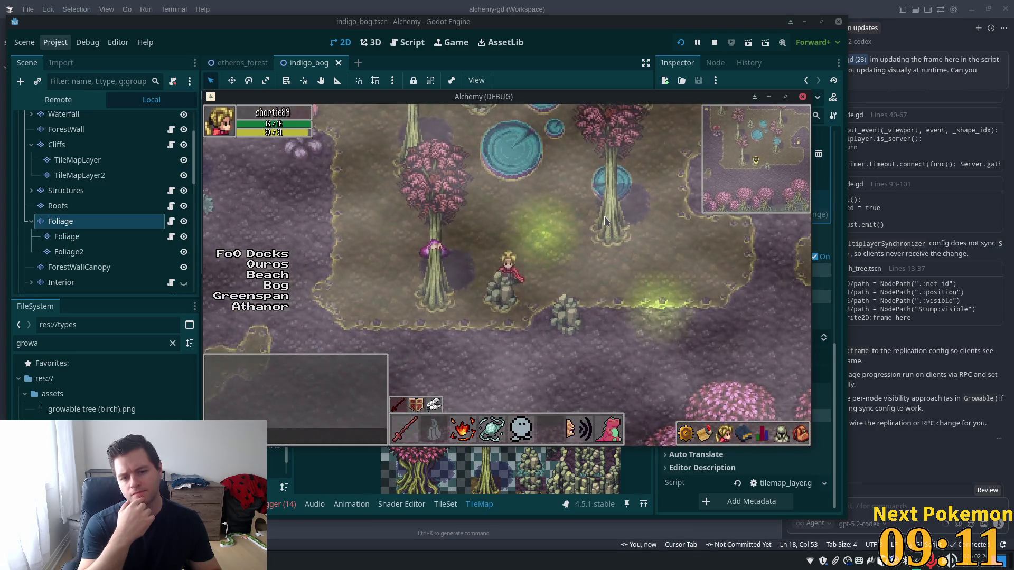
- Walk the player down past the rock plants, then bring the editor back in front
key(Down)
key(Right)
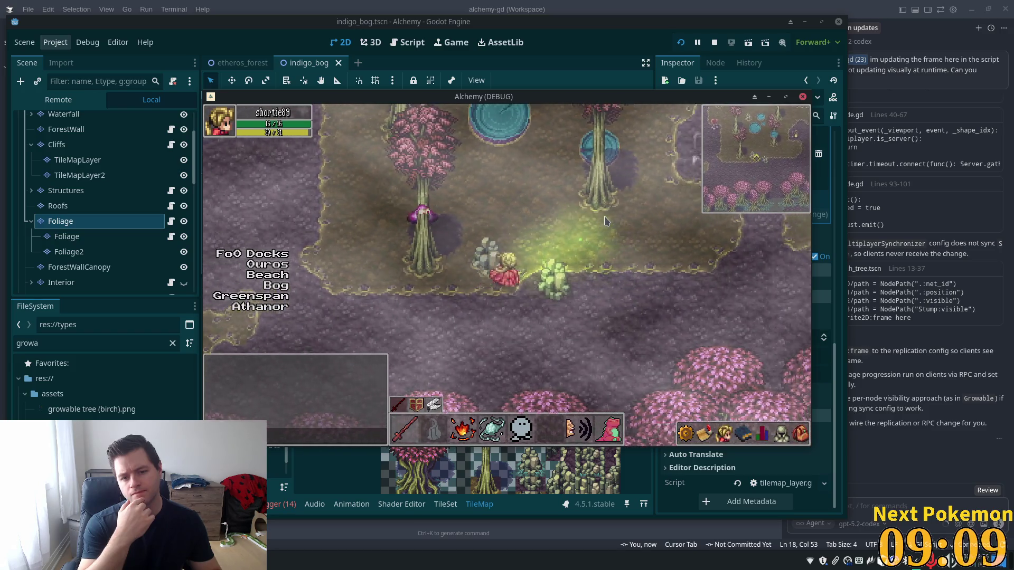
key(Down)
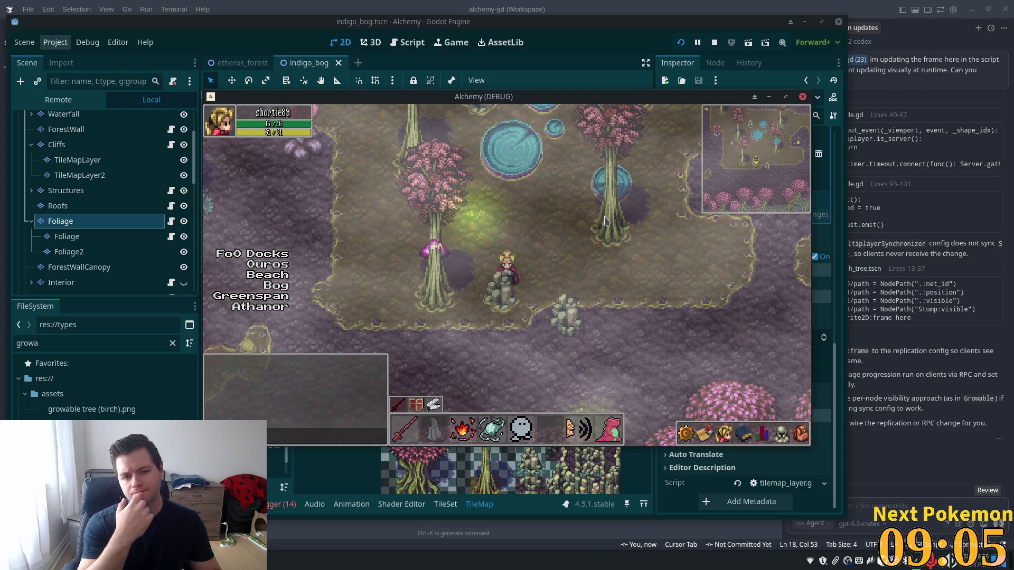
key(Right)
key(Down)
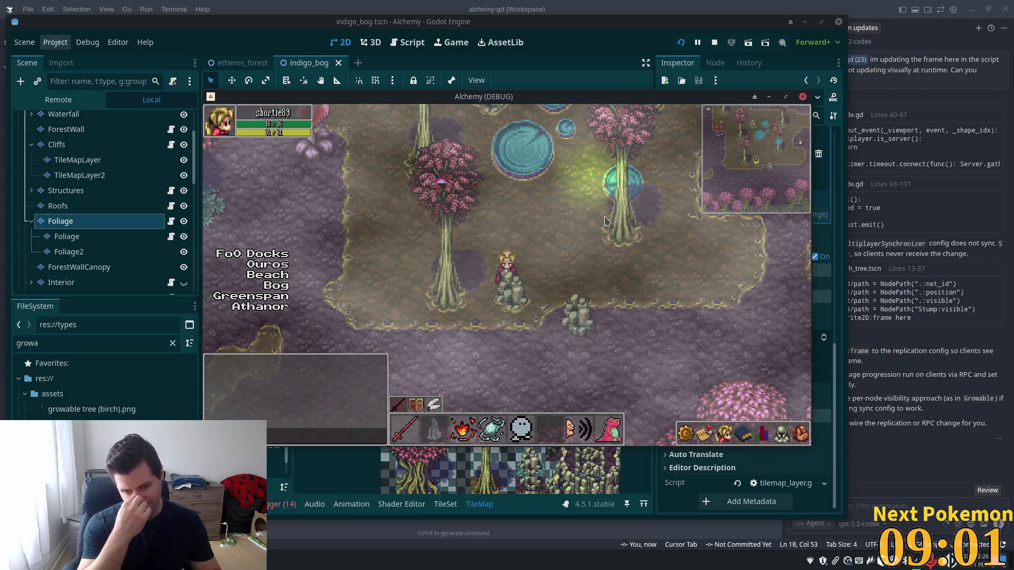
key(Down)
key(Right)
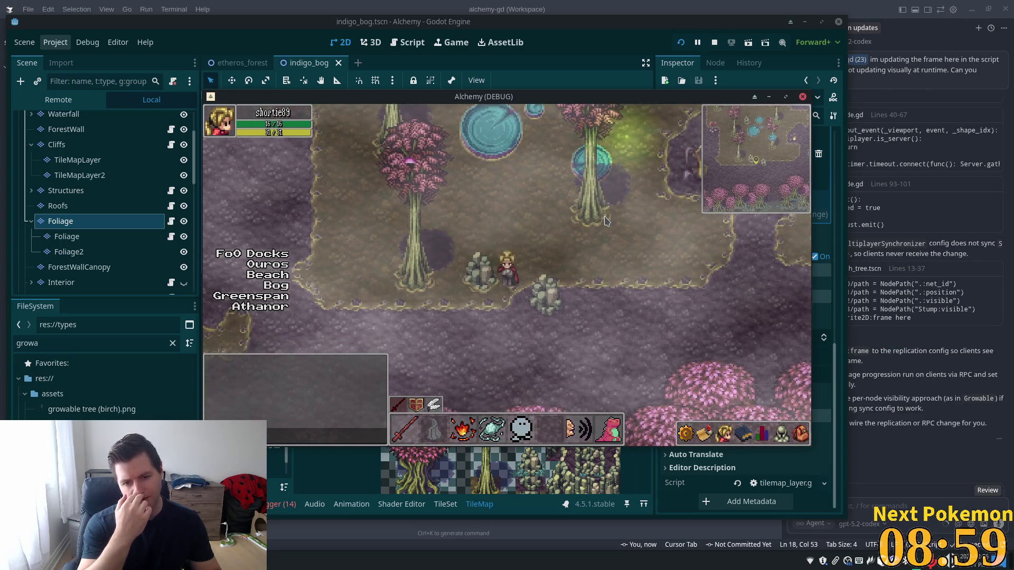
key(Up)
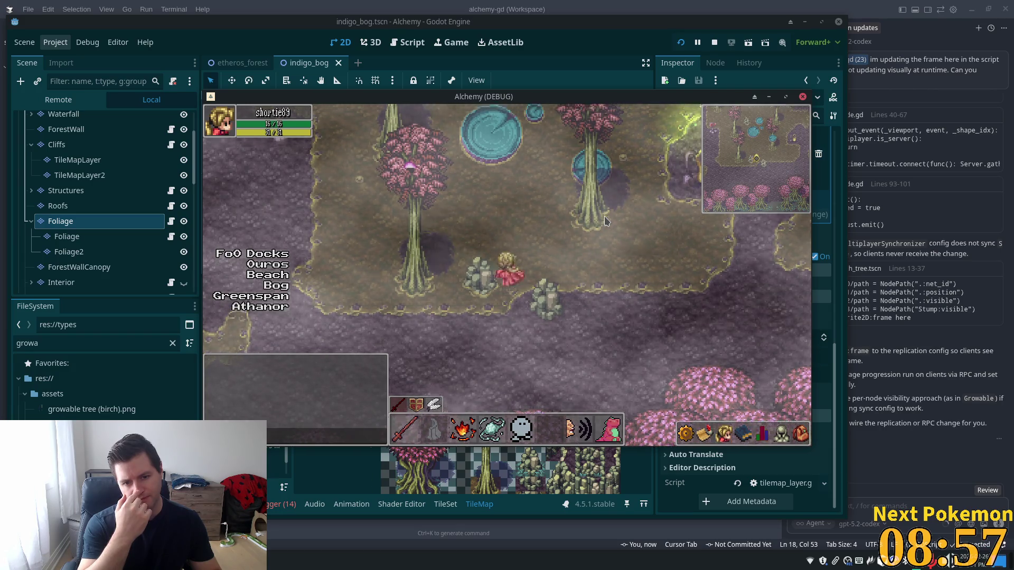
key(Down)
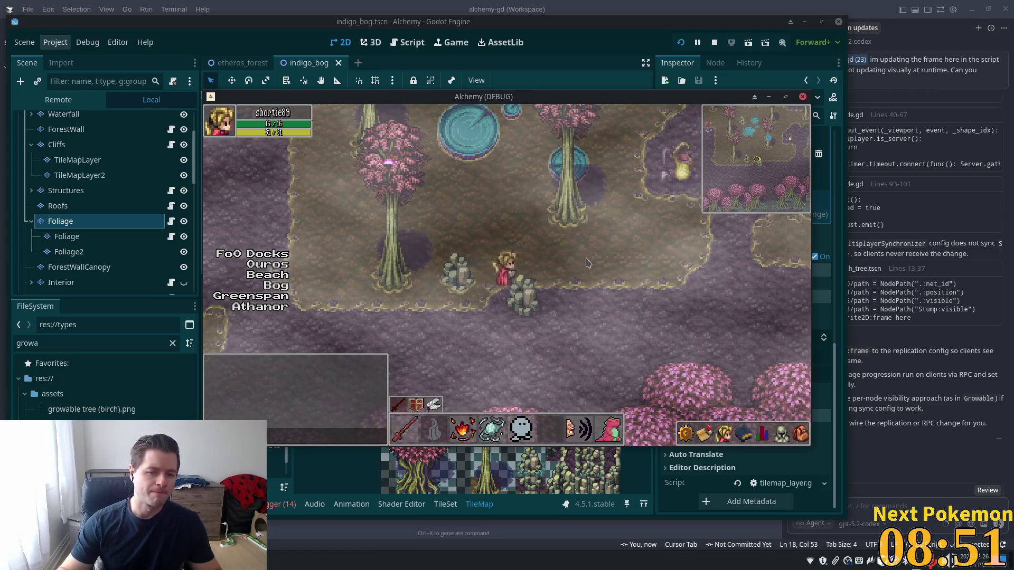
key(Right)
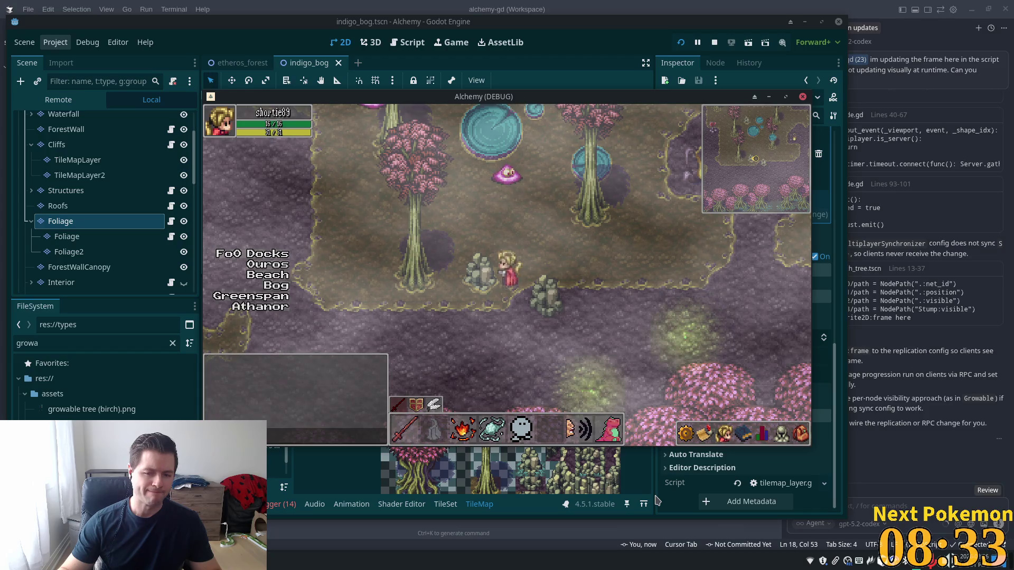
click(677, 494)
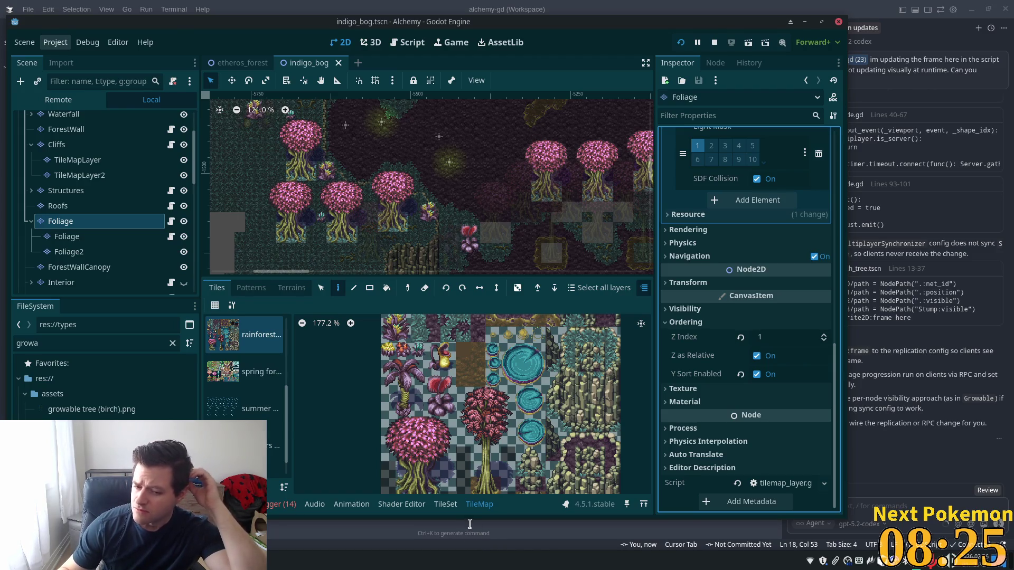
- Open the TileSet editor to a Foliage tile's Rendering settings, showing Z Index 0 and Y Sort Origin 0
click(446, 506)
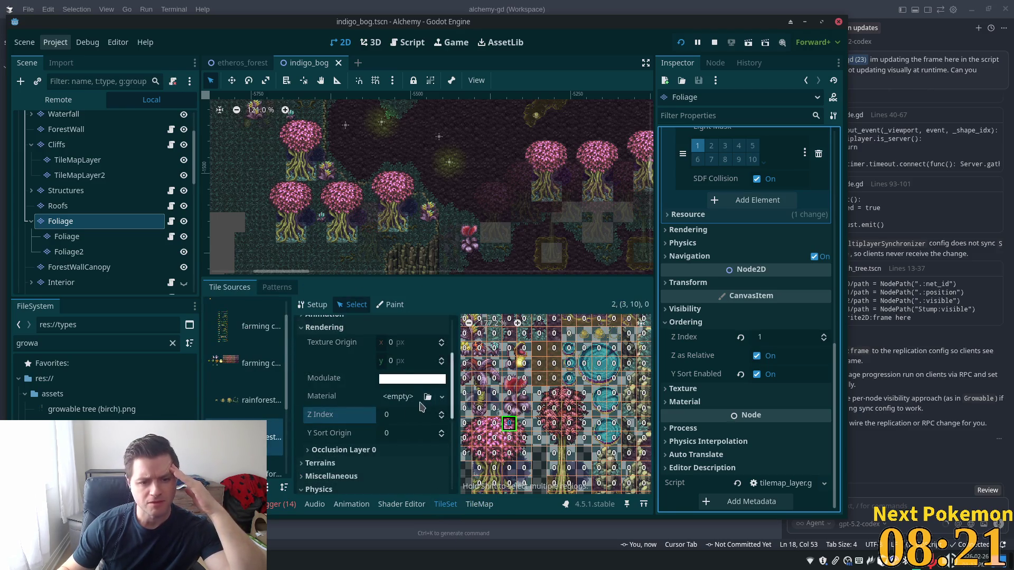
scroll(407, 430, down, 4)
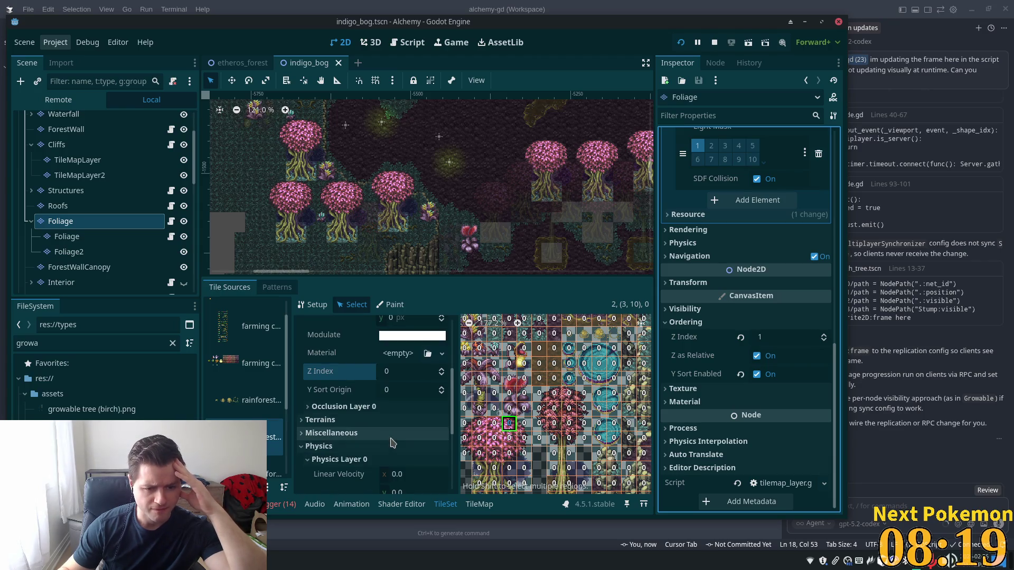
scroll(391, 441, down, 1)
scroll(400, 452, down, 3)
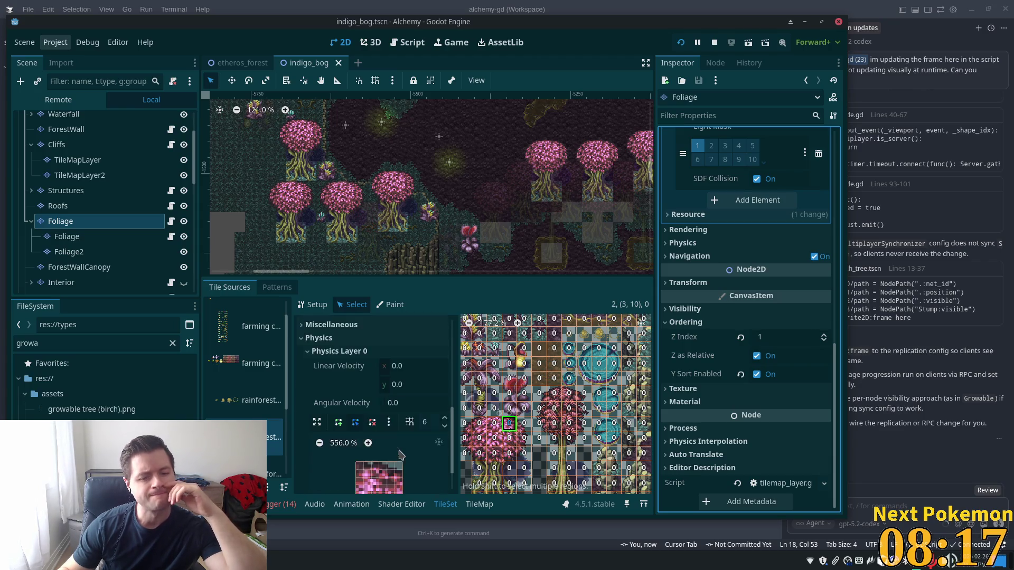
scroll(402, 451, up, 7)
scroll(403, 451, up, 2)
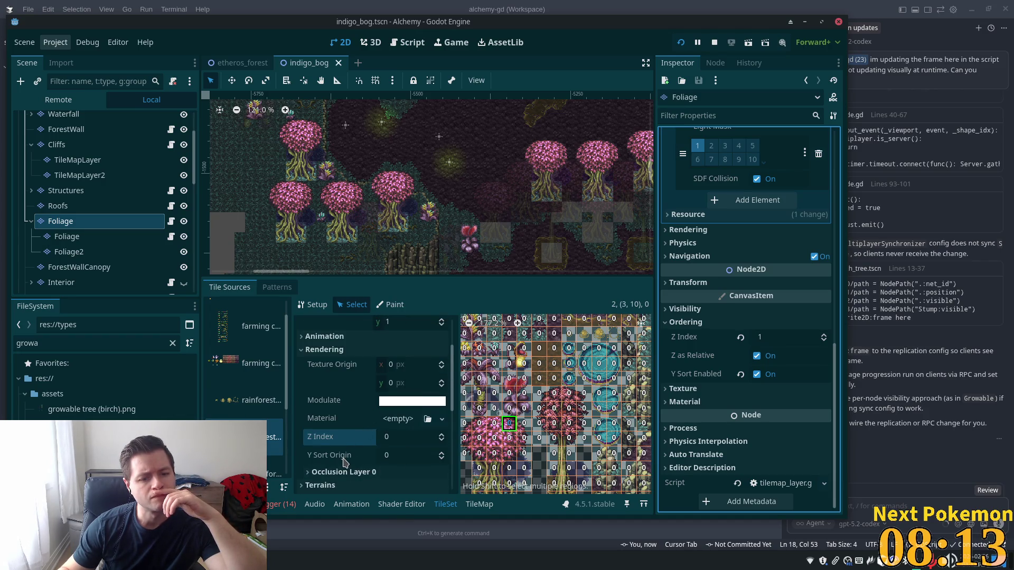
mouse_move(343, 462)
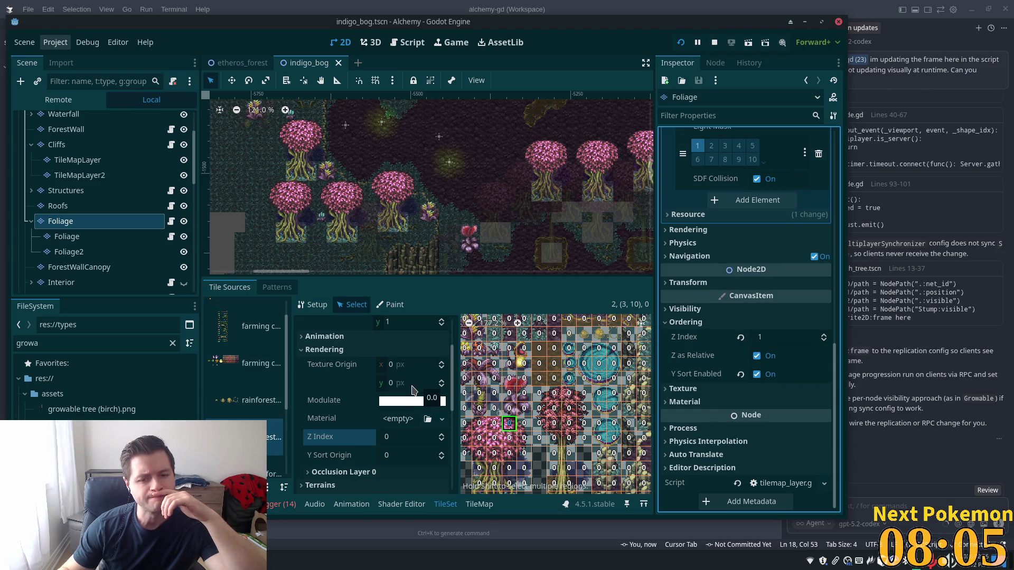
scroll(416, 393, up, 3)
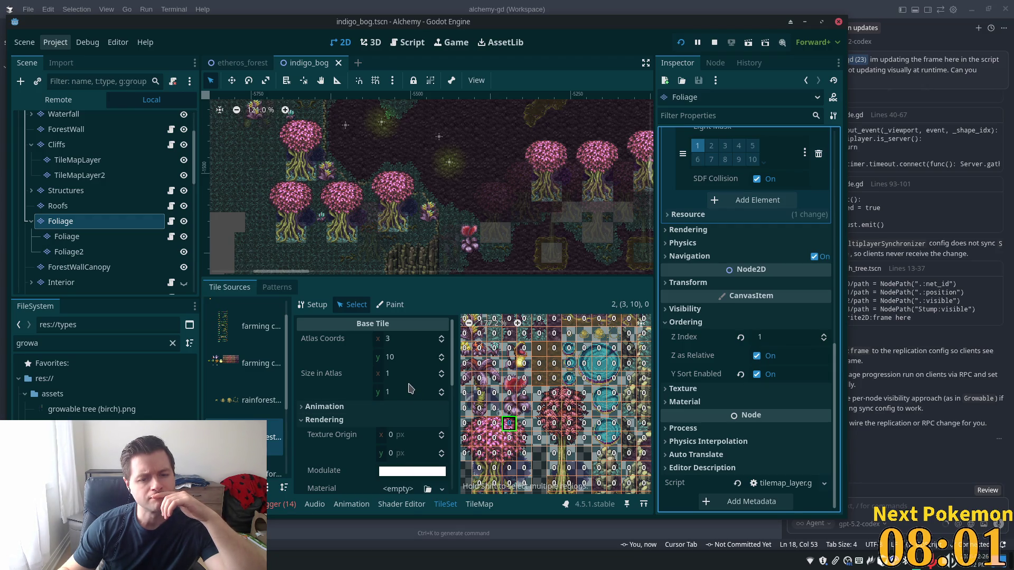
click(359, 408)
scroll(362, 408, down, 2)
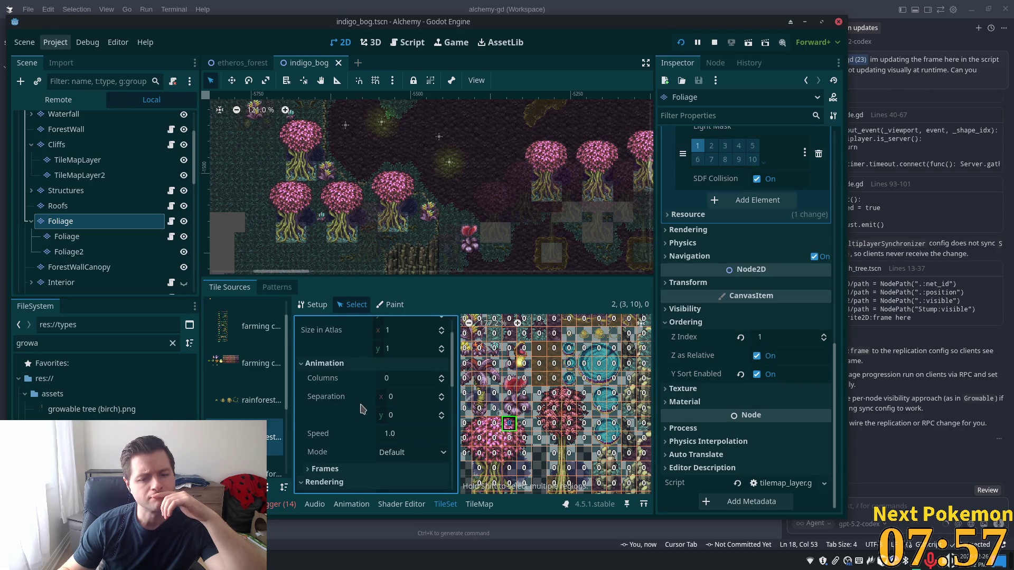
click(324, 363)
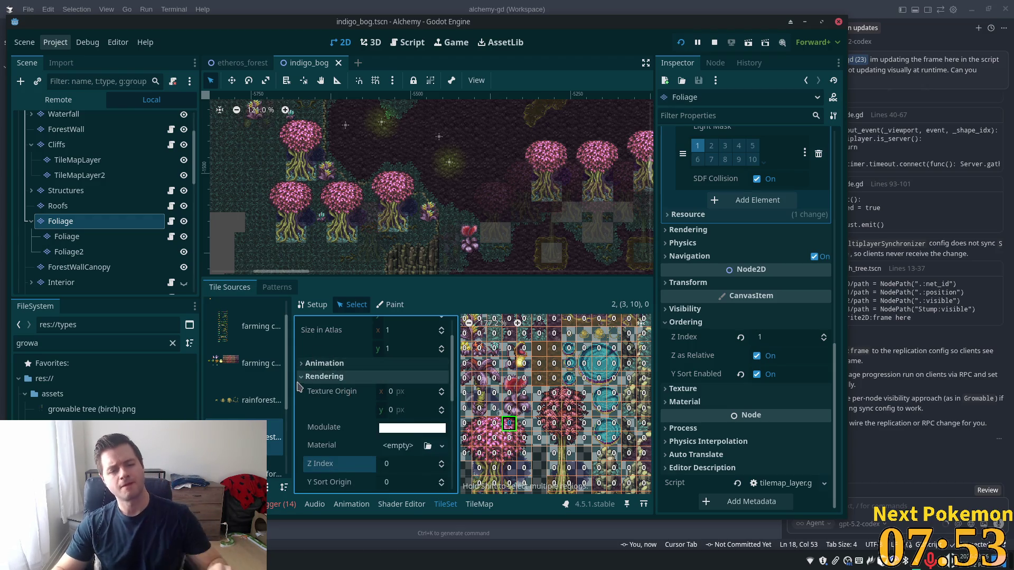
scroll(554, 141, up, 3)
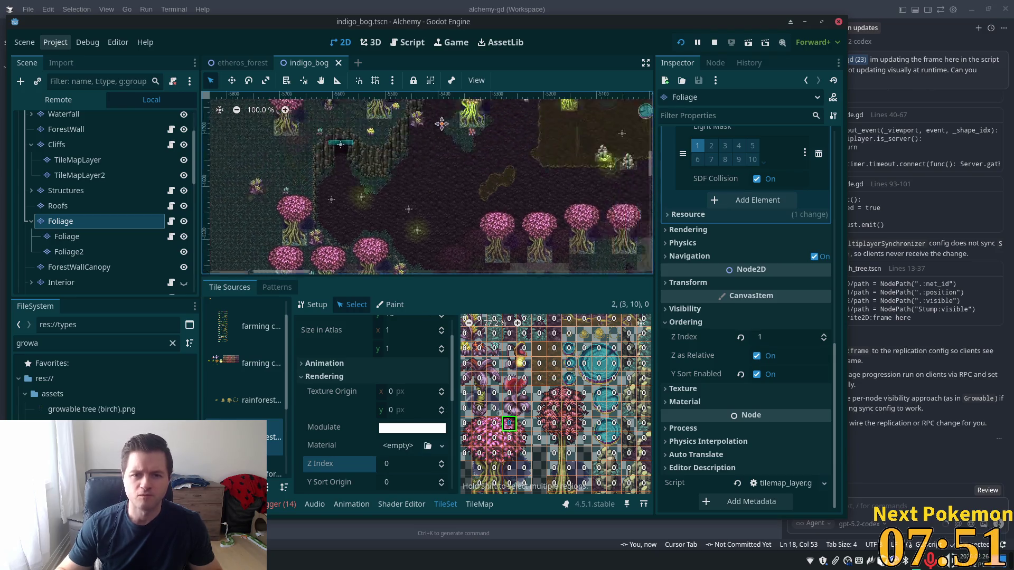
scroll(562, 235, up, 5)
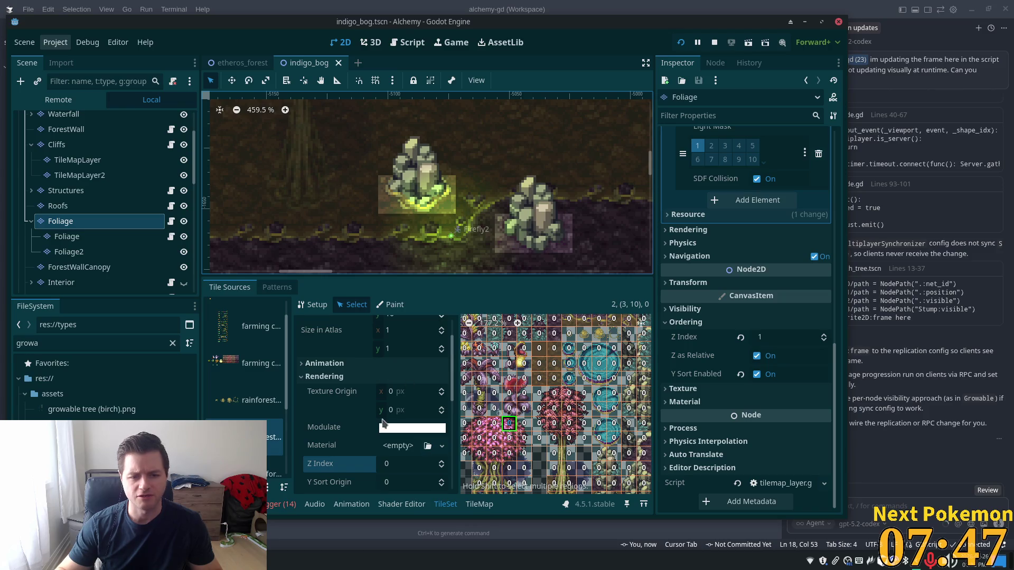
- Try Texture Origin y values of -6 and -1 on the rock tile before reverting them
click(411, 411)
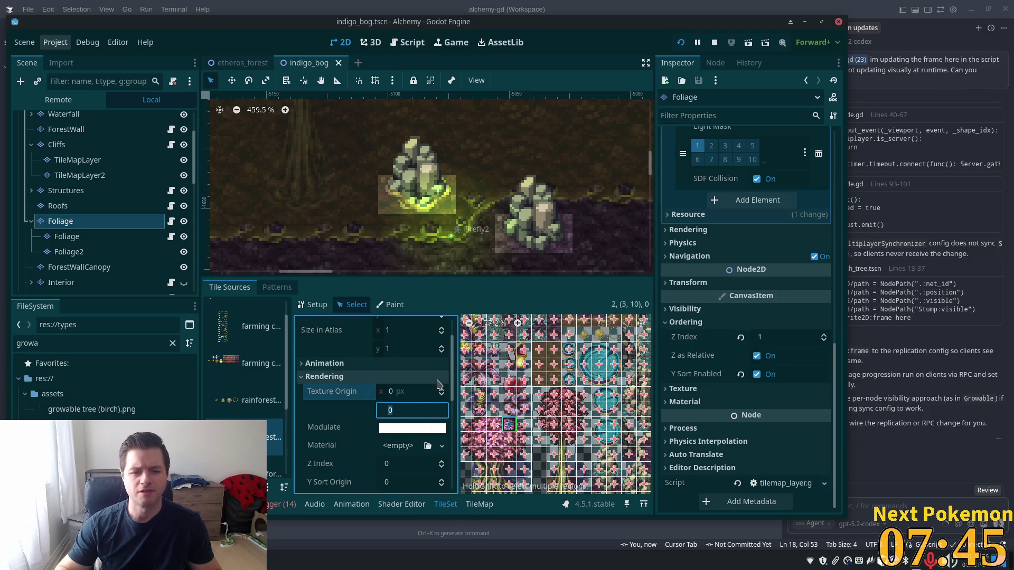
text(-2)
key(BackSpace)
text(6)
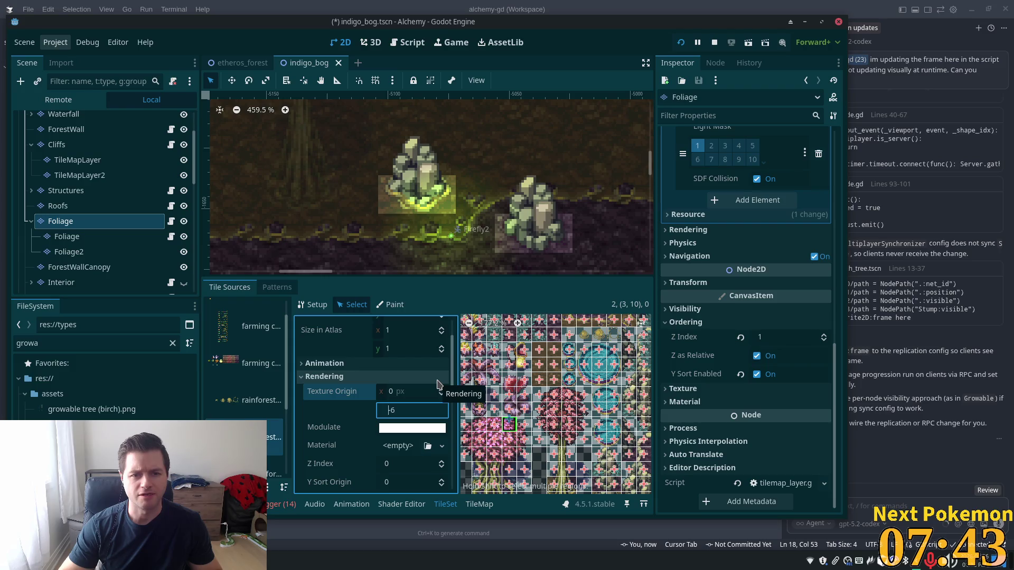
key(BackSpace)
key(BackSpace)
text(0)
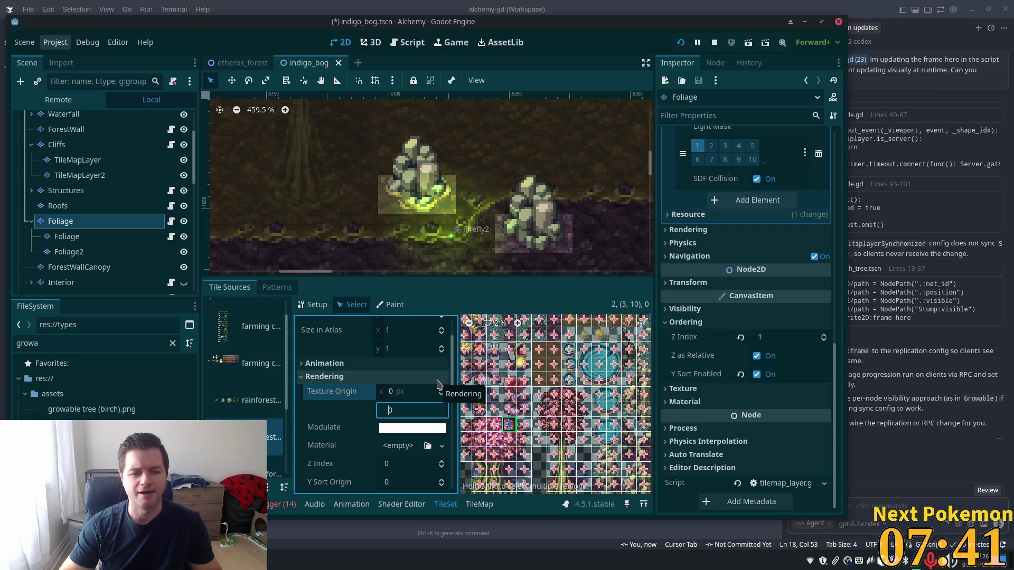
key(BackSpace)
text(-1)
key(Left)
key(BackSpace)
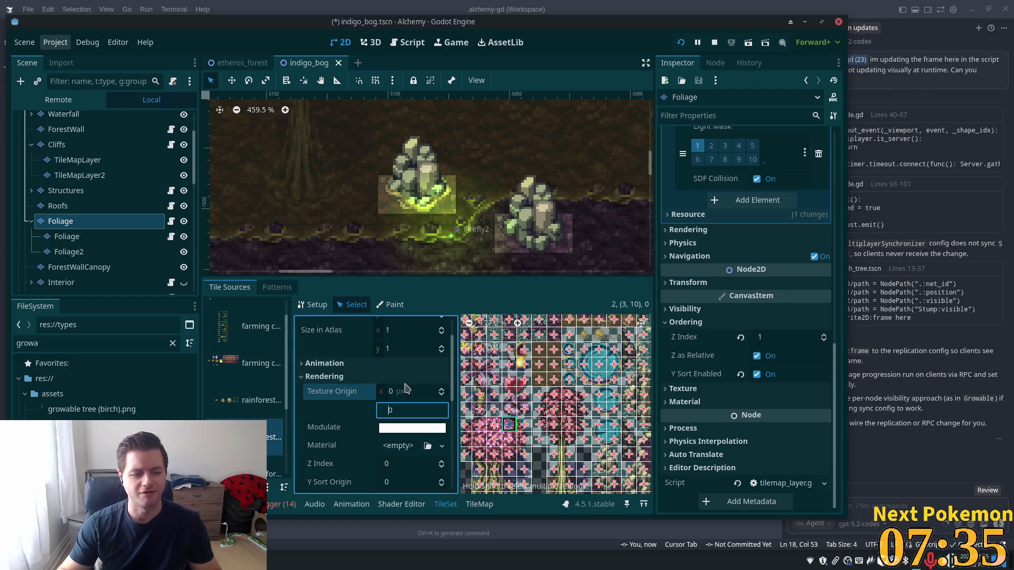
scroll(475, 185, up, 4)
scroll(472, 351, up, 4)
scroll(573, 397, up, 6)
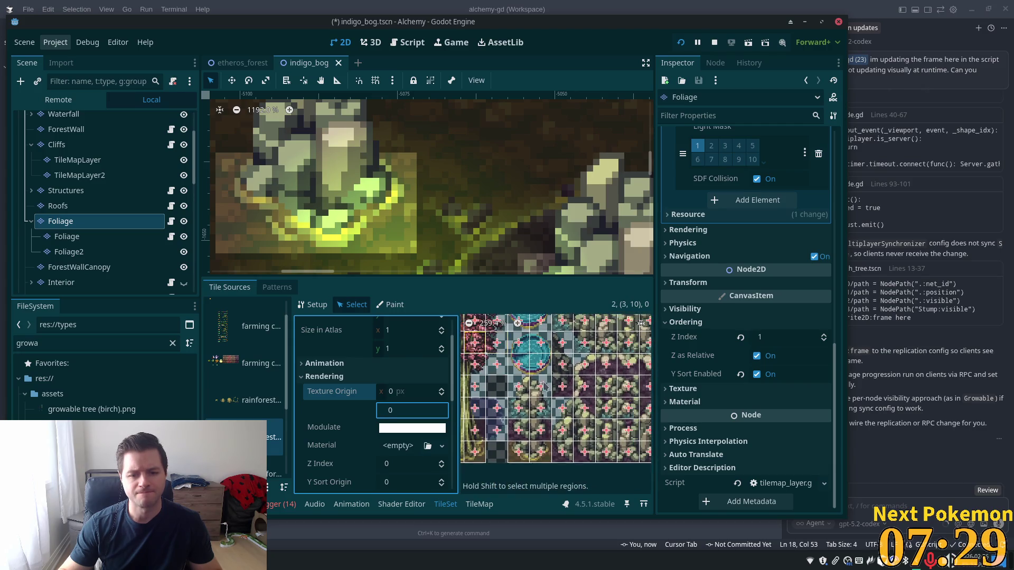
scroll(573, 390, up, 2)
scroll(574, 380, down, 1)
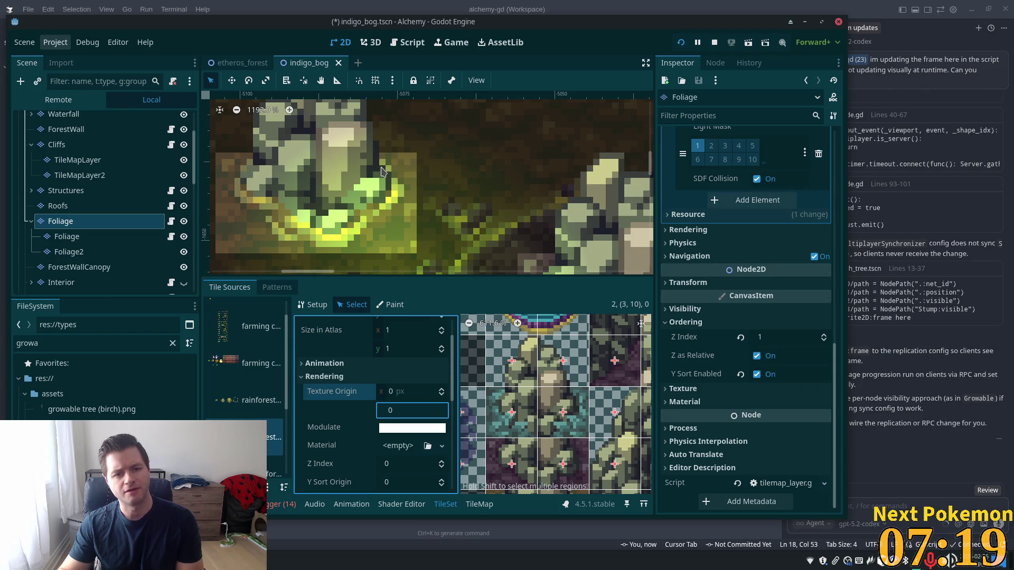
scroll(555, 405, down, 2)
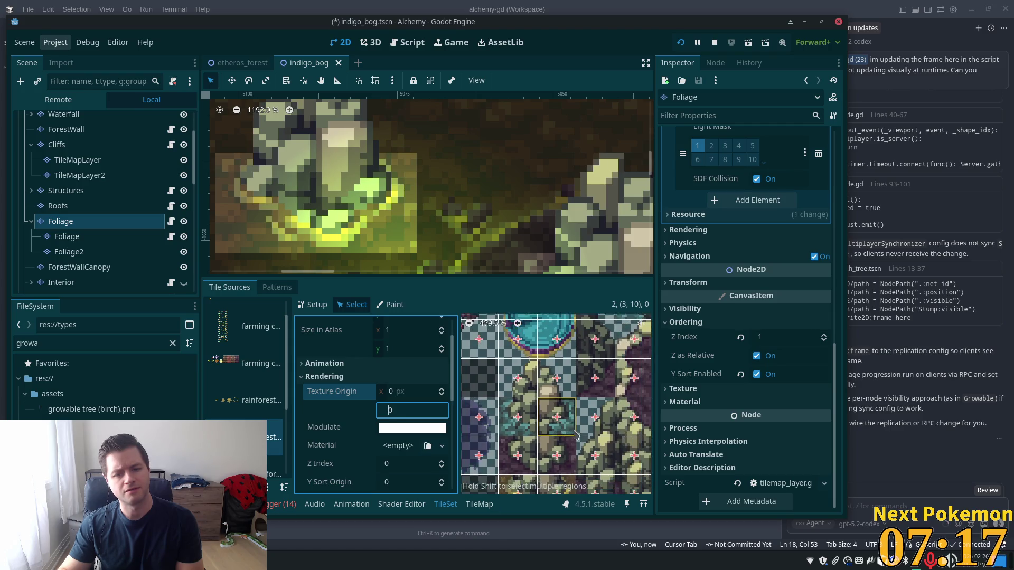
- On another rock-plant tile, try Texture Origin y of -3 and -1, then return it to 0
click(552, 417)
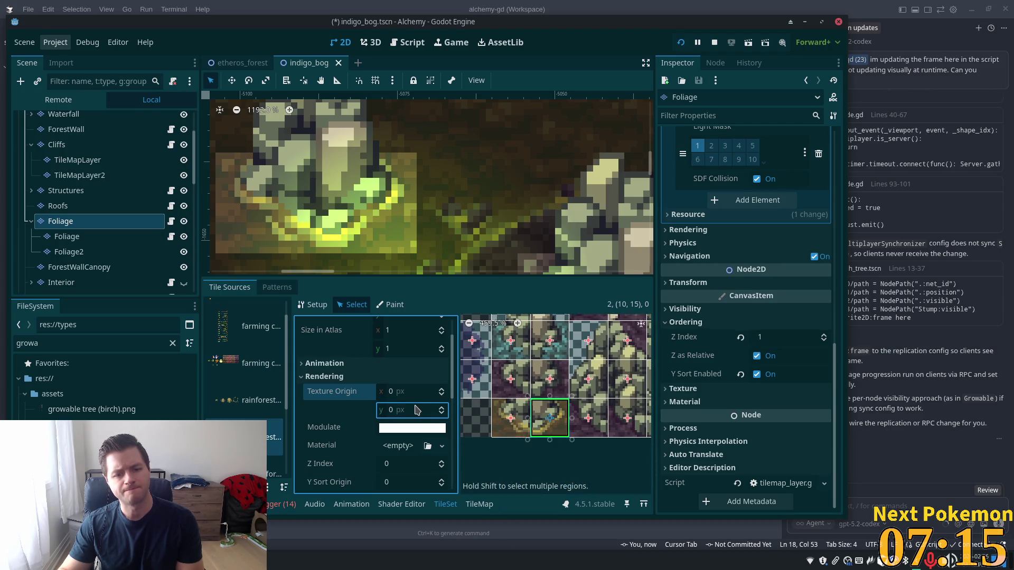
text(-2)
key(BackSpace)
text(3)
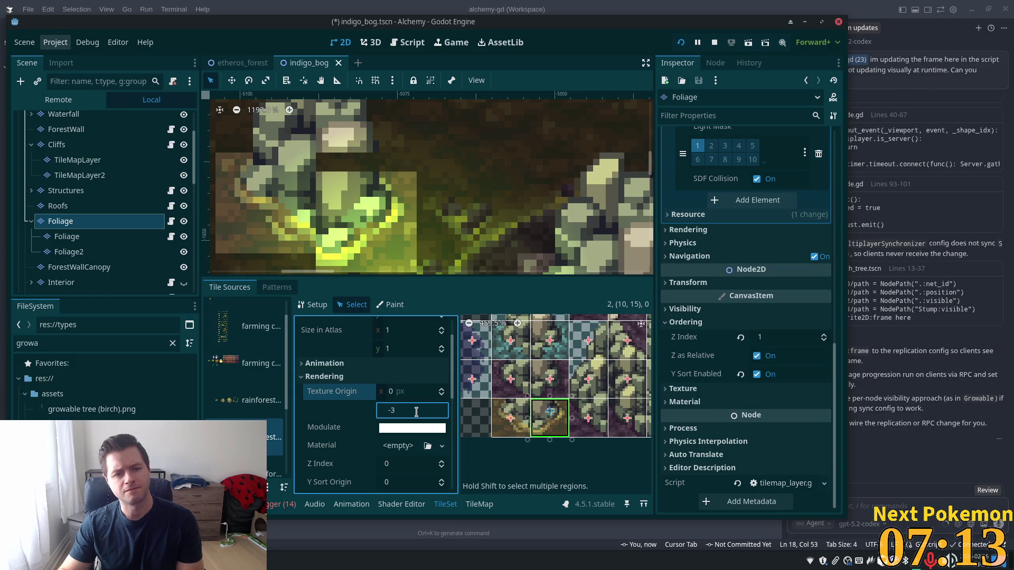
key(BackSpace)
text(1)
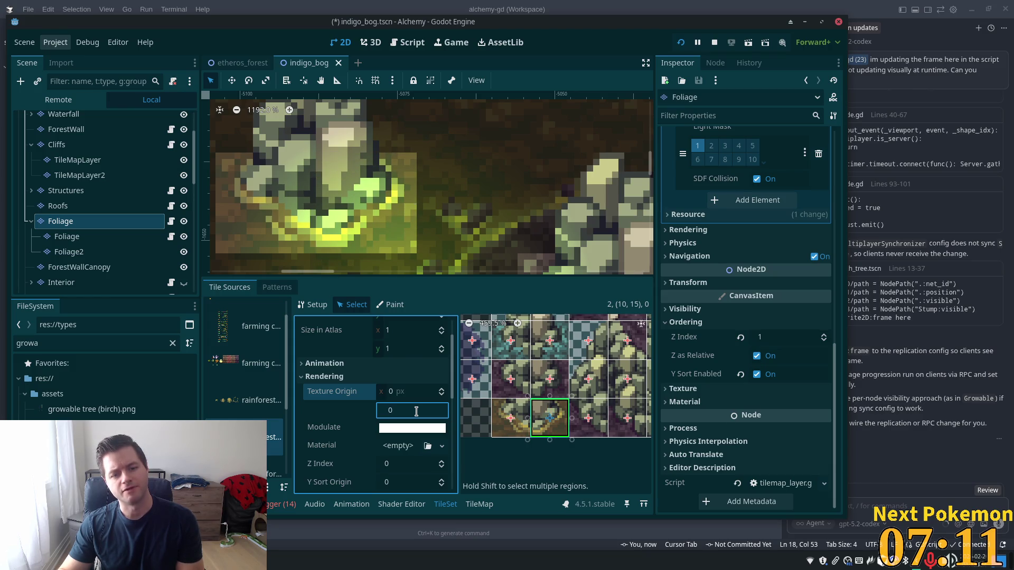
key(Down)
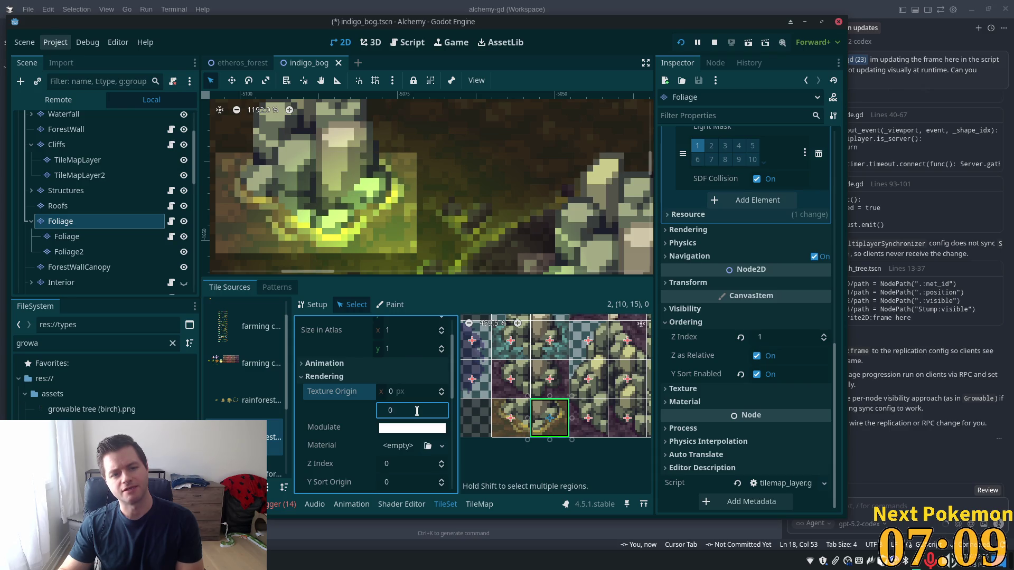
key(Up)
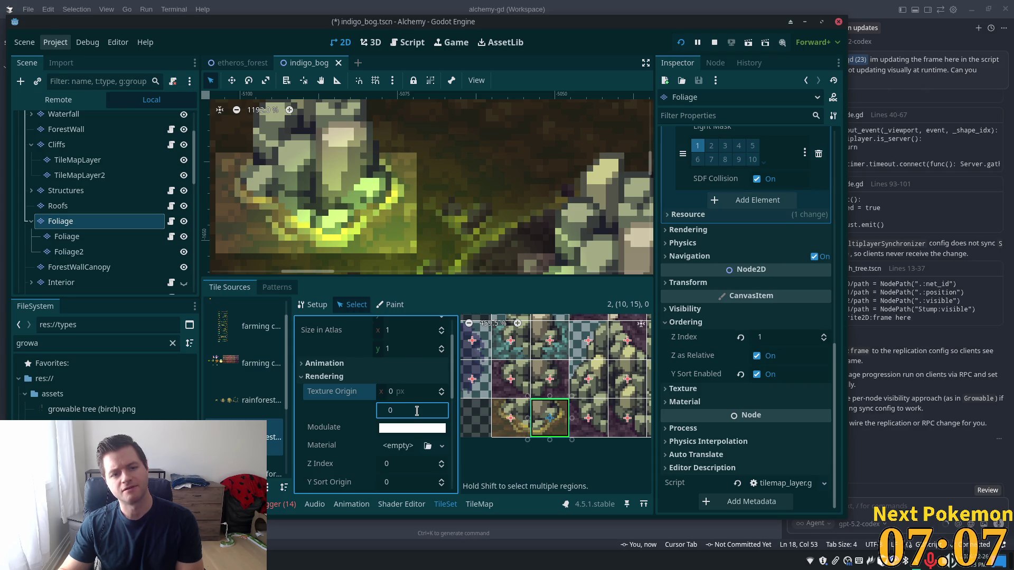
scroll(413, 431, down, 2)
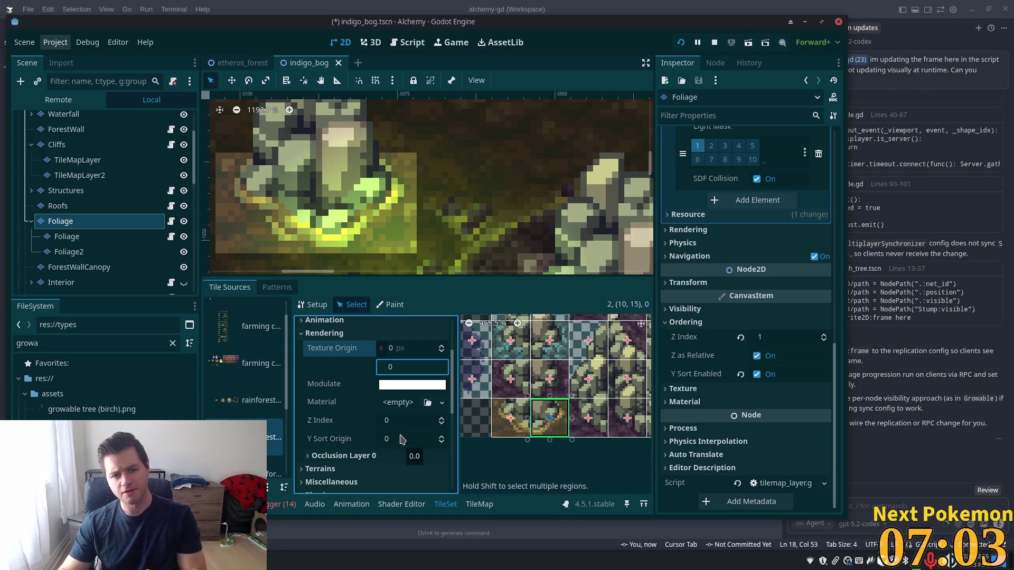
text(1)
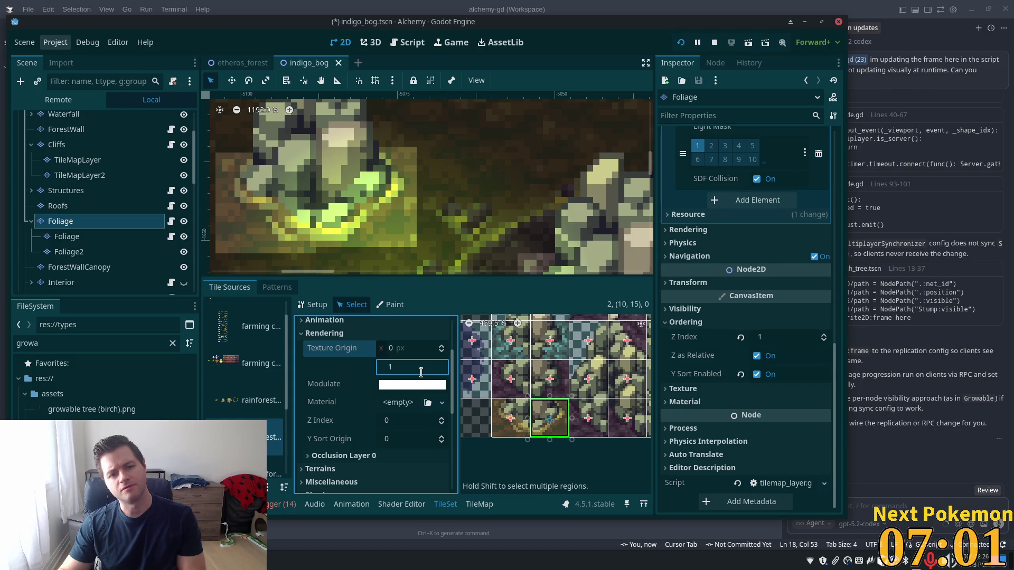
key(BackSpace)
text(0)
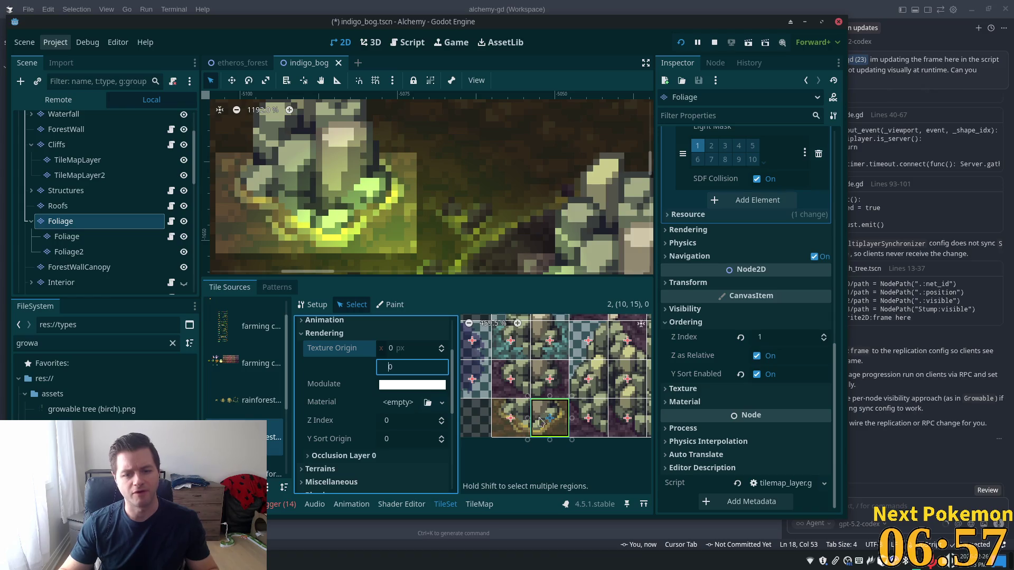
- Set the rock tile's Y Sort Origin to -5, save the scene, and relaunch the game
click(396, 441)
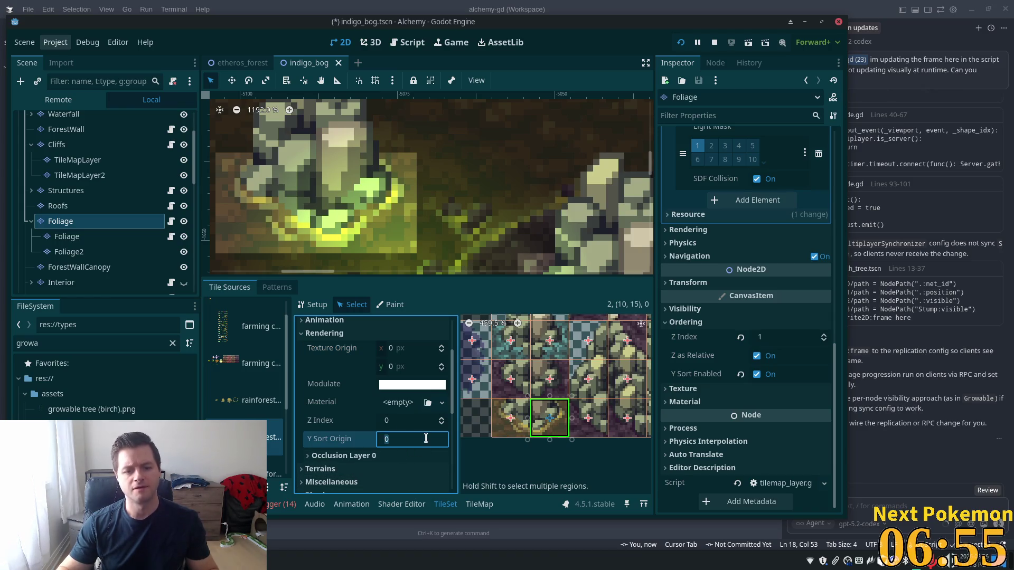
text(5)
key(Tab)
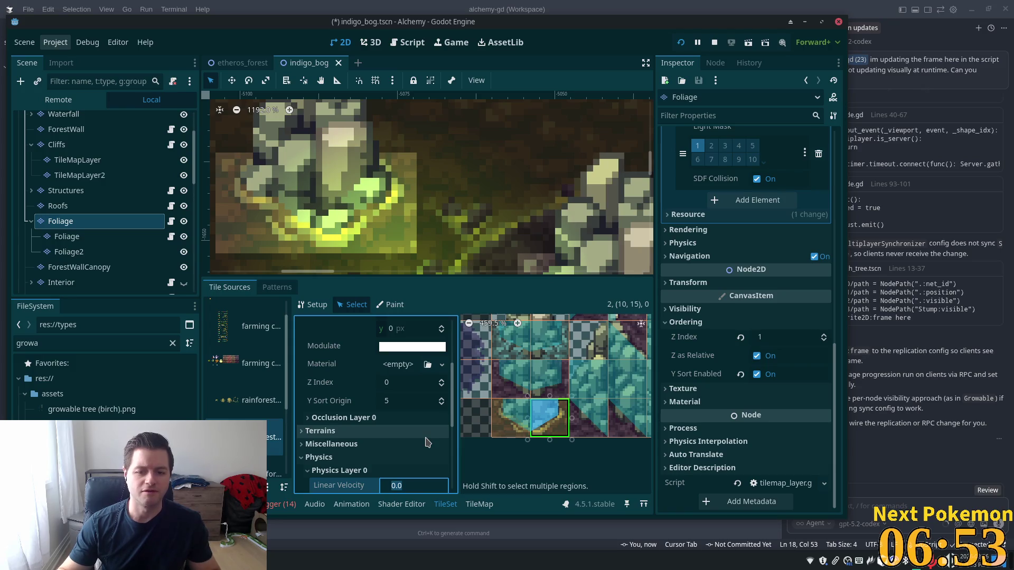
key(ctrl+s)
click(392, 400)
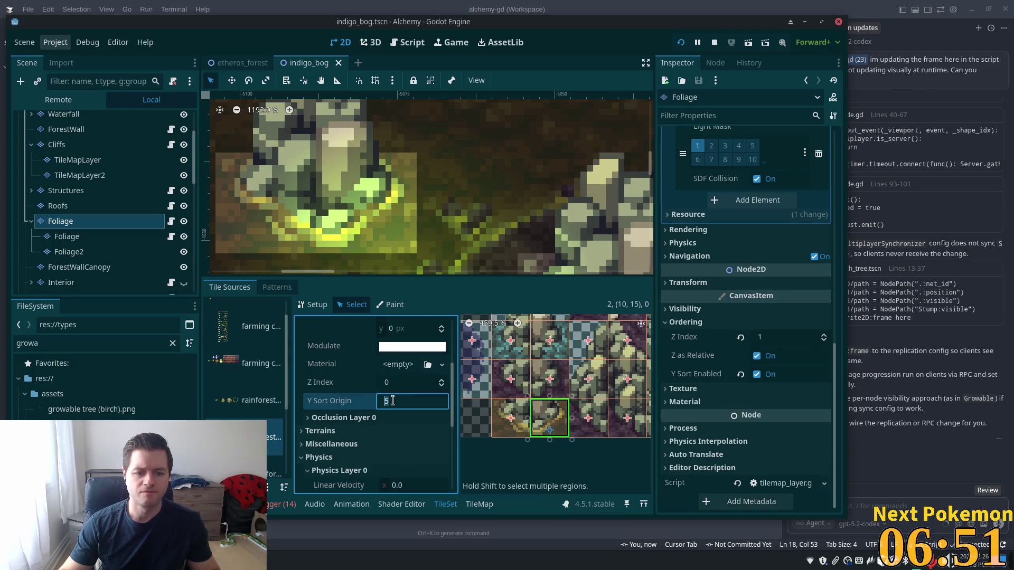
click(405, 410)
text(-4)
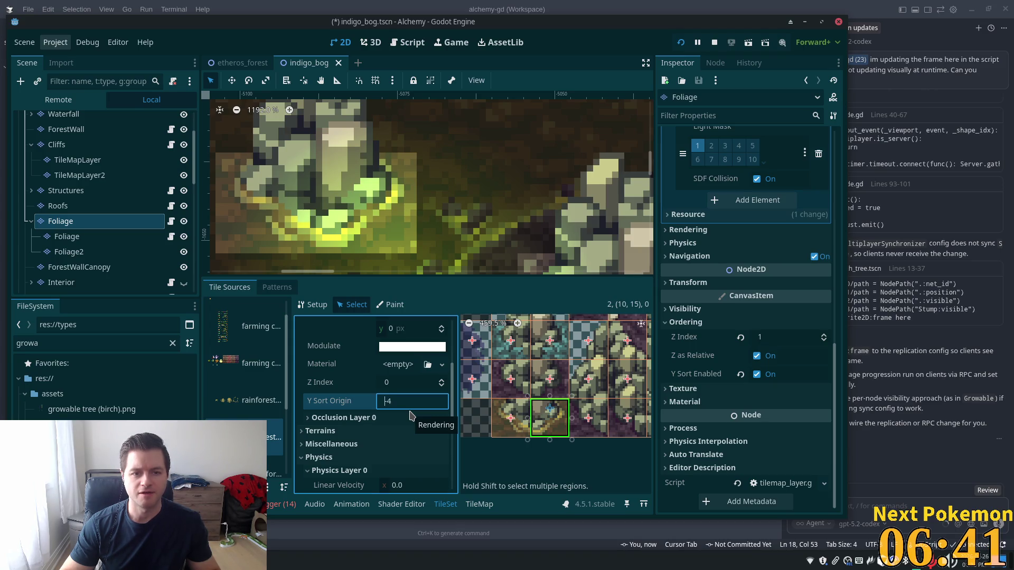
key(Down)
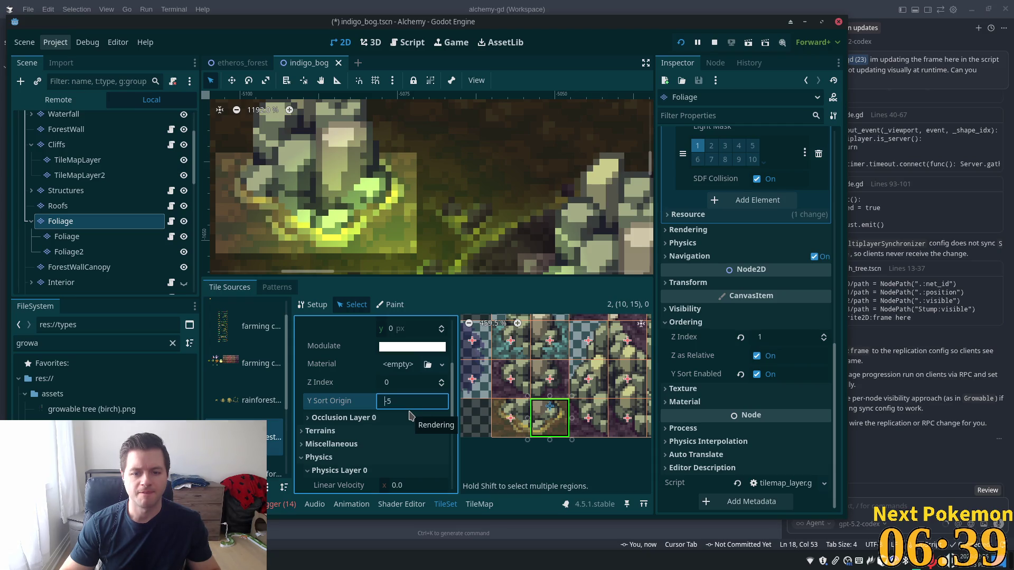
key(ctrl+s)
key(F5)
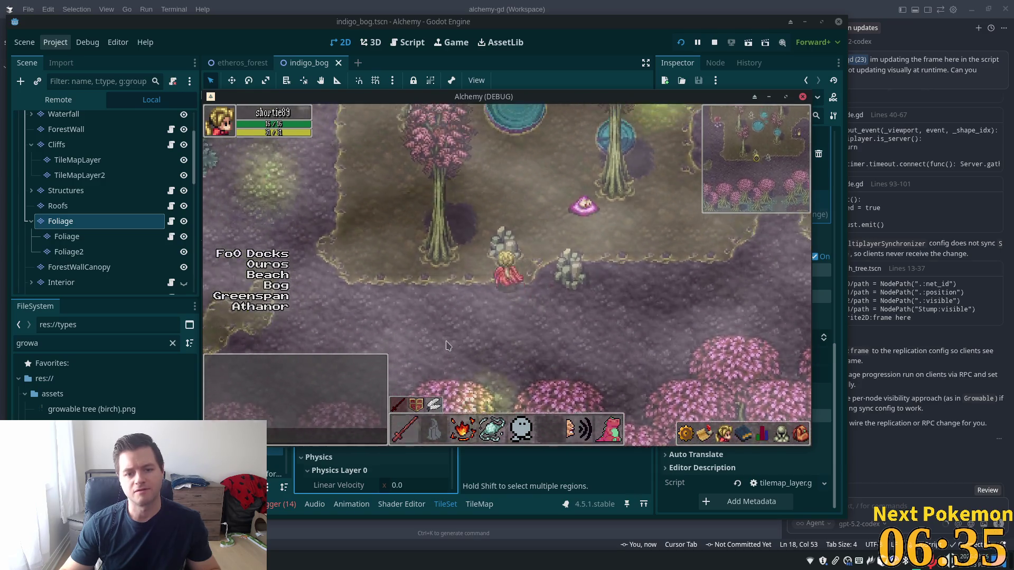
- Relaunch and log into the game, walk the player in front of and behind the rocks, then reopen the TileSet editor
click(681, 43)
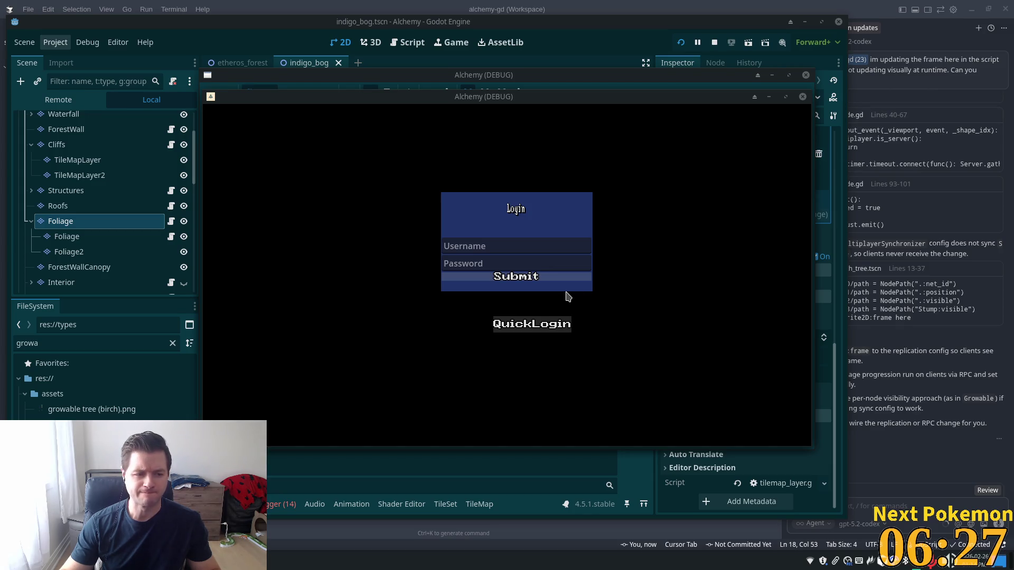
click(560, 324)
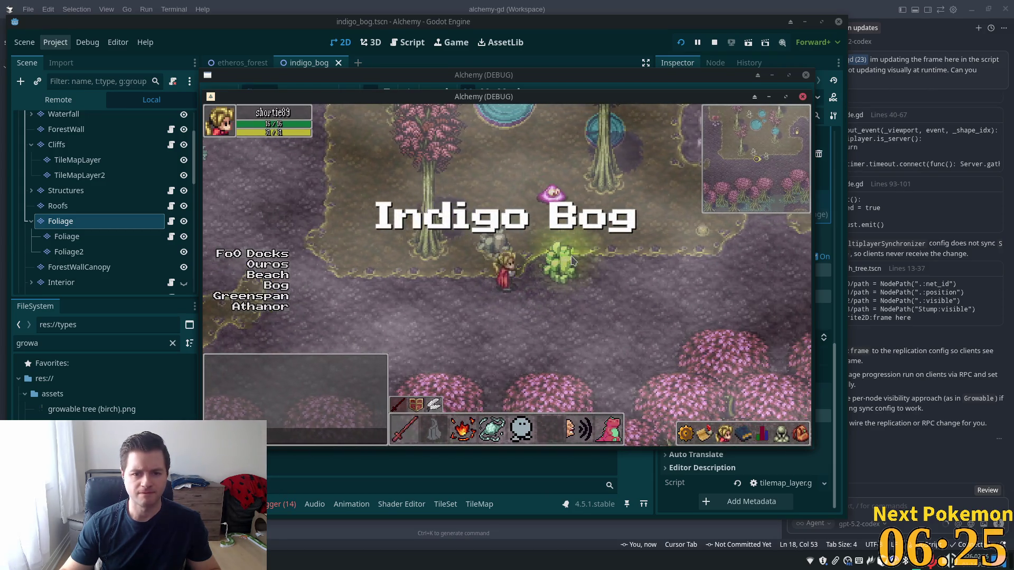
key(w)
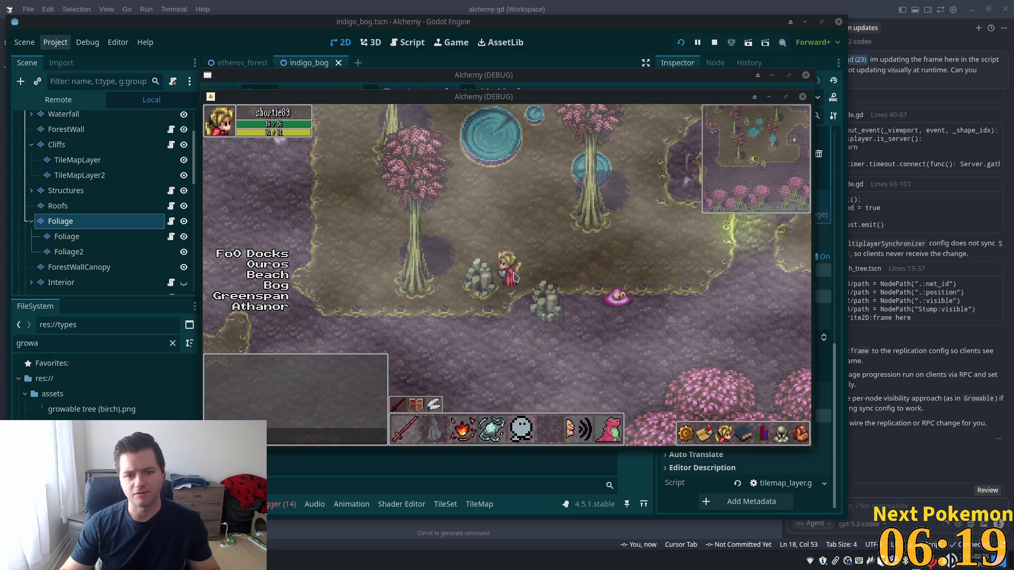
key(w+a)
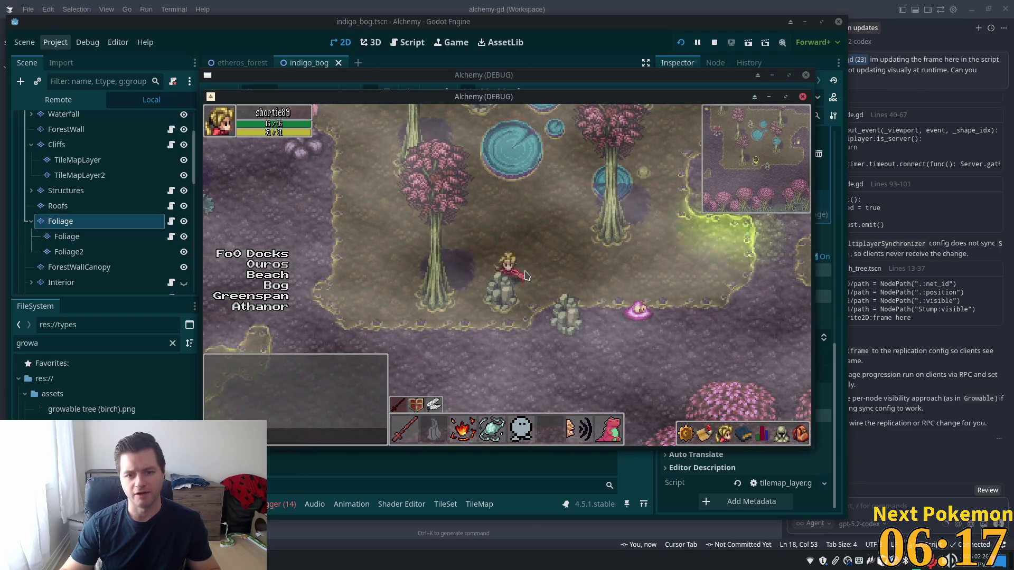
key(s)
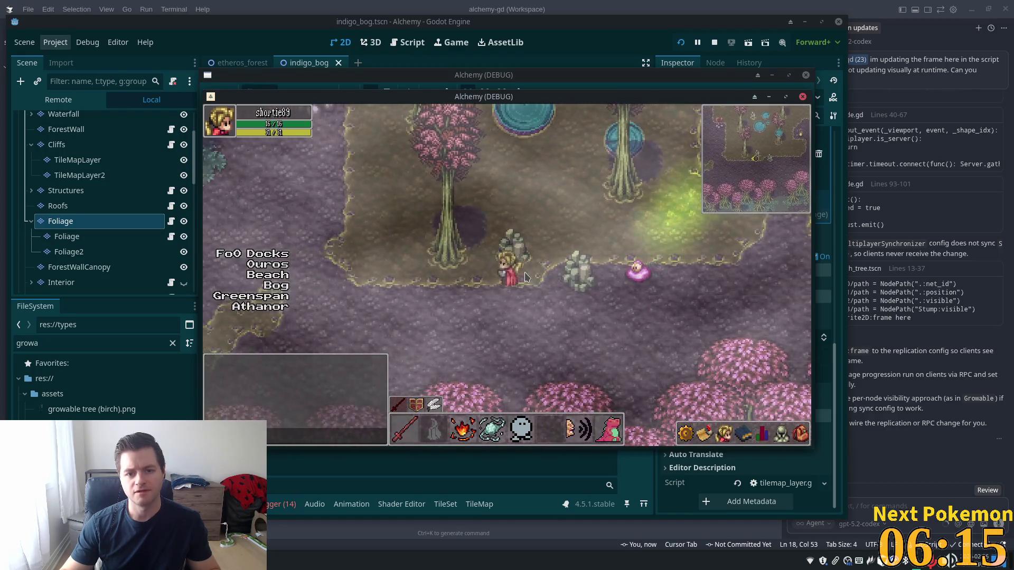
key(w+a)
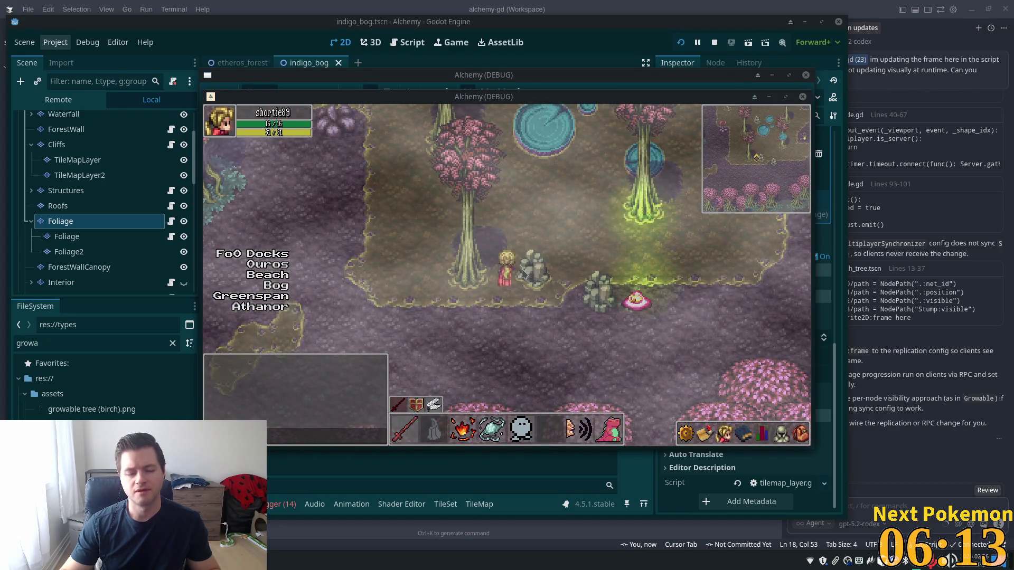
click(670, 23)
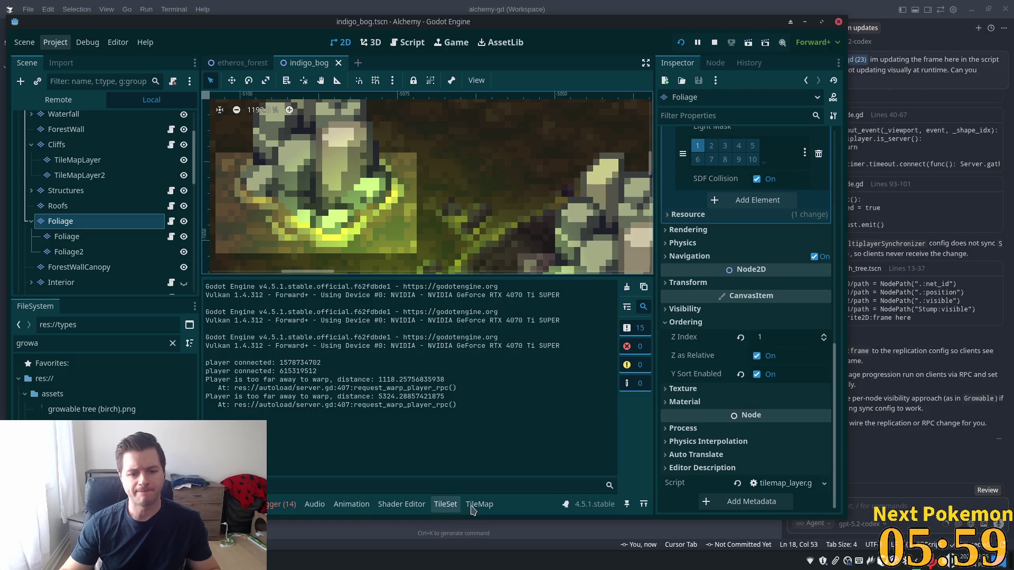
click(446, 505)
- Raise the rock tile's Y Sort Origin to -8 and save the indigo_bog scene
click(408, 401)
key(Up)
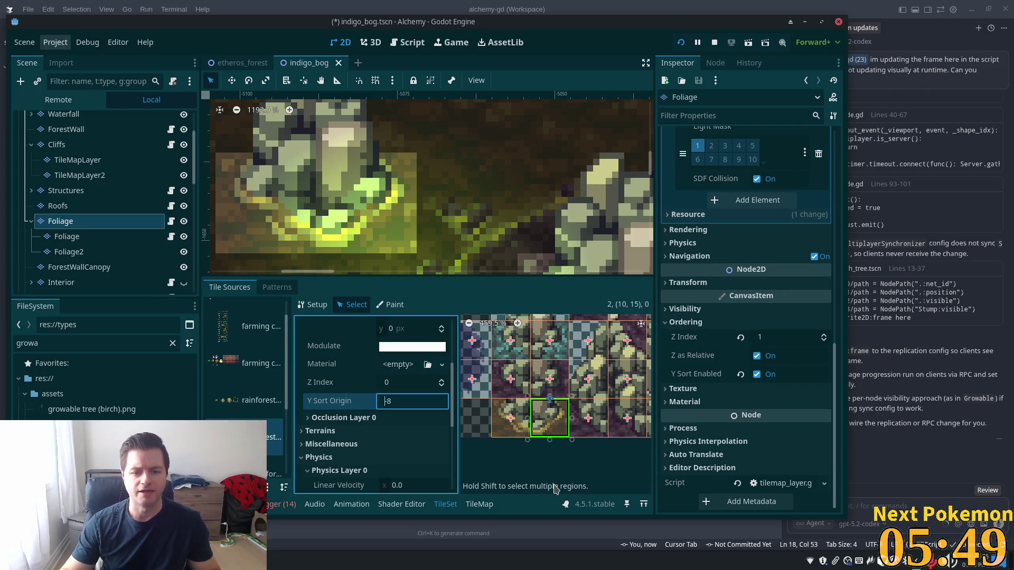
key(ctrl+s)
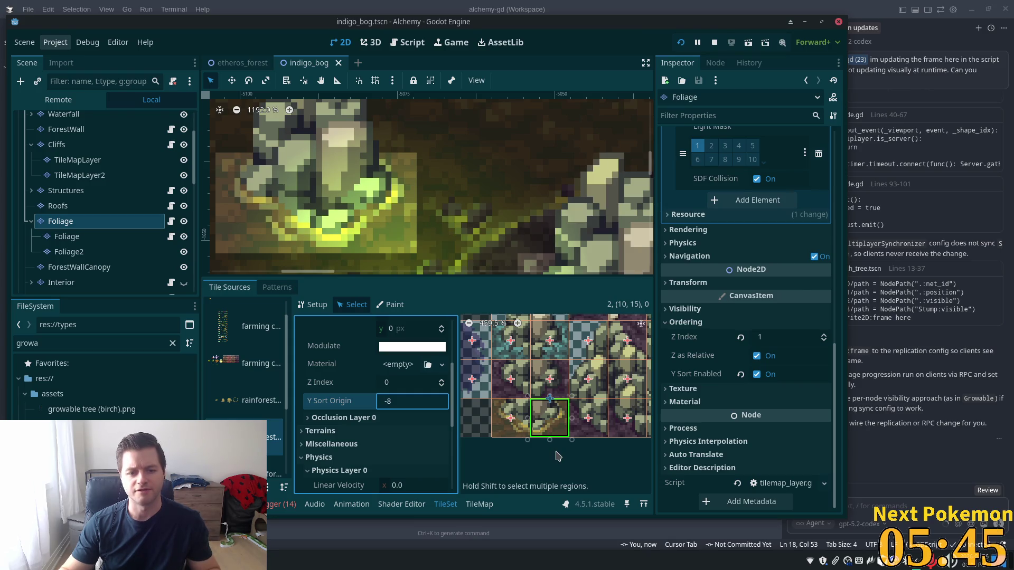
- Bring the running Alchemy (DEBUG) game window back to the front
key(alt+Tab)
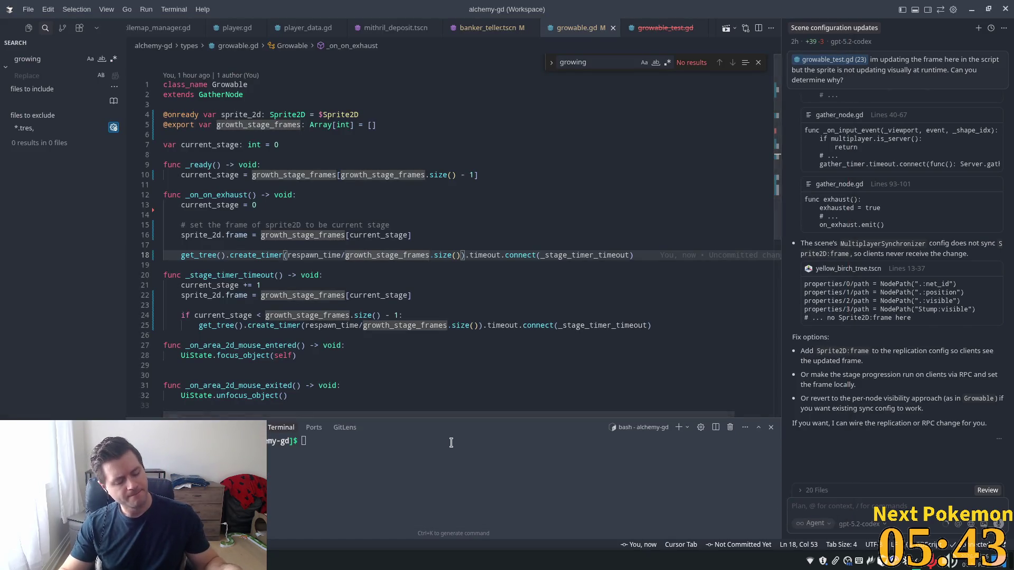
key(alt+Tab)
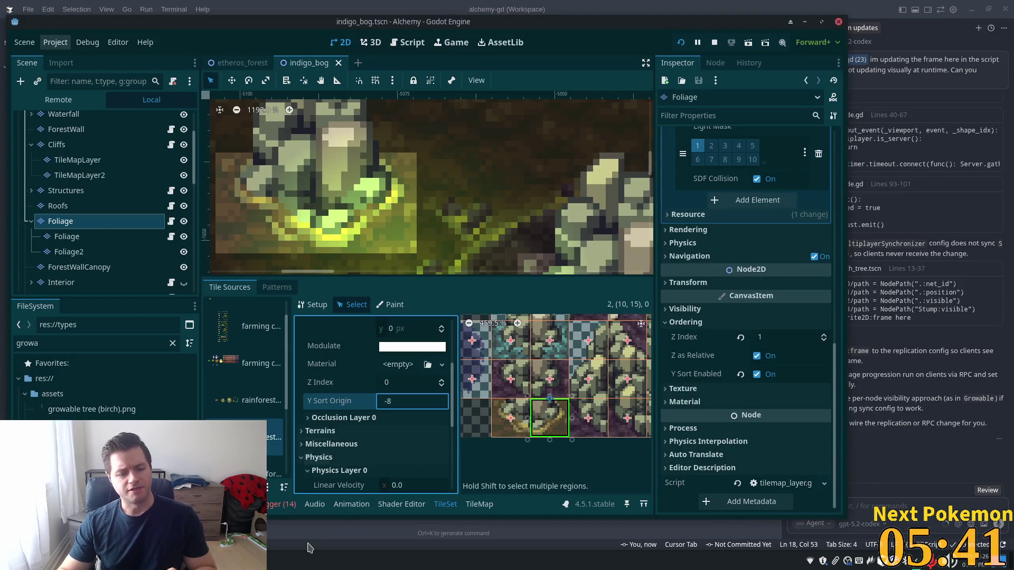
mouse_move(206, 559)
click(301, 523)
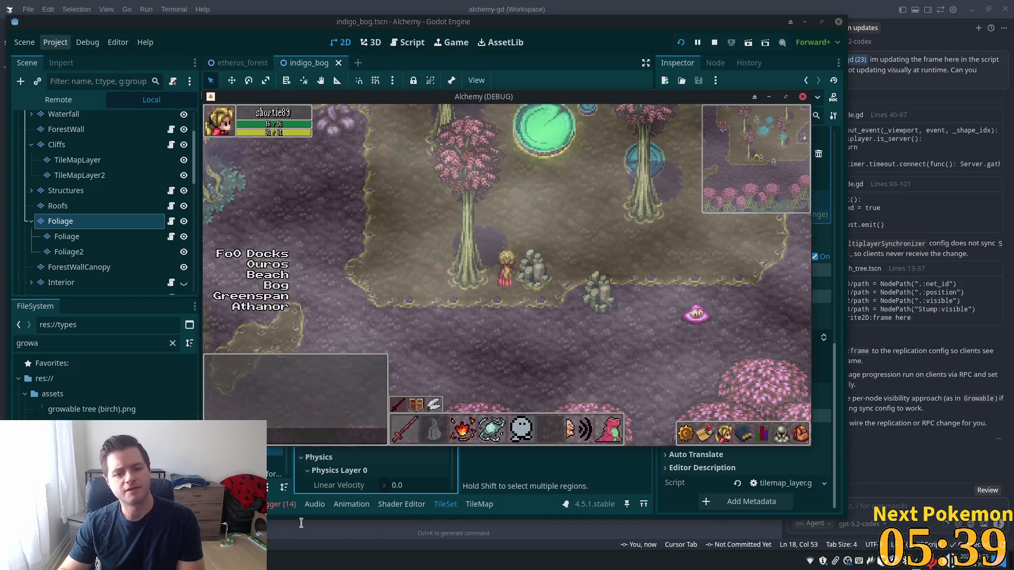
- Reload and log into the game, walk the player up beside the bog rocks, then close it with F8
key(Right)
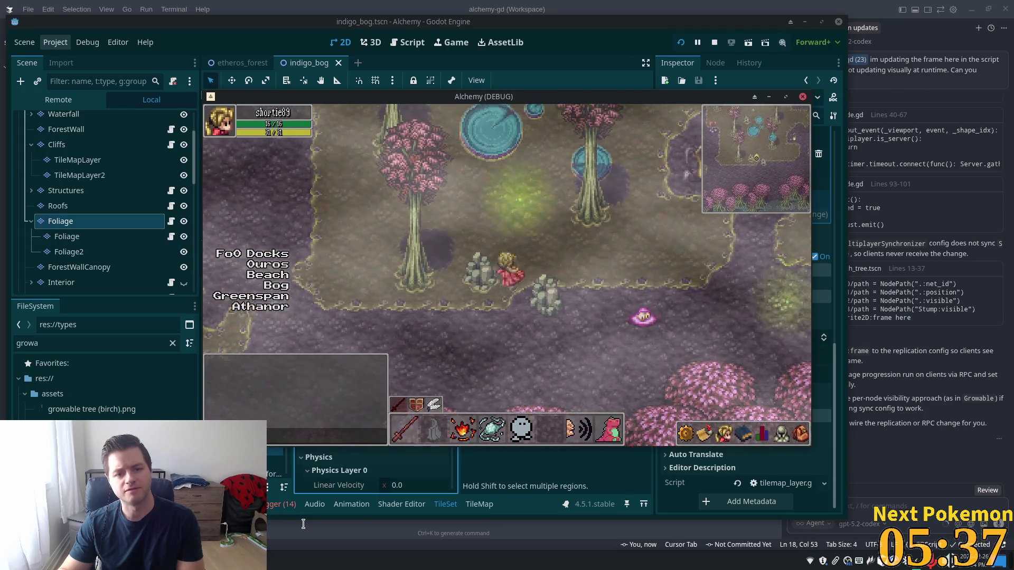
key(Down)
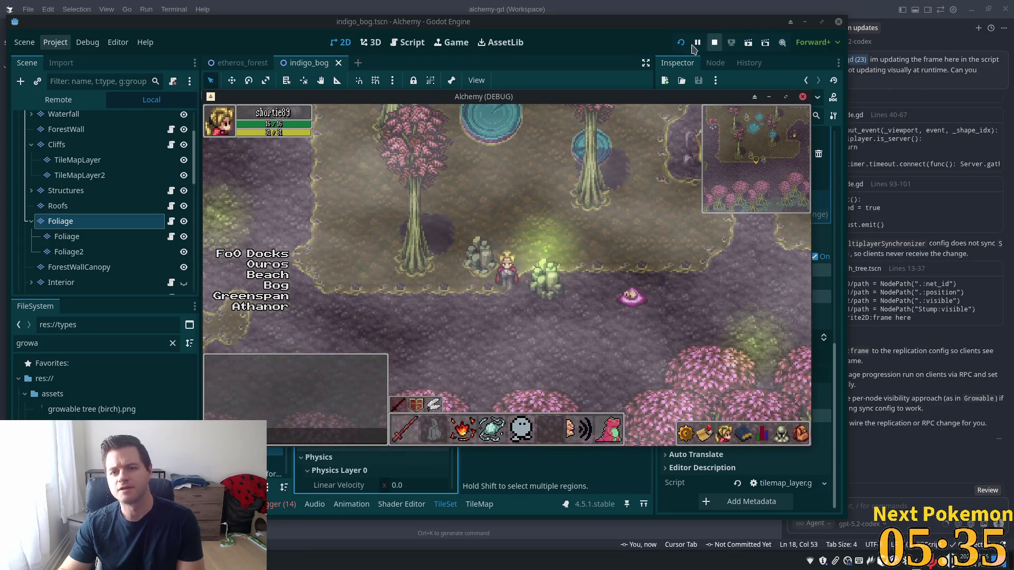
click(681, 42)
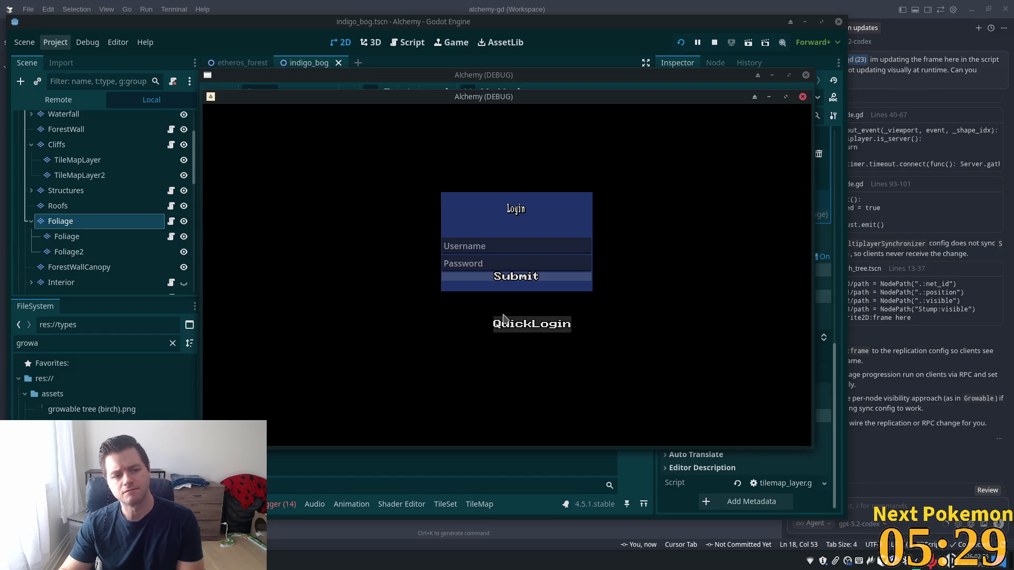
click(503, 319)
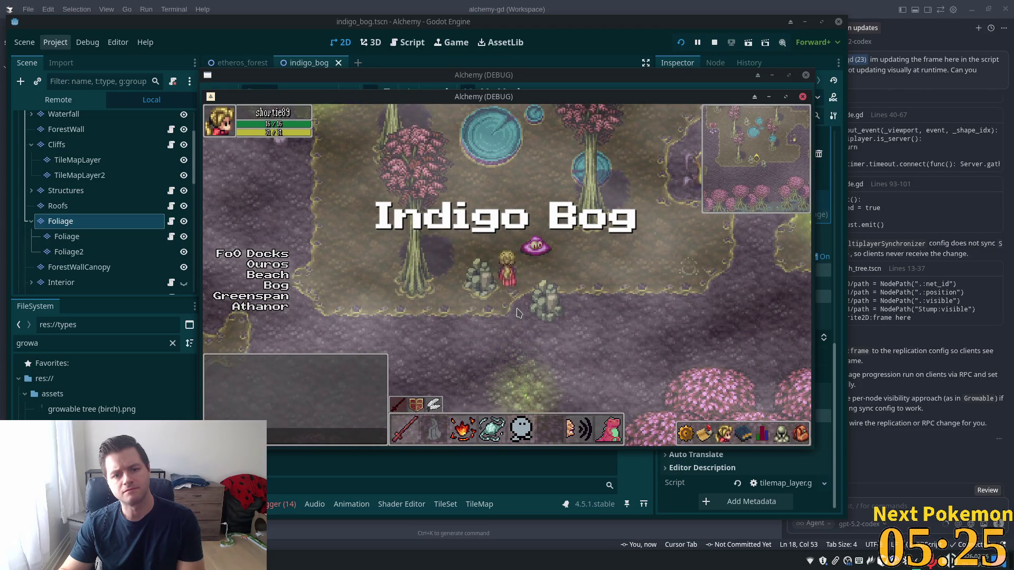
key(w)
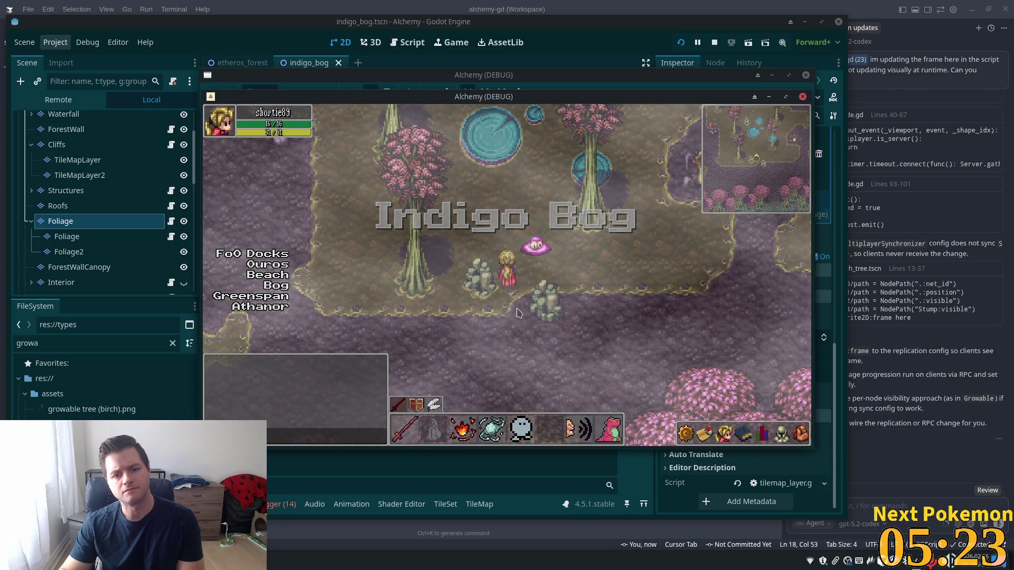
key(w)
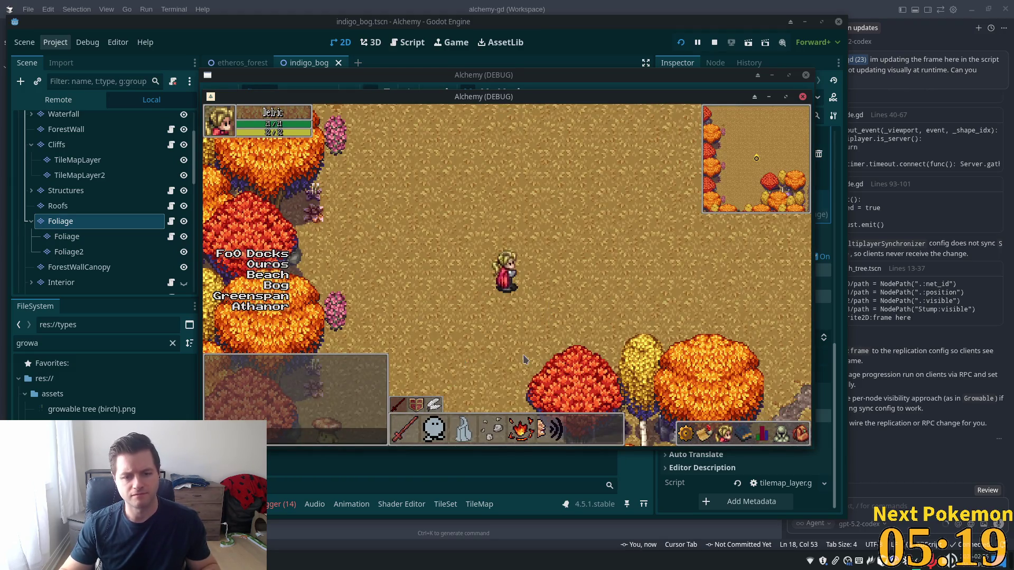
key(F8)
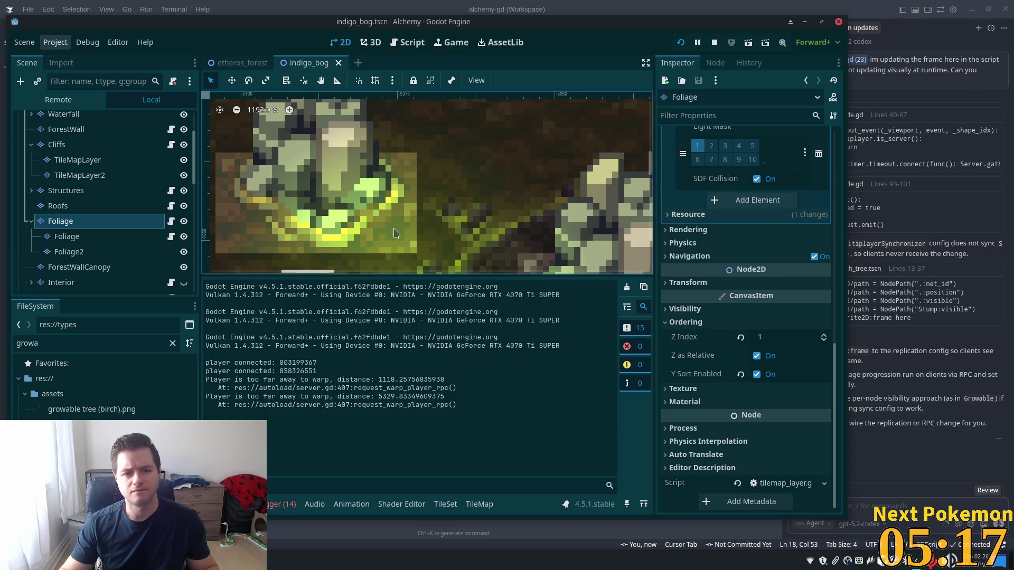
- Switch from the TileMap editor back to the TileSet editor for the bog tiles
click(445, 504)
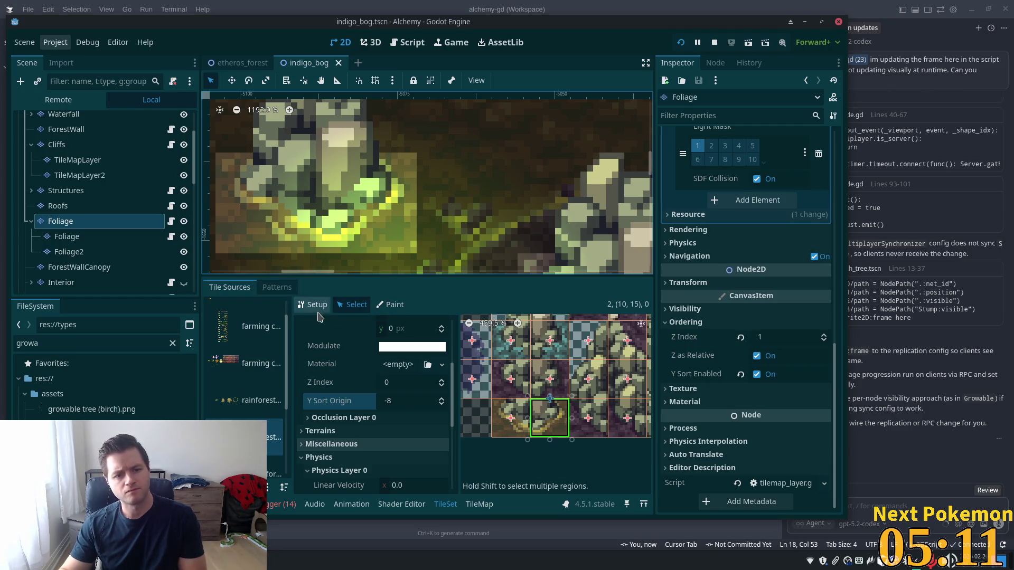
click(478, 505)
click(320, 290)
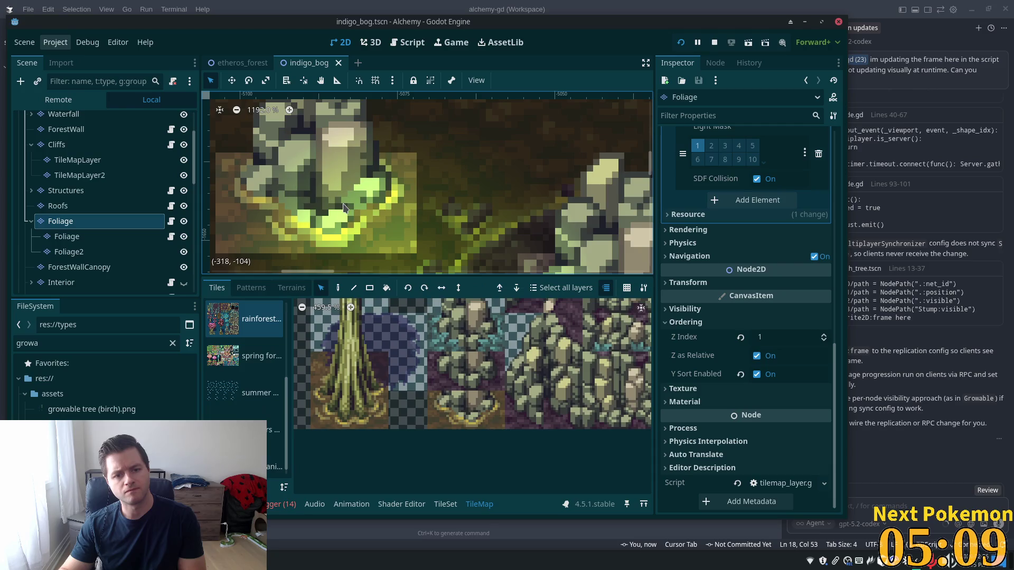
click(445, 504)
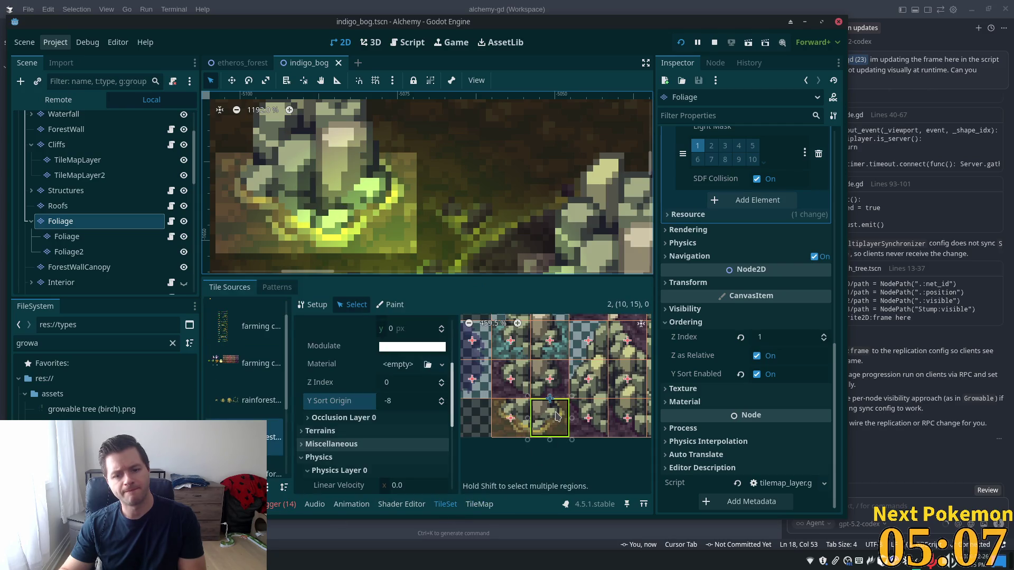
- Set the rock tile's Y Sort Origin to -16 and save indigo_bog
click(401, 401)
text(-9)
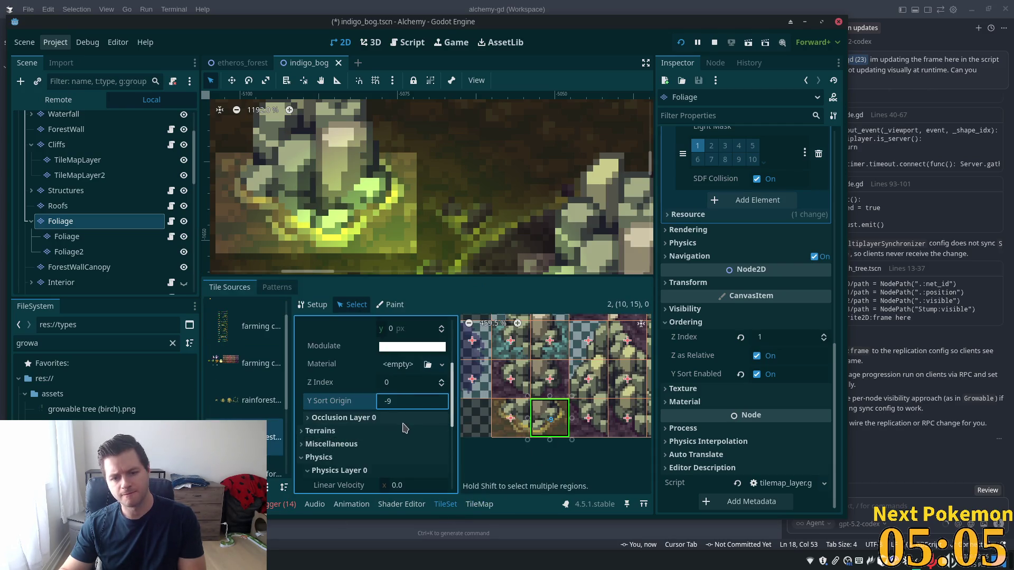
key(Up)
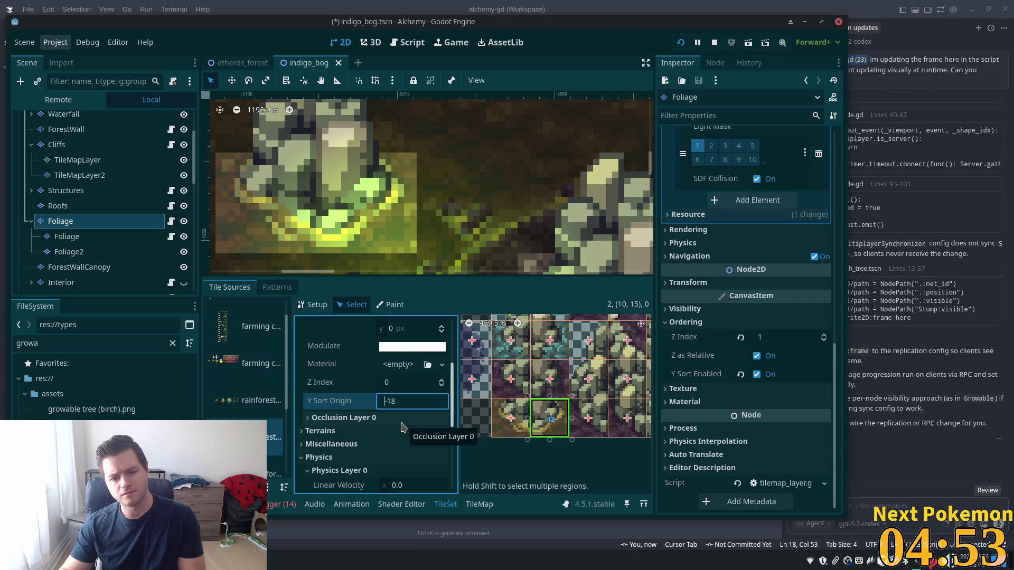
key(Down)
key(Tab)
key(ctrl+s)
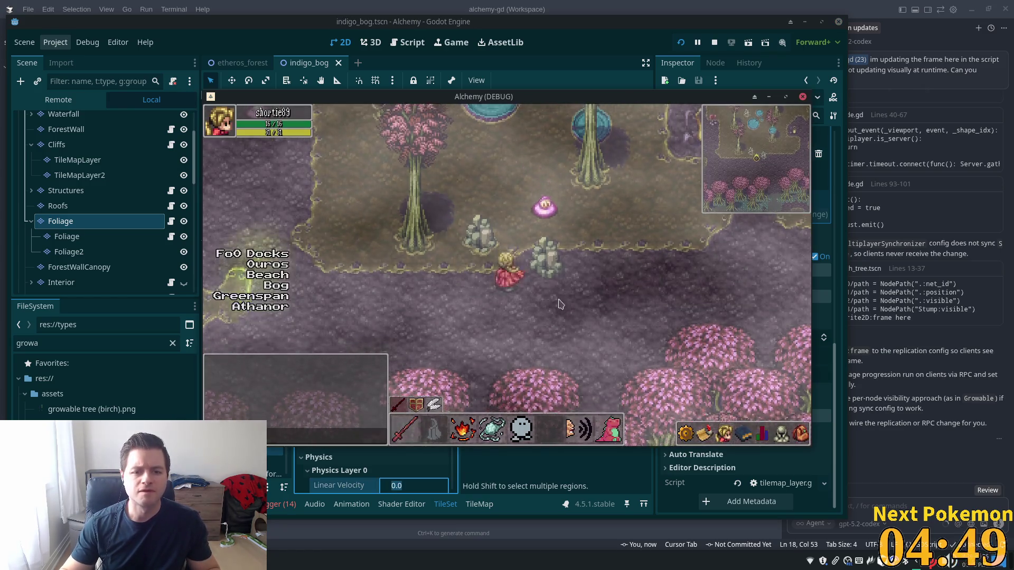
- Walk the player toward the rocks, then move the game window aside to uncover the tile editor
key(w)
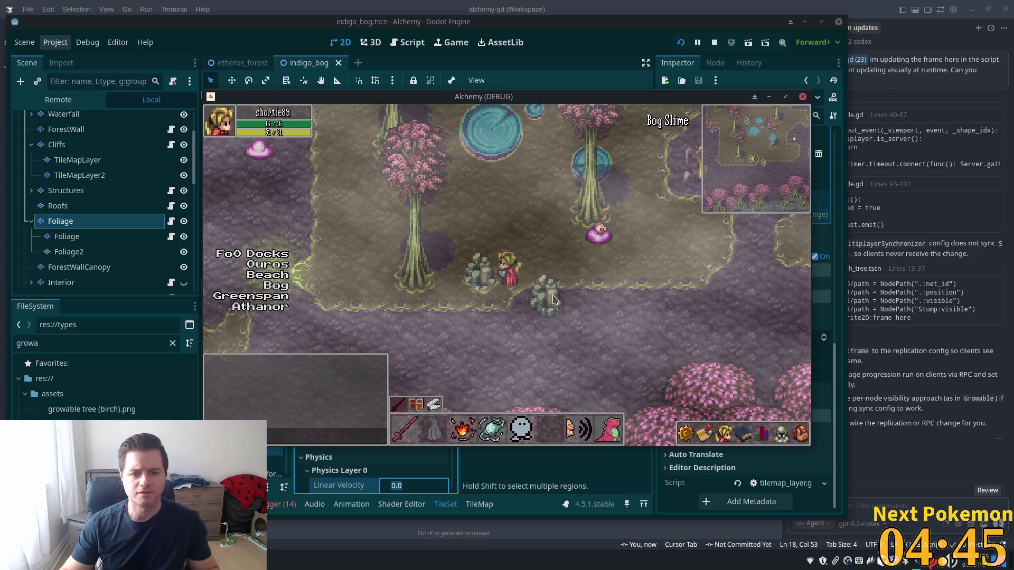
key(alt+Tab)
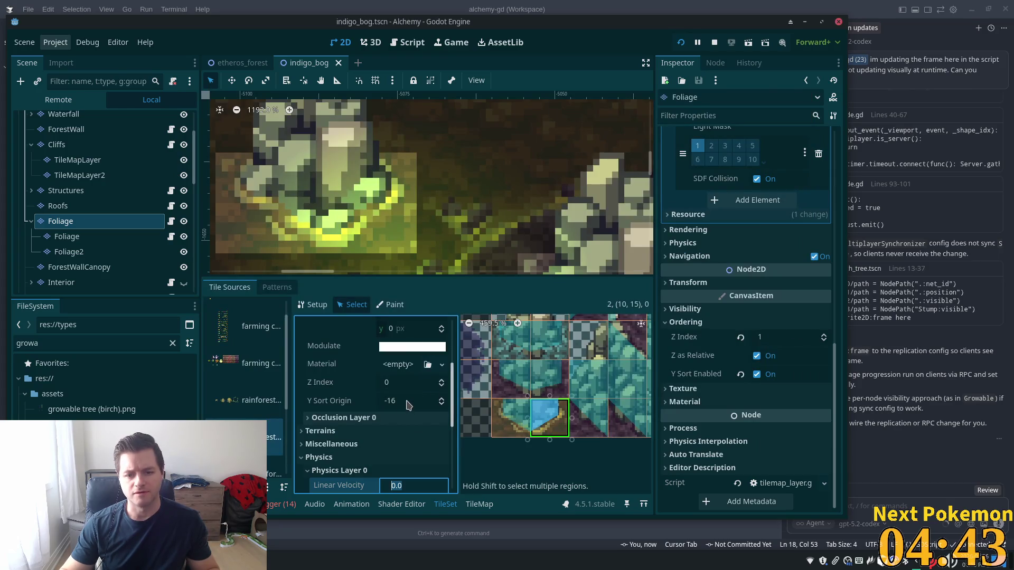
click(408, 403)
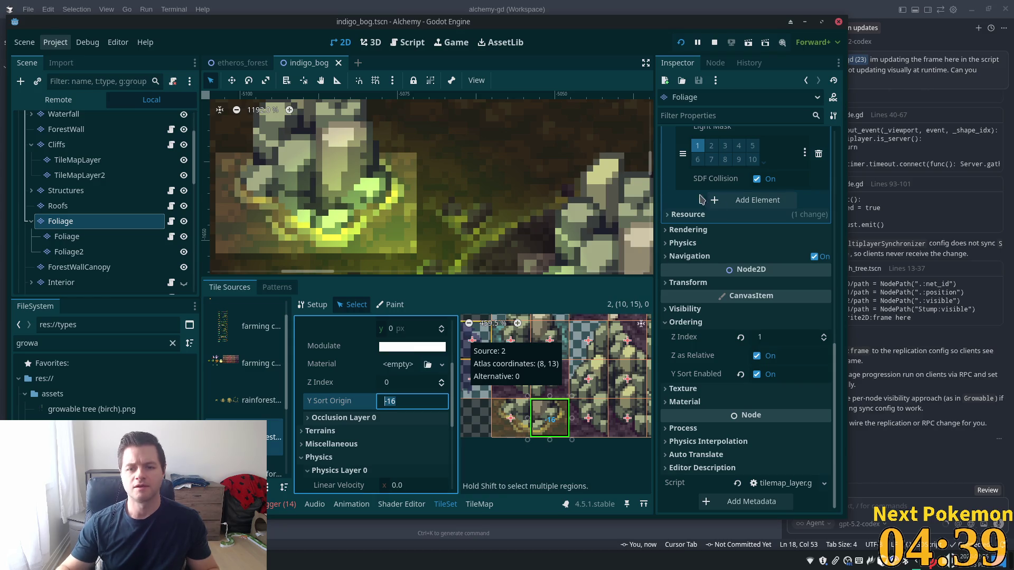
key(alt+Tab)
drag(561, 100, 969, 130)
click(557, 421)
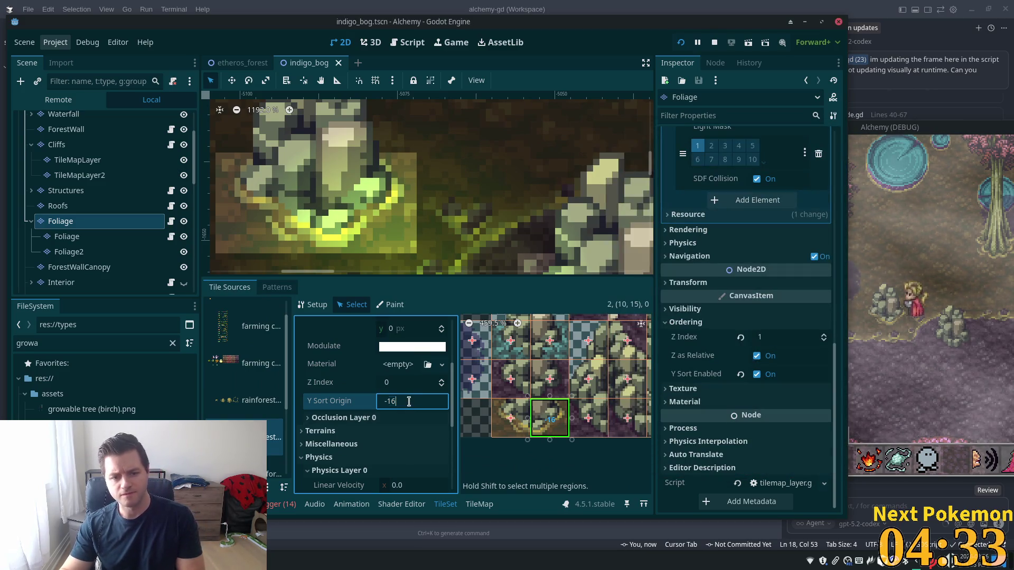
- Step the rock tile's Y Sort Origin back to -8 and save the scene
key(Up)
key(Up)
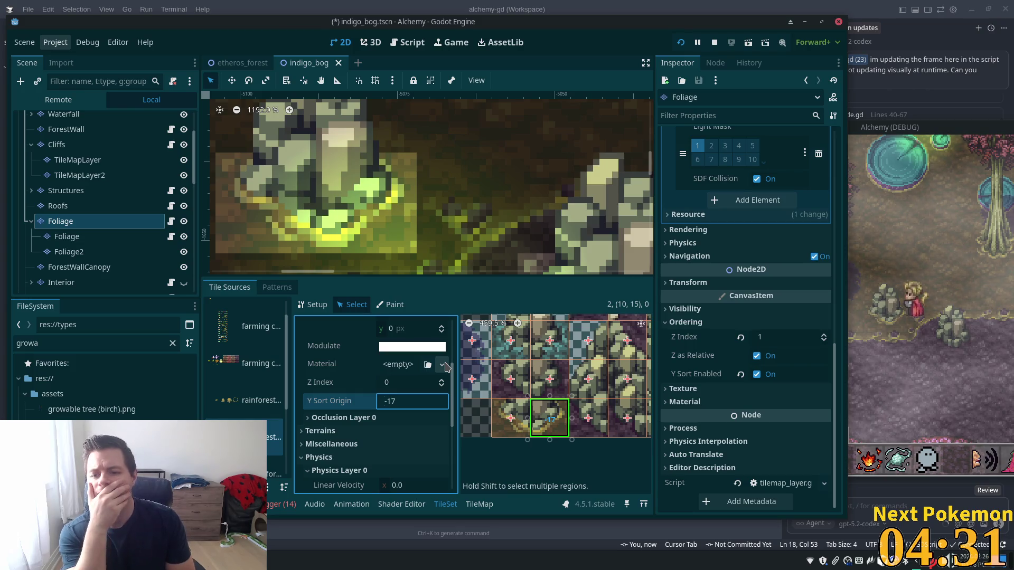
key(Up)
key(Up)
key(Up)
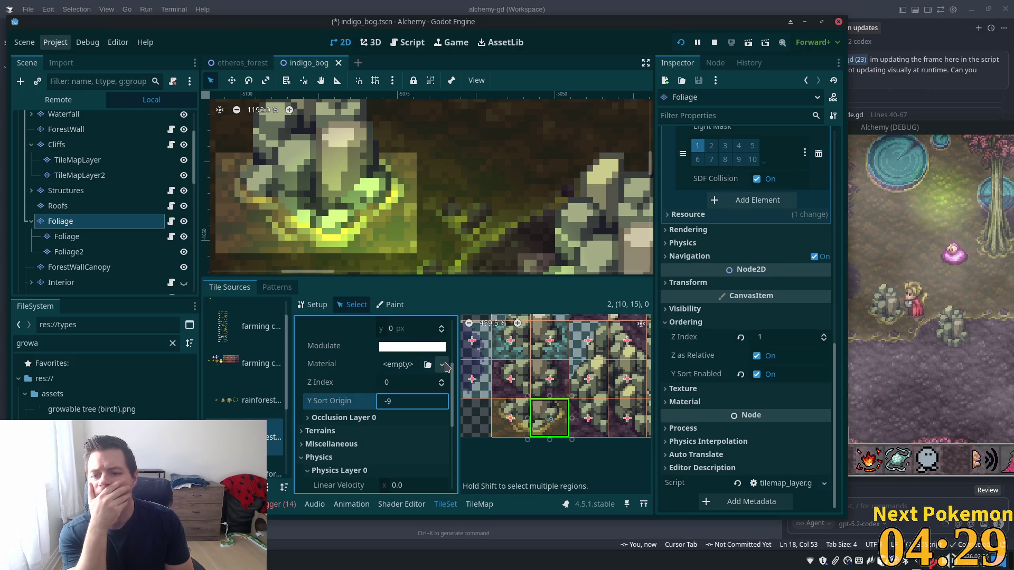
key(Up)
key(Up)
key(Up)
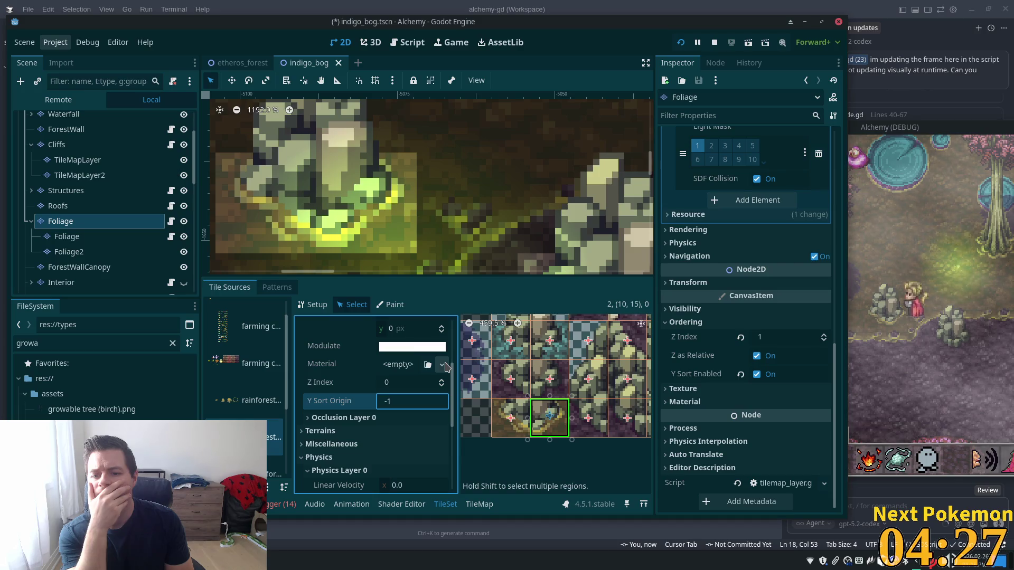
key(Down)
key(Down)
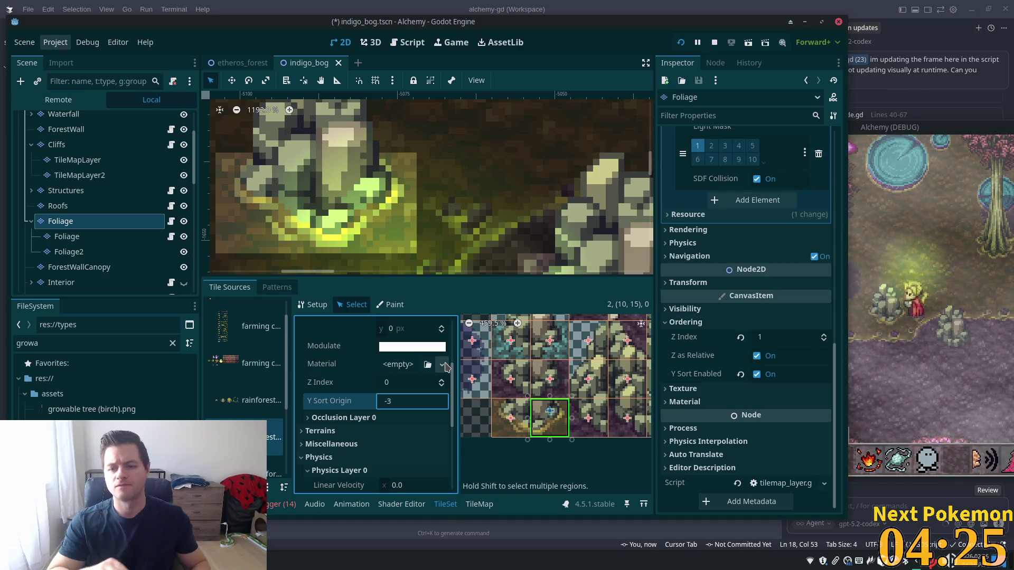
key(ctrl+s)
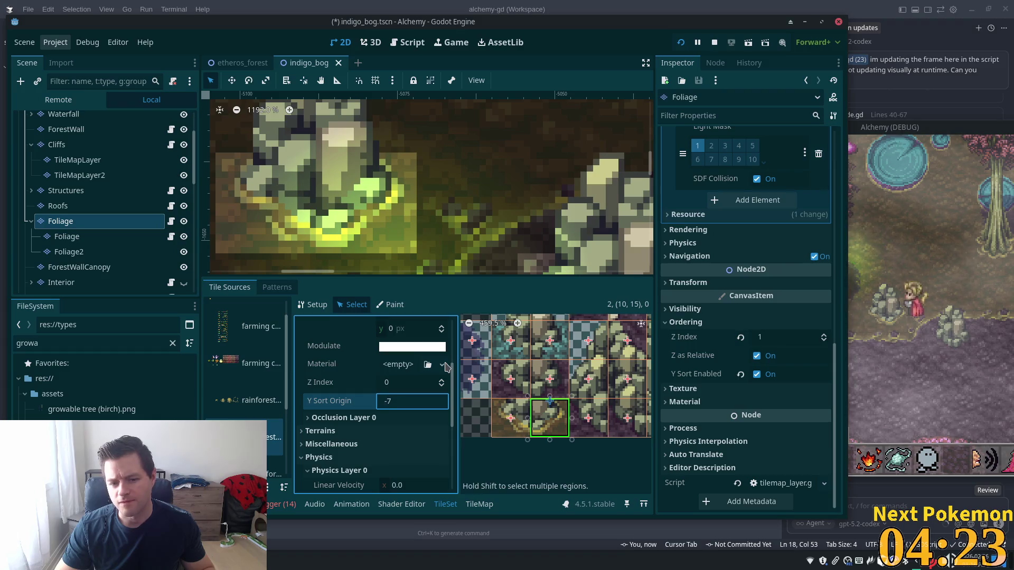
- Relaunch with F5 and walk the player below, beside and behind the rock to check sorting
key(F5)
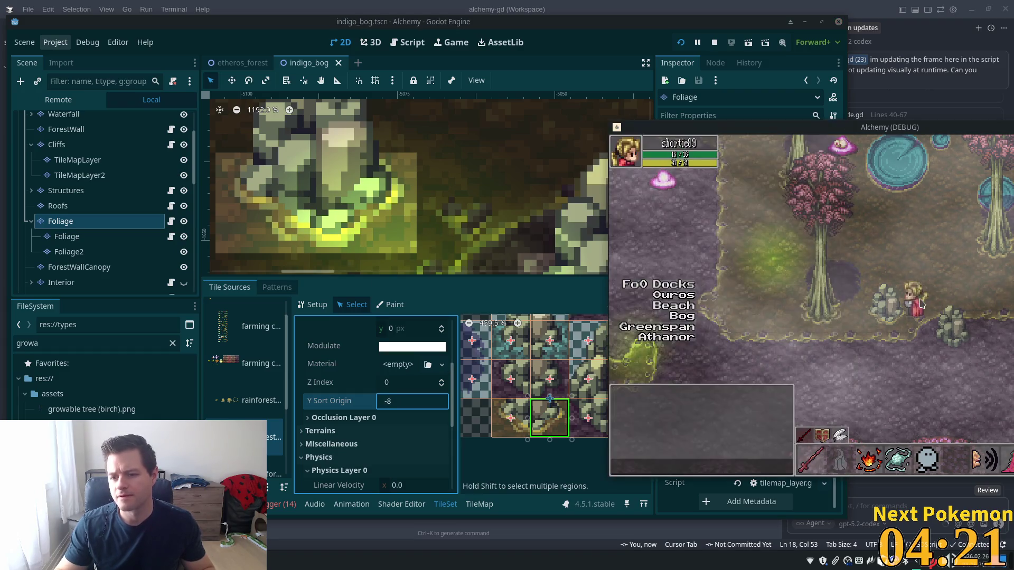
key(Down)
key(Left)
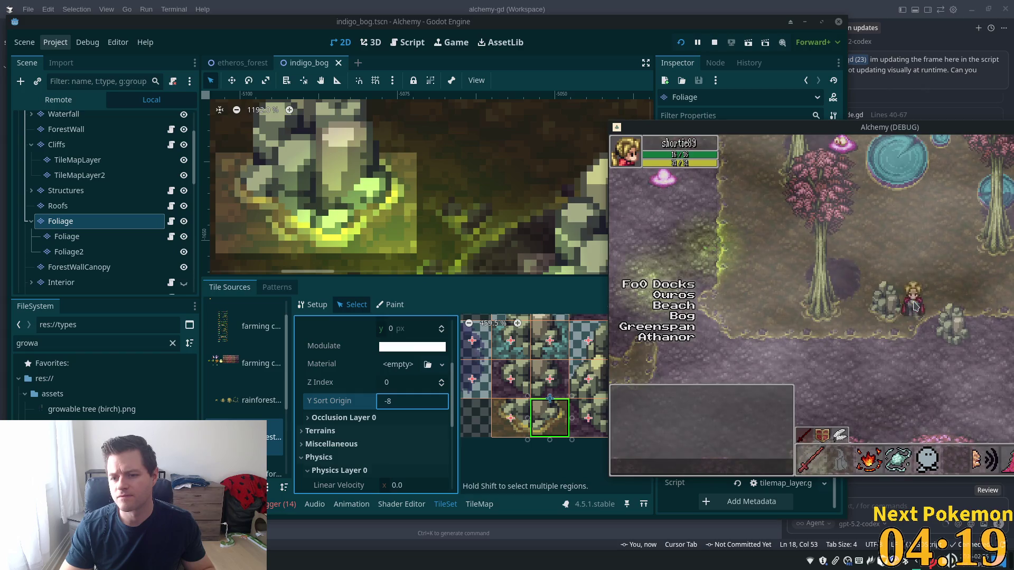
key(Up)
key(Right)
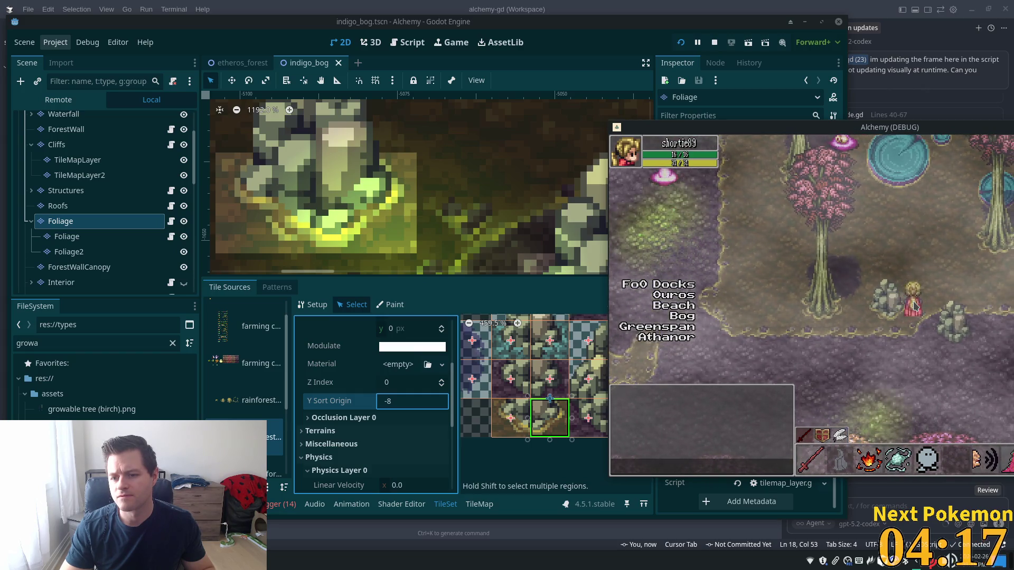
key(Down)
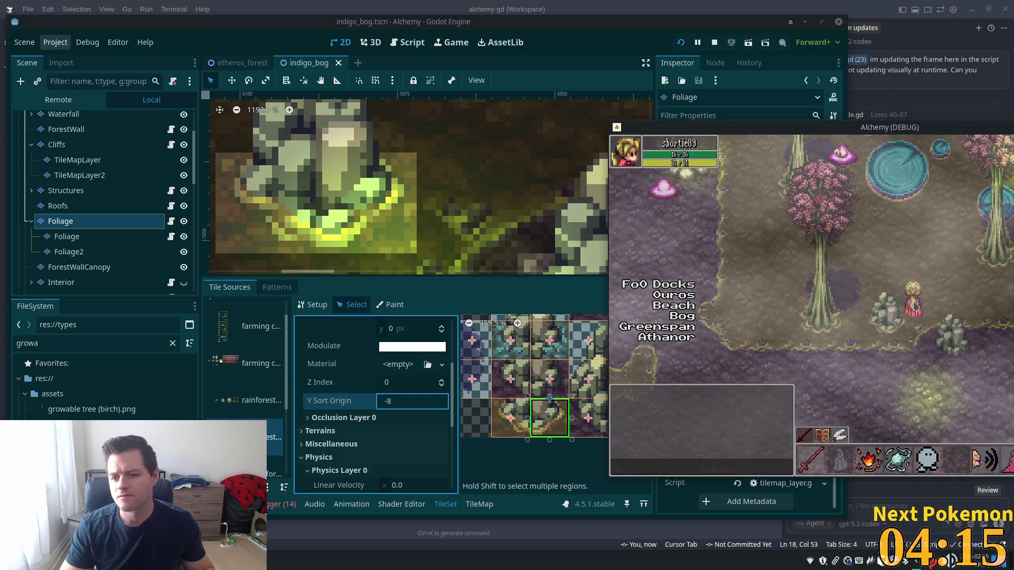
key(Up)
key(Left)
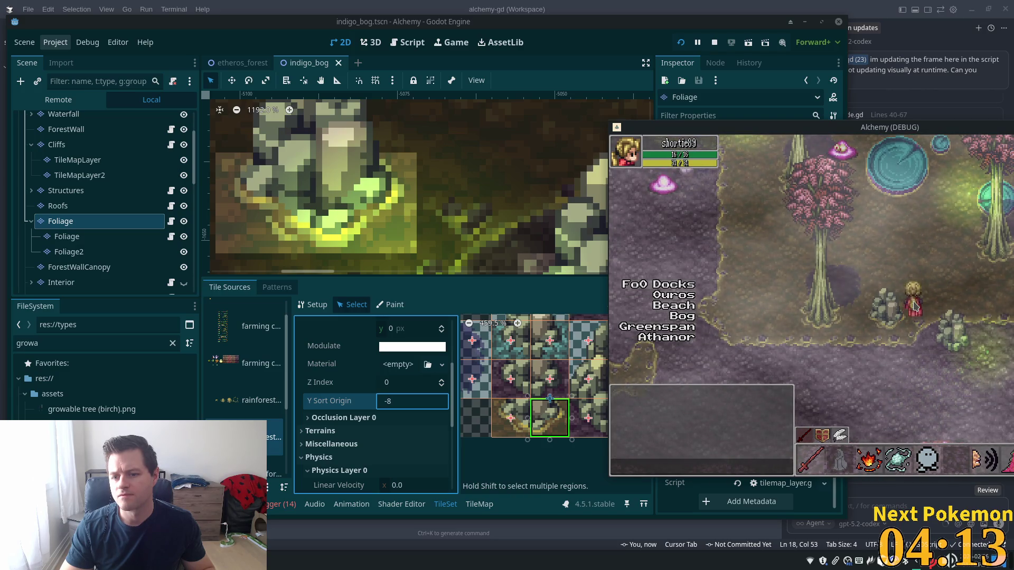
click(401, 405)
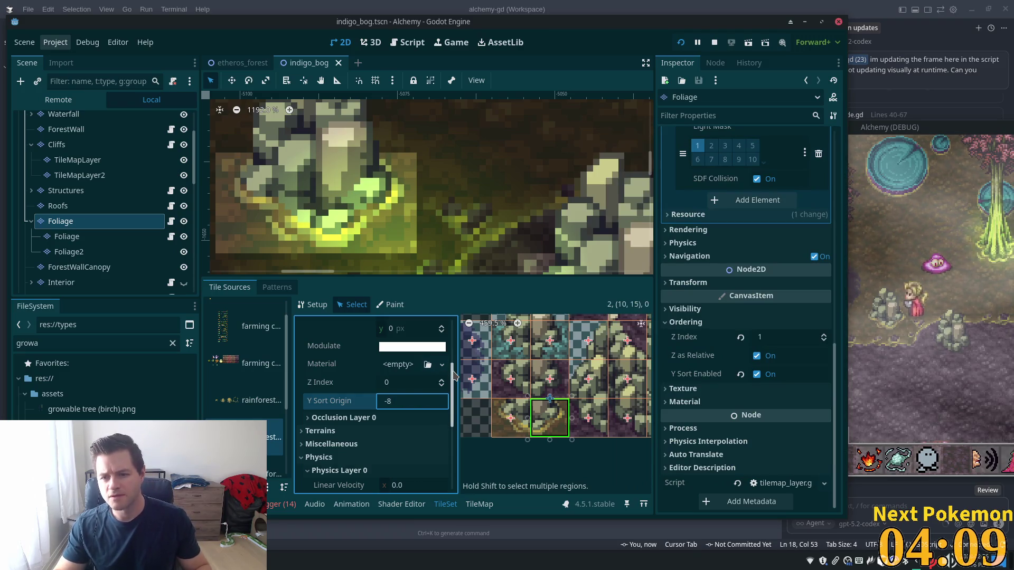
click(948, 129)
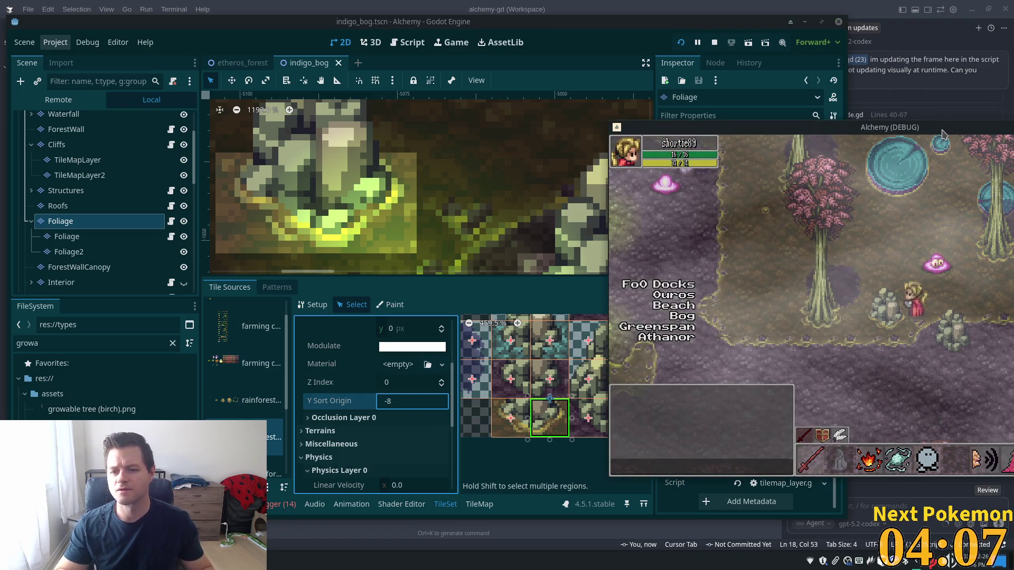
key(Up)
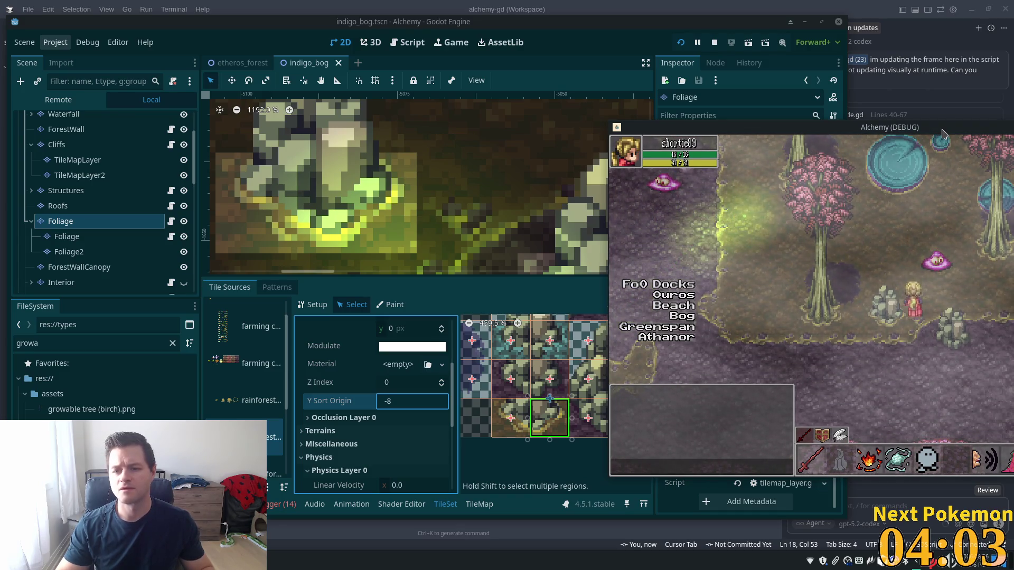
click(457, 291)
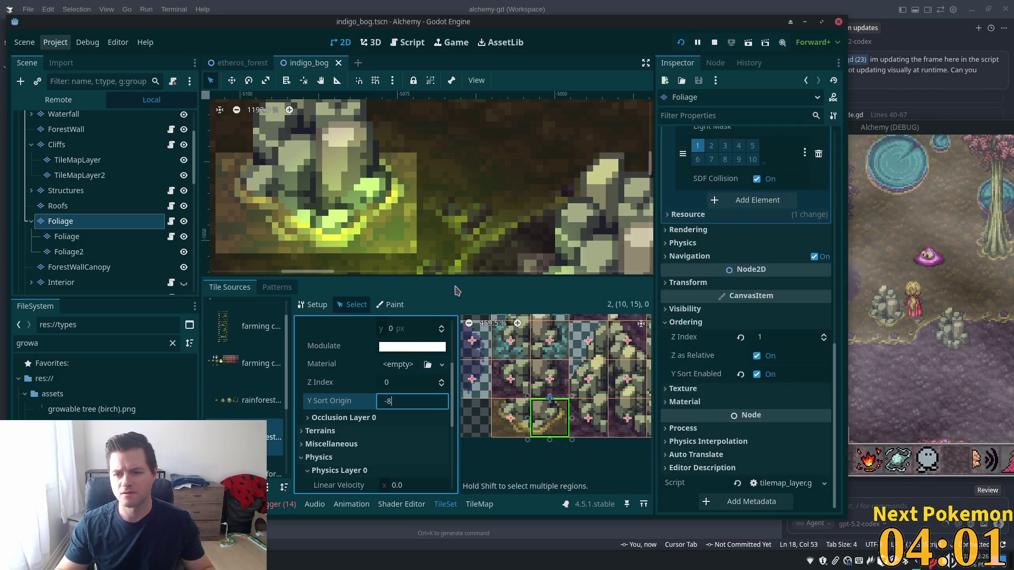
- Lower the rock tile's Y Sort Origin to -21 and save the scene
key(Down)
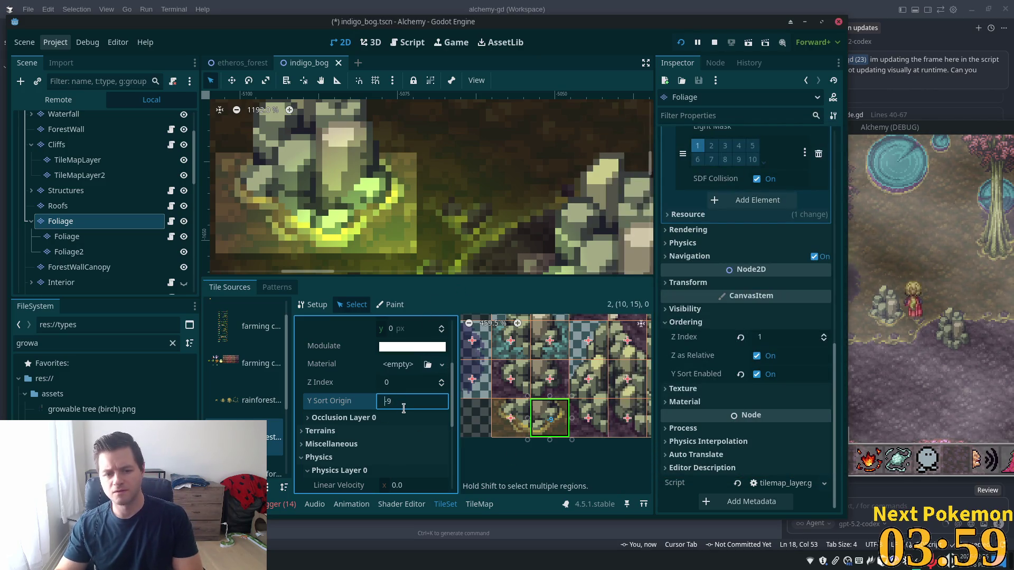
key(Down)
key(Down)
key(Down)
key(Down)
key(Down)
key(Down)
key(ctrl+s)
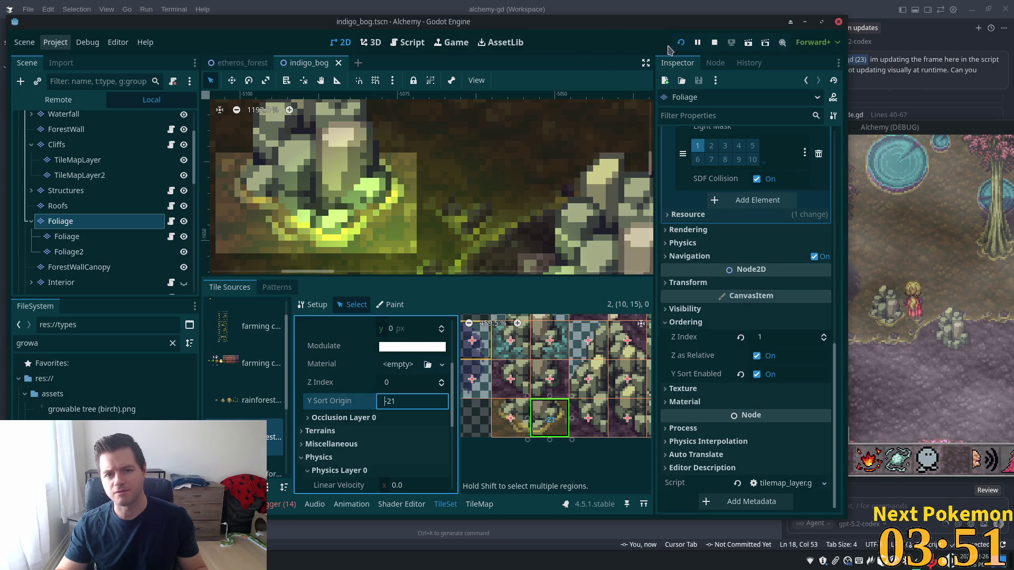
- Relaunch with F5, walk the player up beside the rocks, and return to the editor
key(F5)
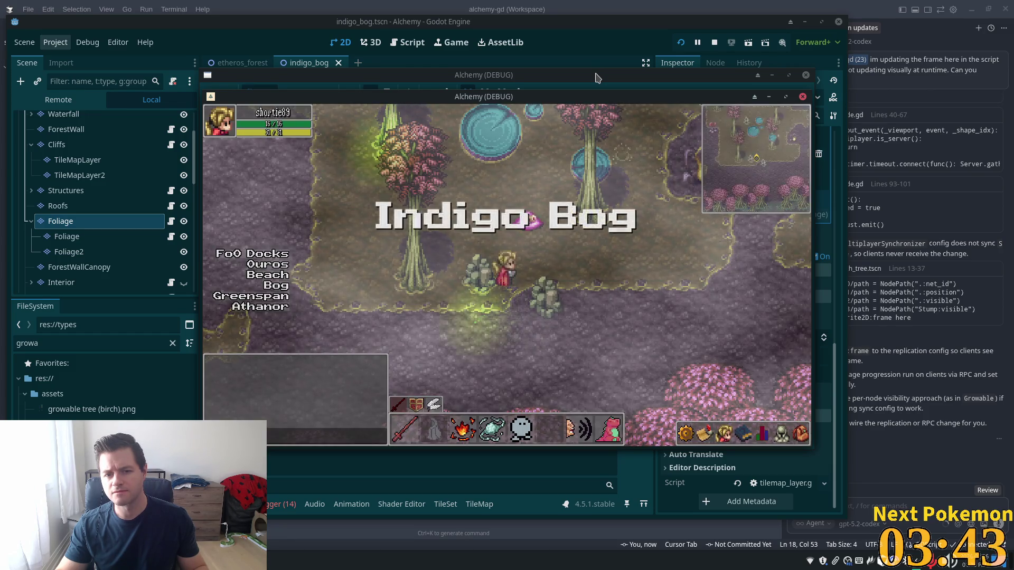
key(w)
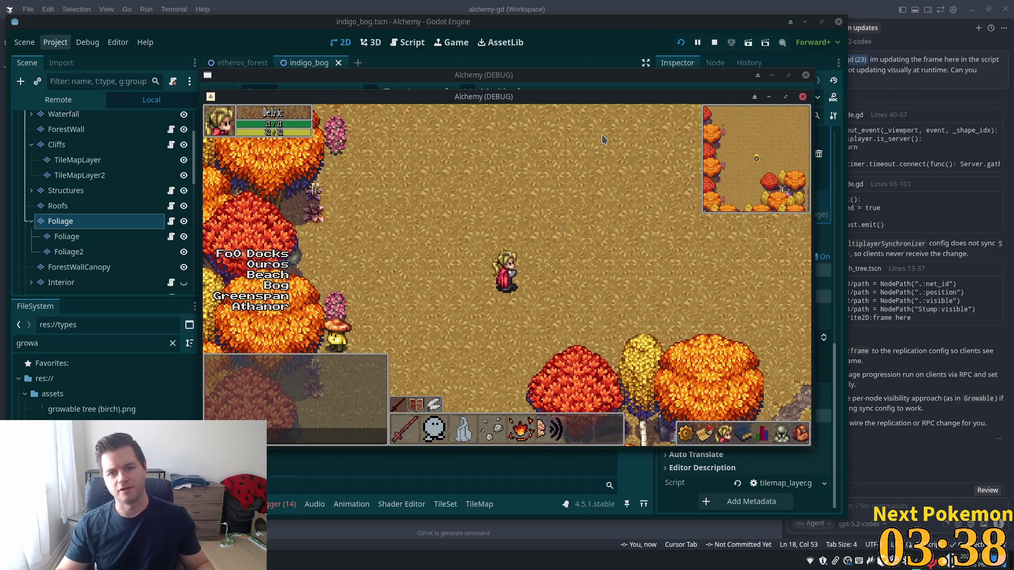
mouse_move(608, 78)
mouse_down()
mouse_move(712, 140)
mouse_move(999, 155)
mouse_up()
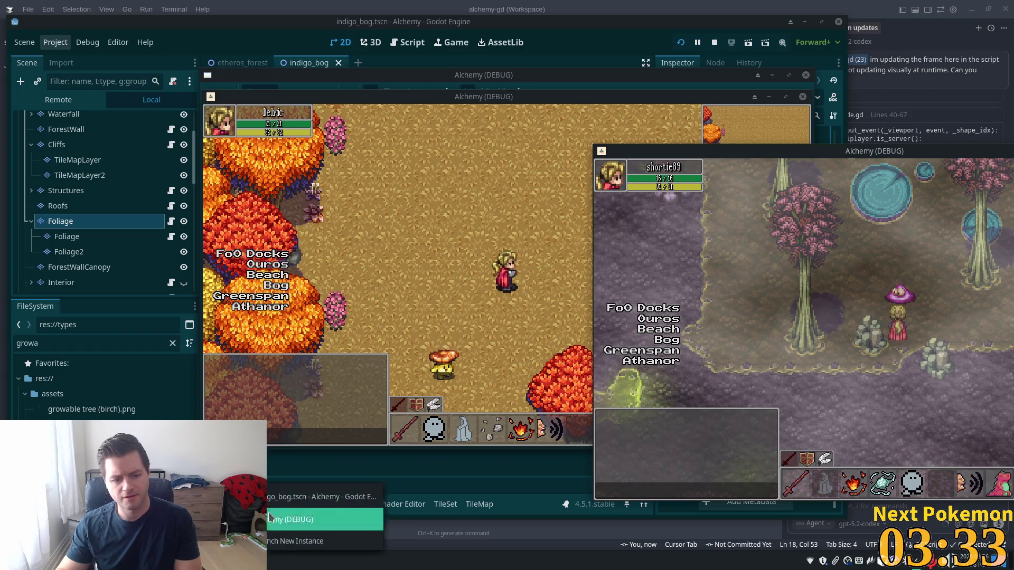
click(481, 327)
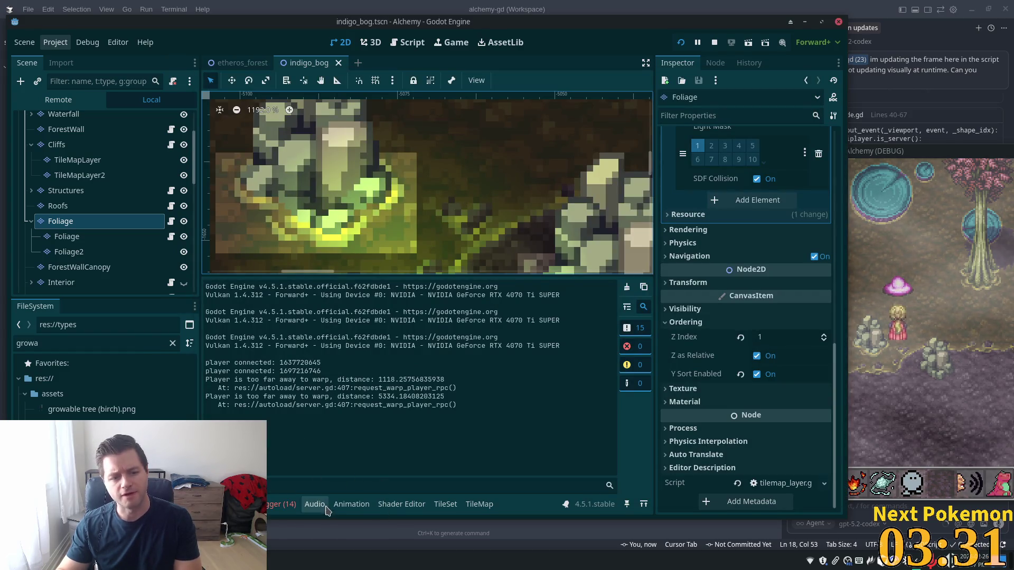
- Reopen the TileSet editor and place the cursor in the tile's Y Sort Origin field
click(444, 504)
click(478, 504)
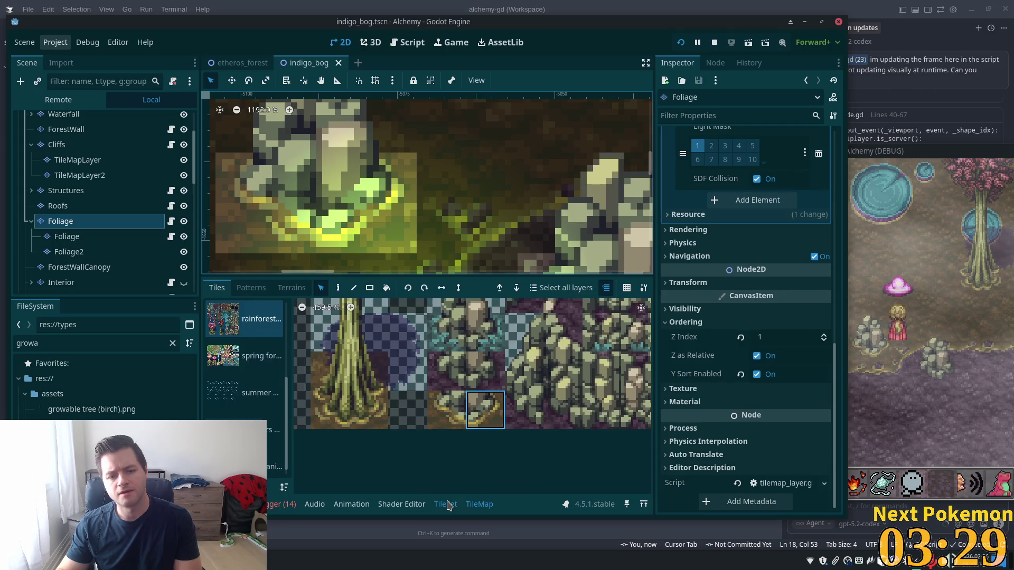
click(445, 504)
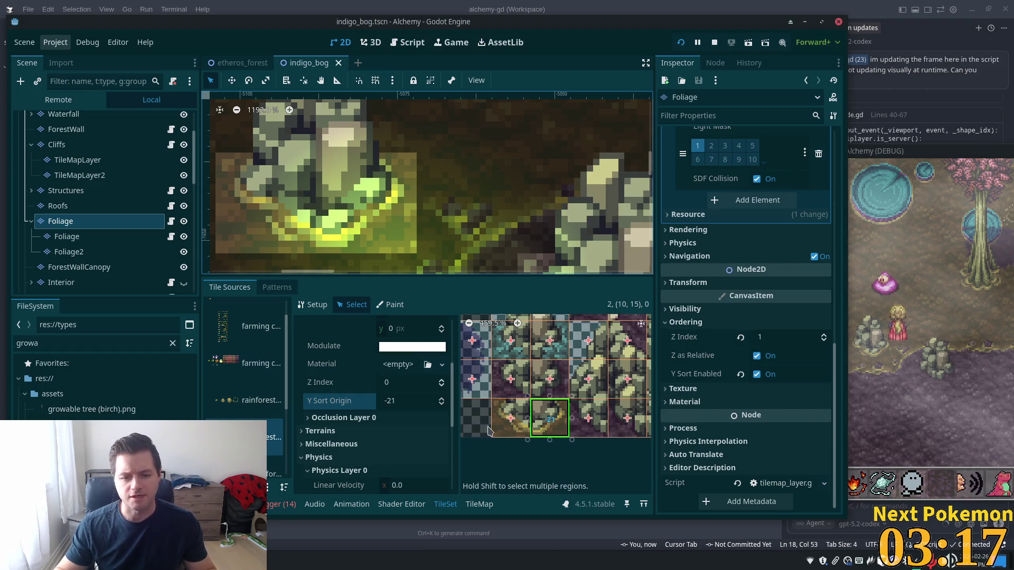
key(Tab)
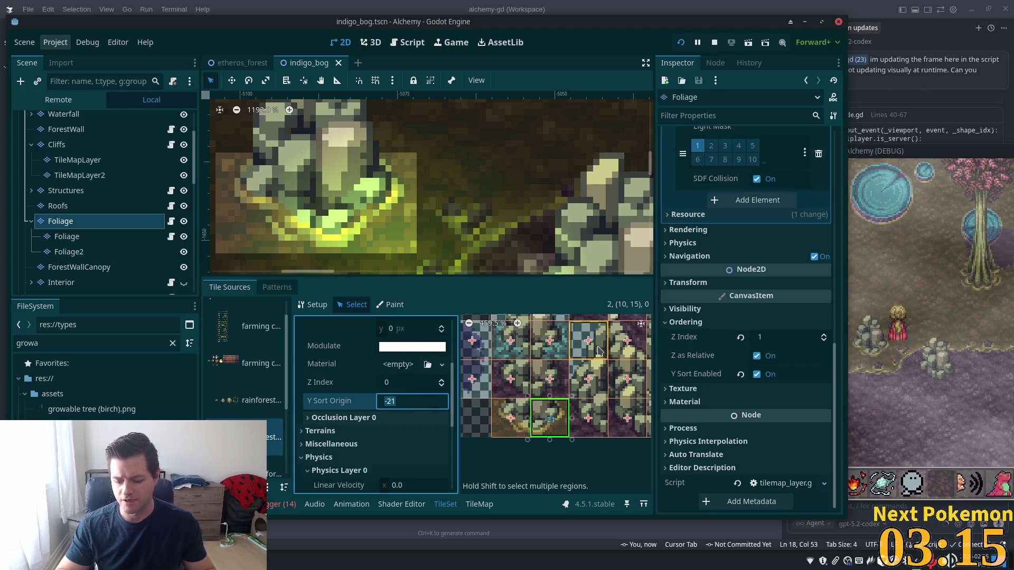
key(Home)
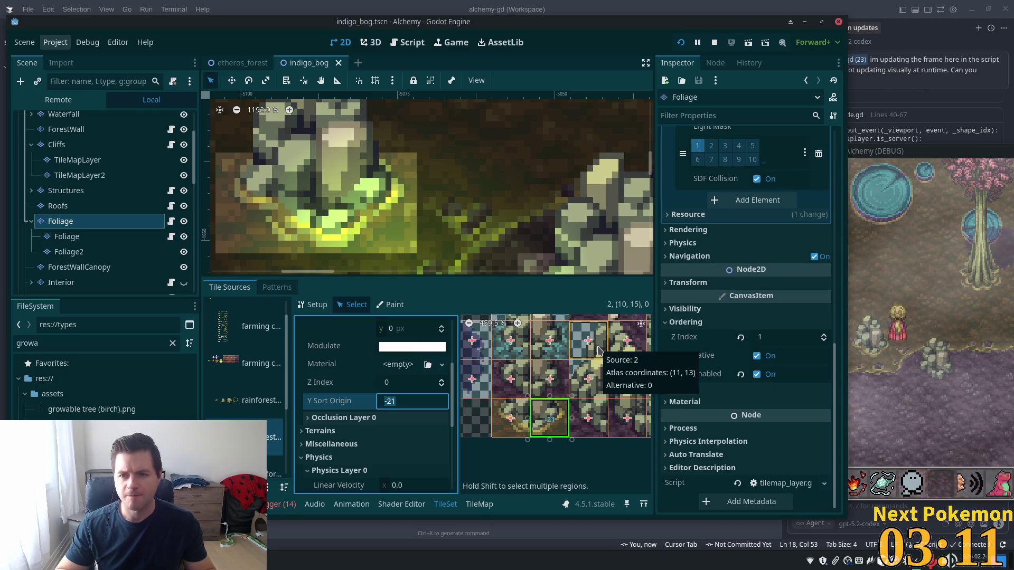
- Return from the code editor and open Quick Open Scene with Ctrl+Shift+O
click(646, 4)
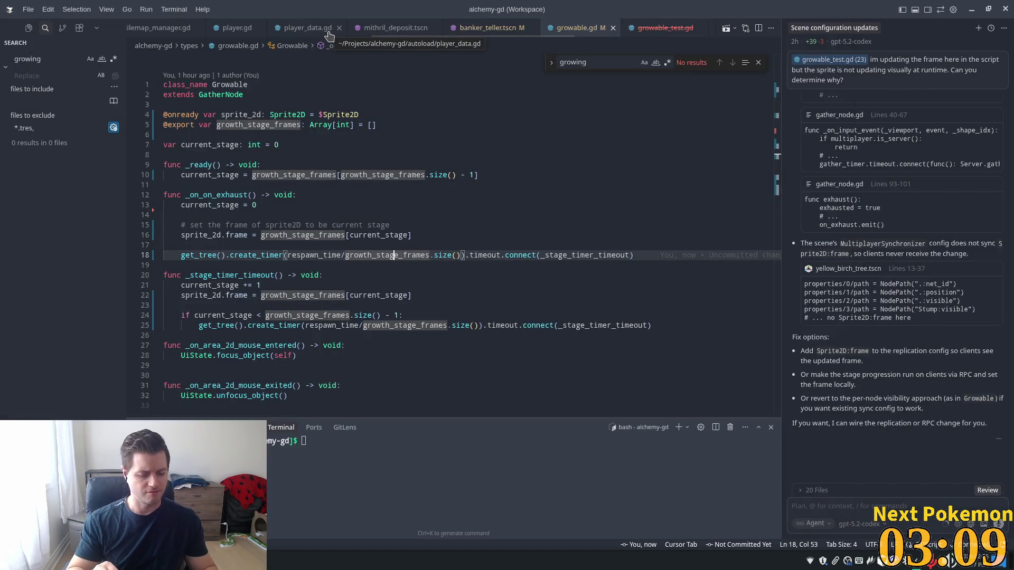
key(alt+Tab)
key(ctrl+shift+o)
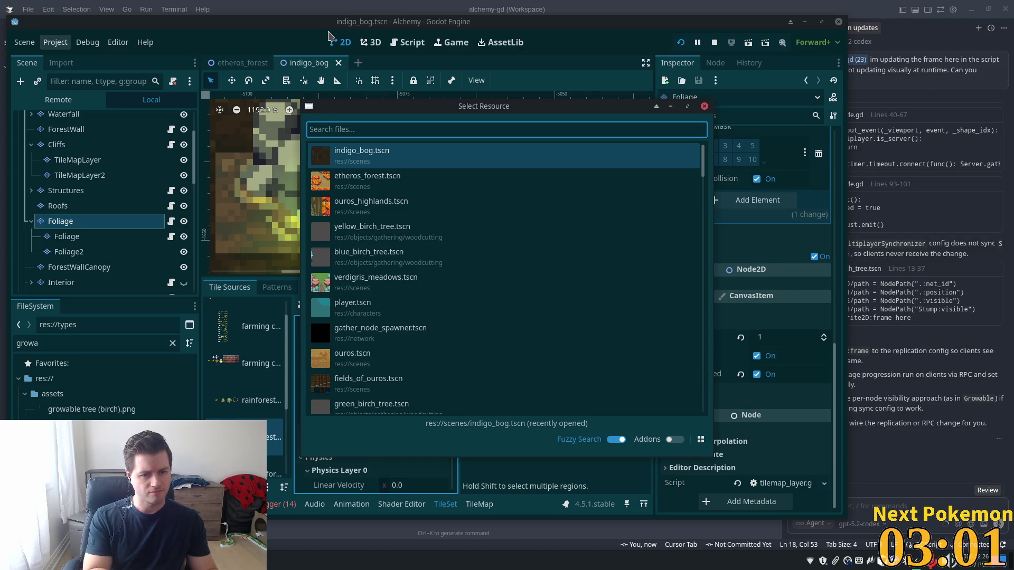
- Open player.tscn via Quick Open and zoom onto the Shadow sprite under the character
text(player)
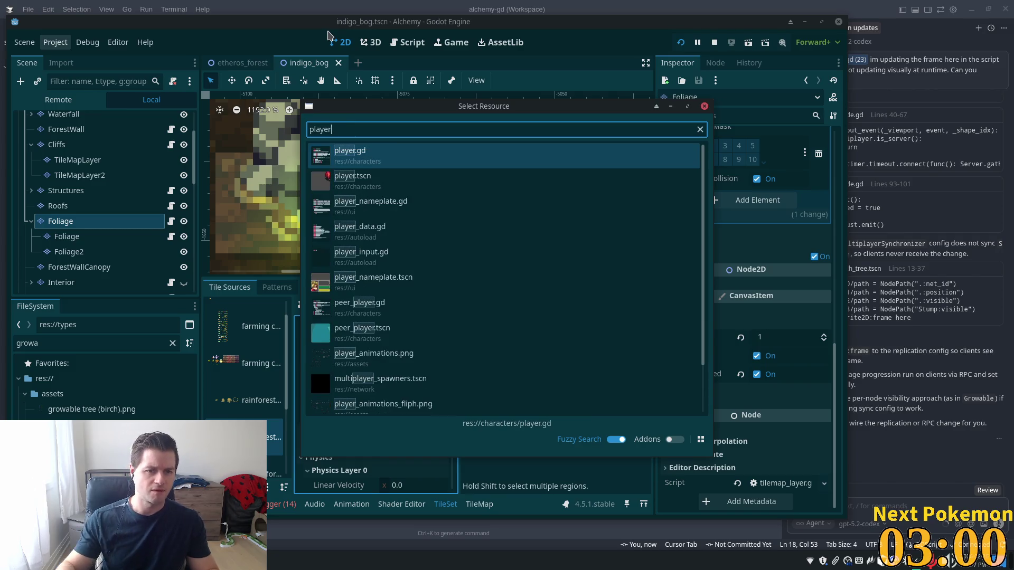
click(415, 187)
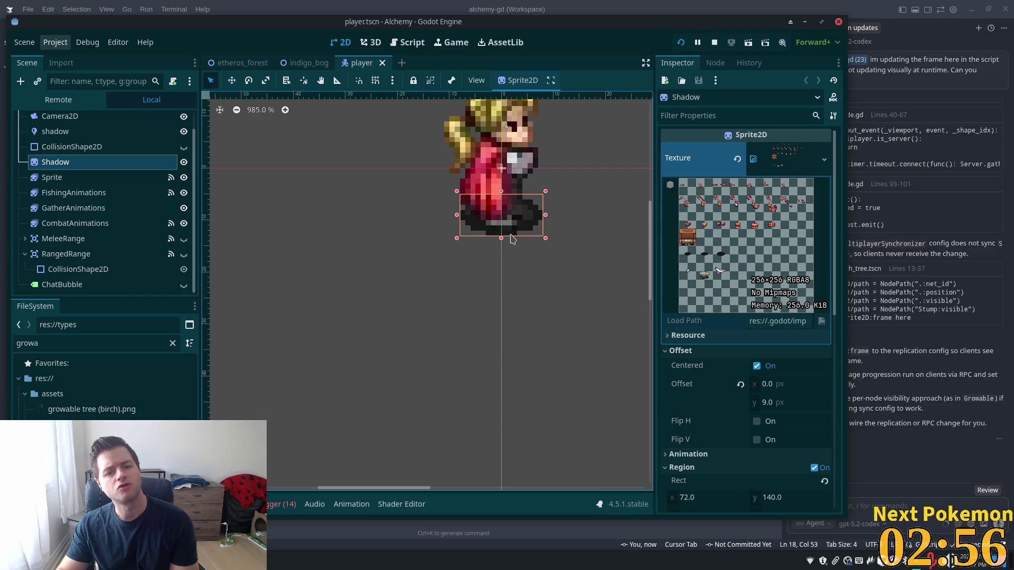
scroll(513, 237, up, 3)
drag(525, 363, 512, 384)
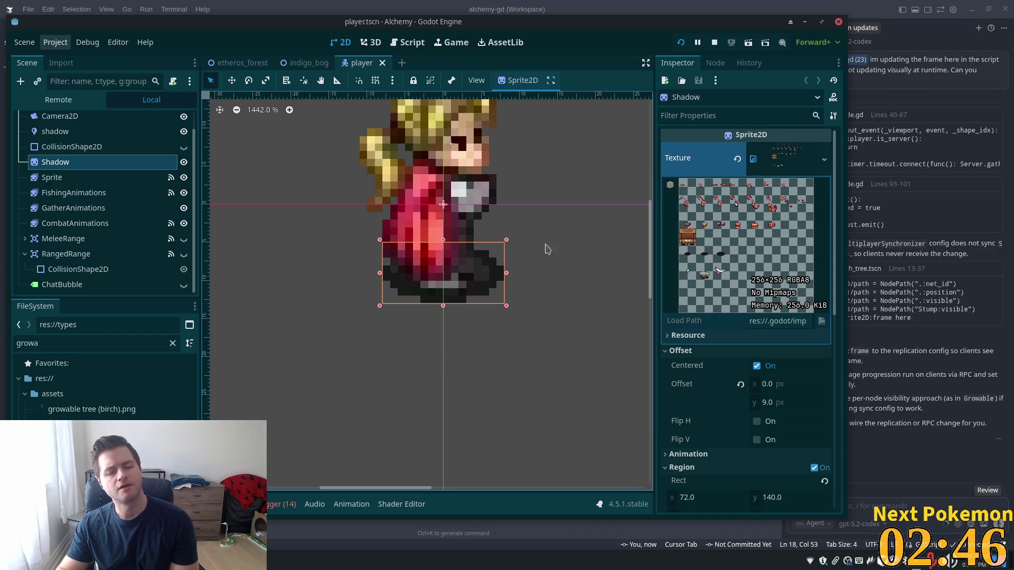
- Return from the code editor to the etheros_forest scene tab
click(730, 5)
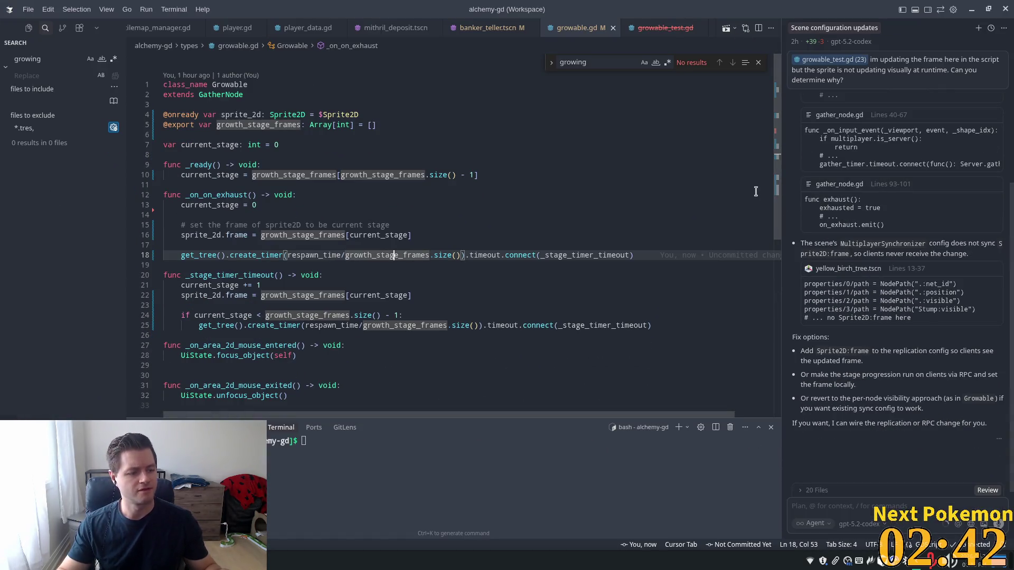
key(alt+Tab)
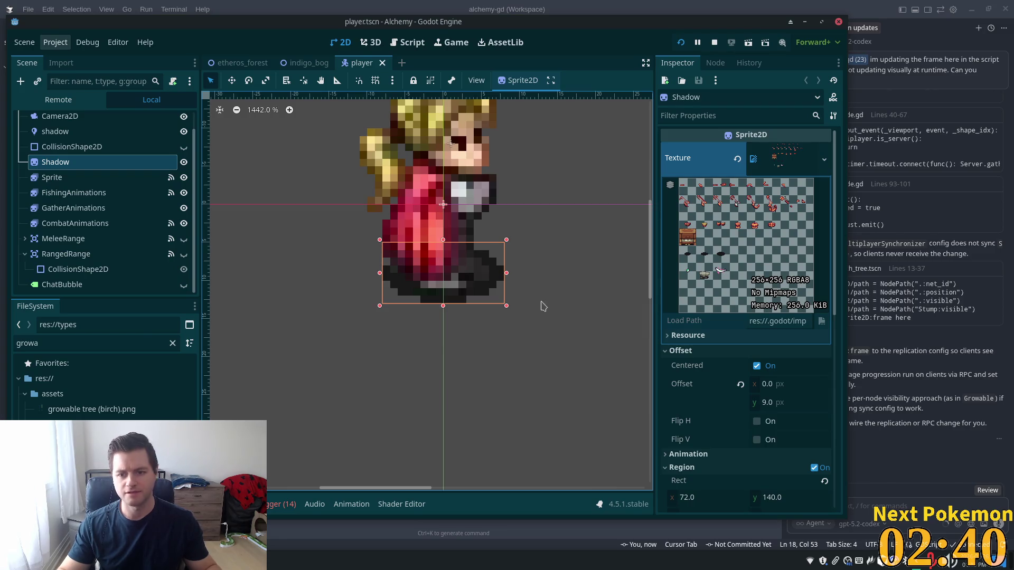
key(super)
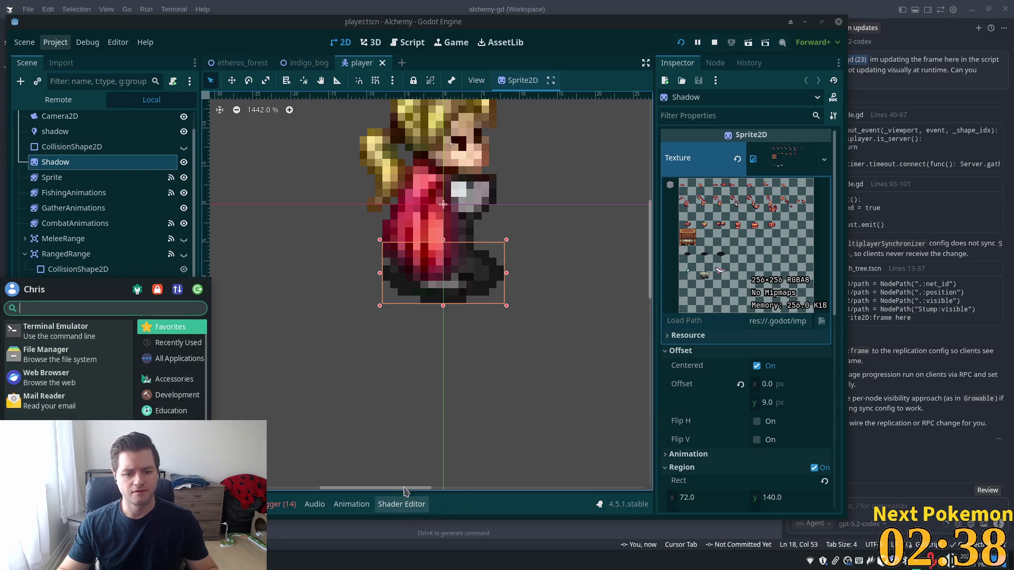
click(251, 62)
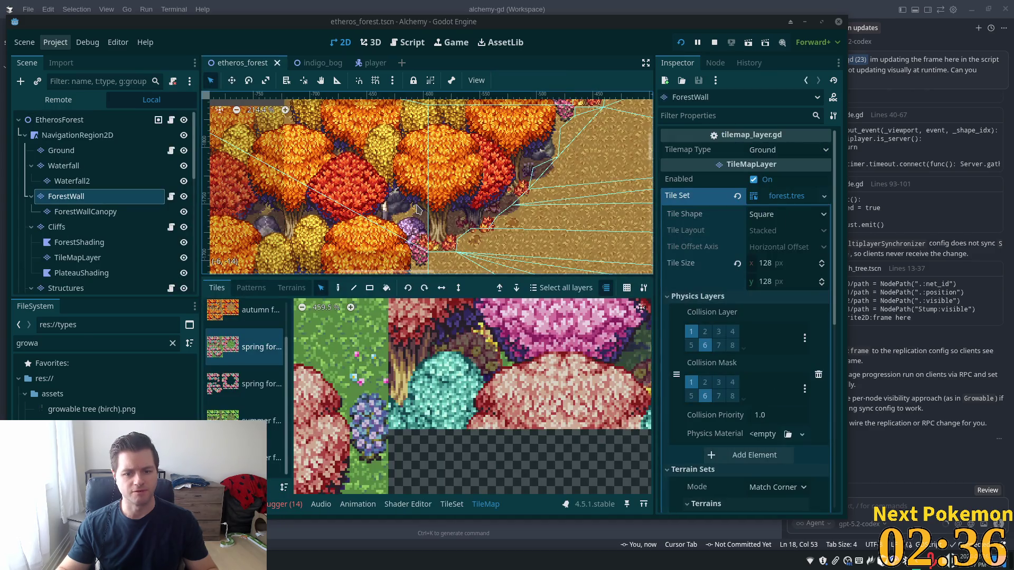
- Give a bog foliage tile a Y Sort Origin of -16, save indigo_bog, and run the project
click(317, 63)
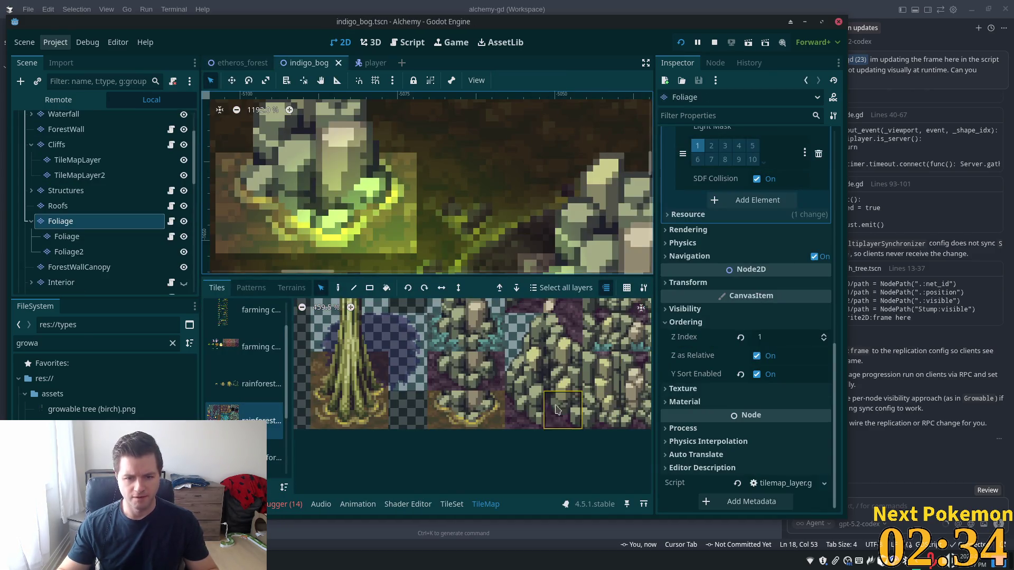
click(453, 504)
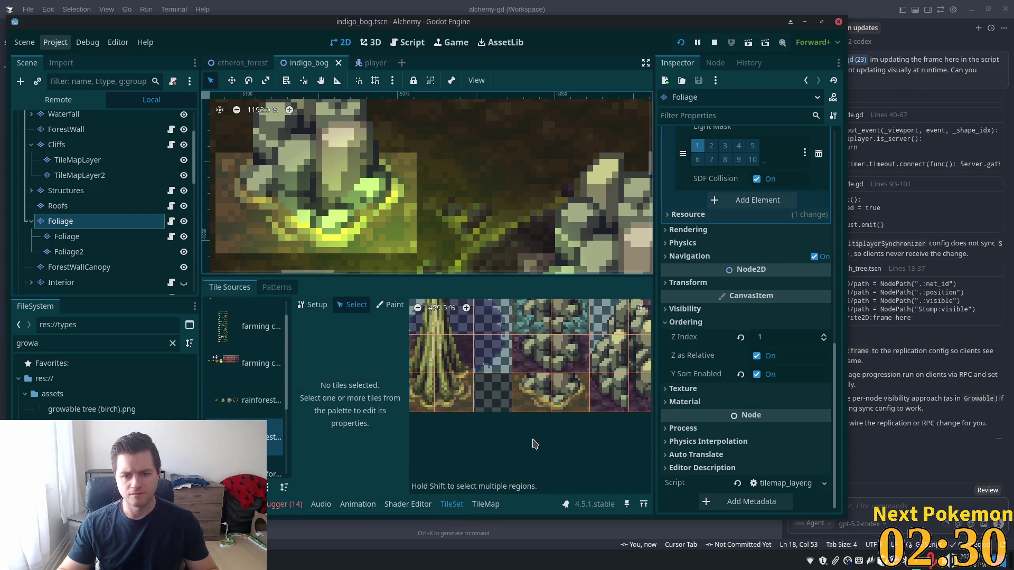
click(529, 390)
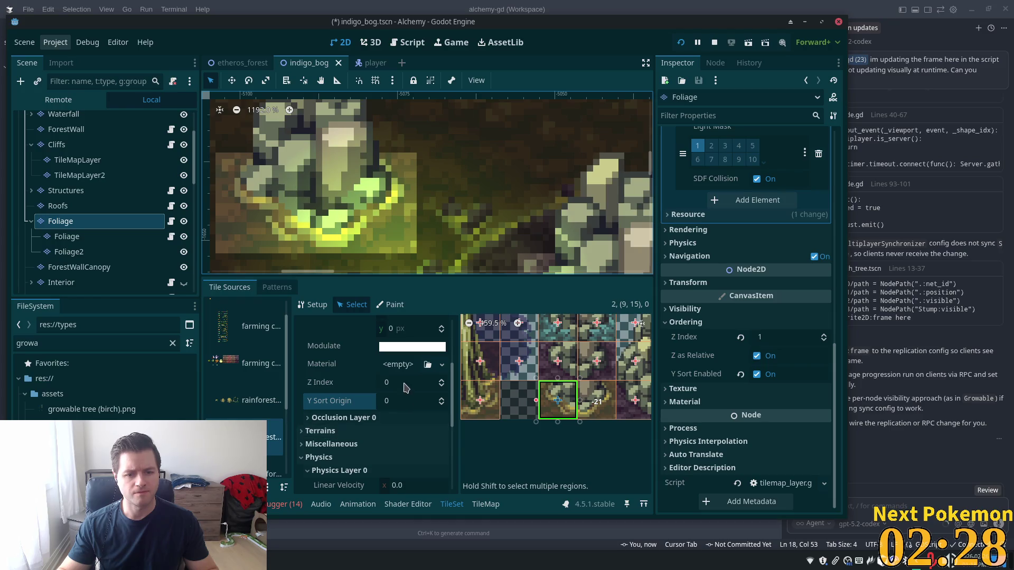
scroll(402, 391, down, 3)
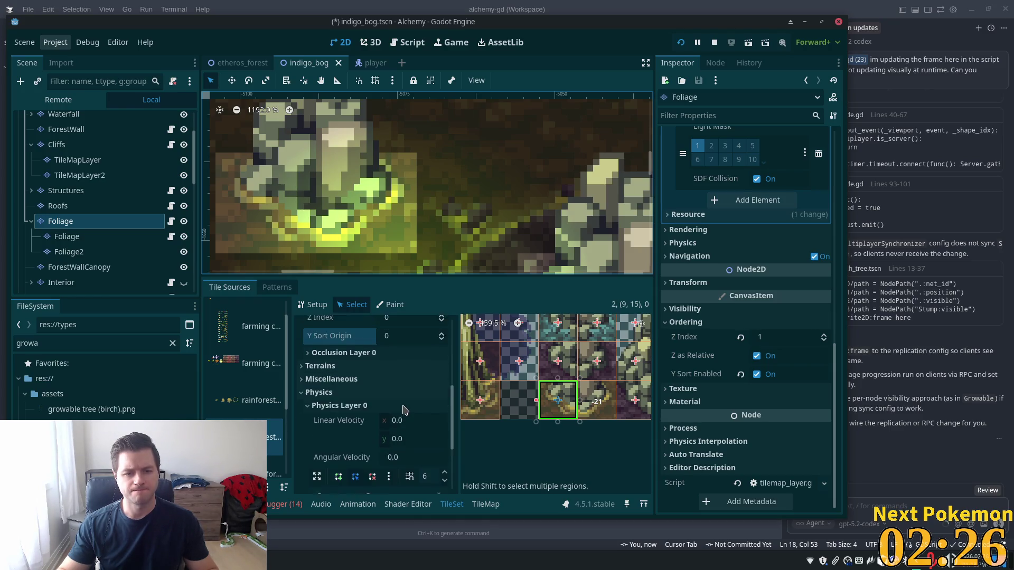
scroll(391, 401, up, 2)
click(393, 380)
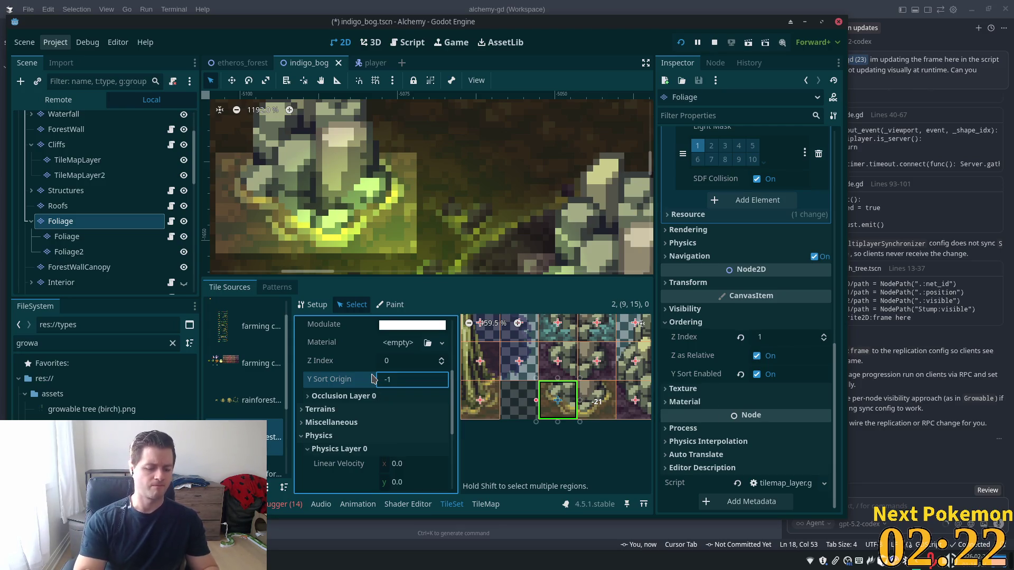
text(6)
key(Tab)
key(ctrl+s)
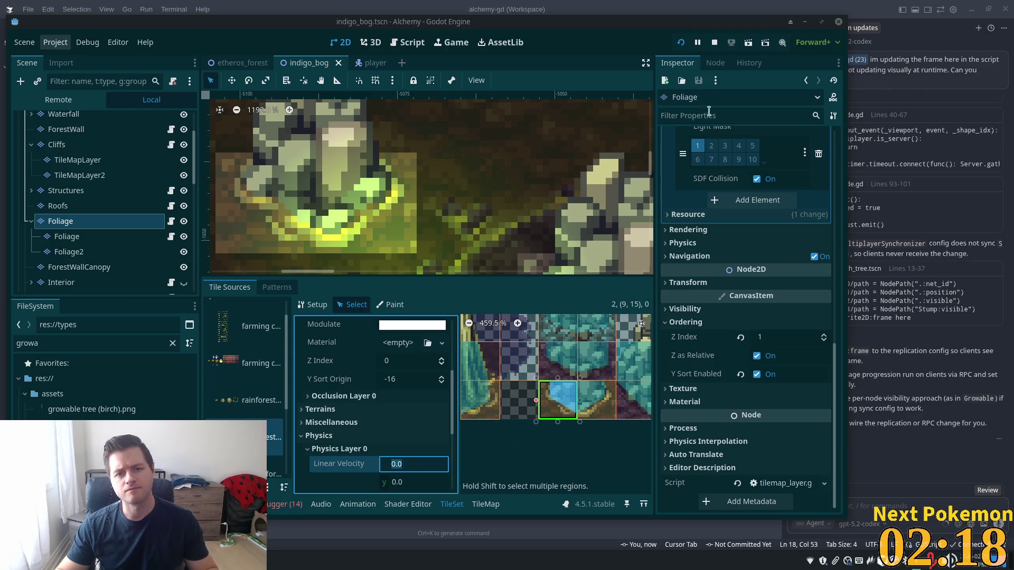
click(681, 43)
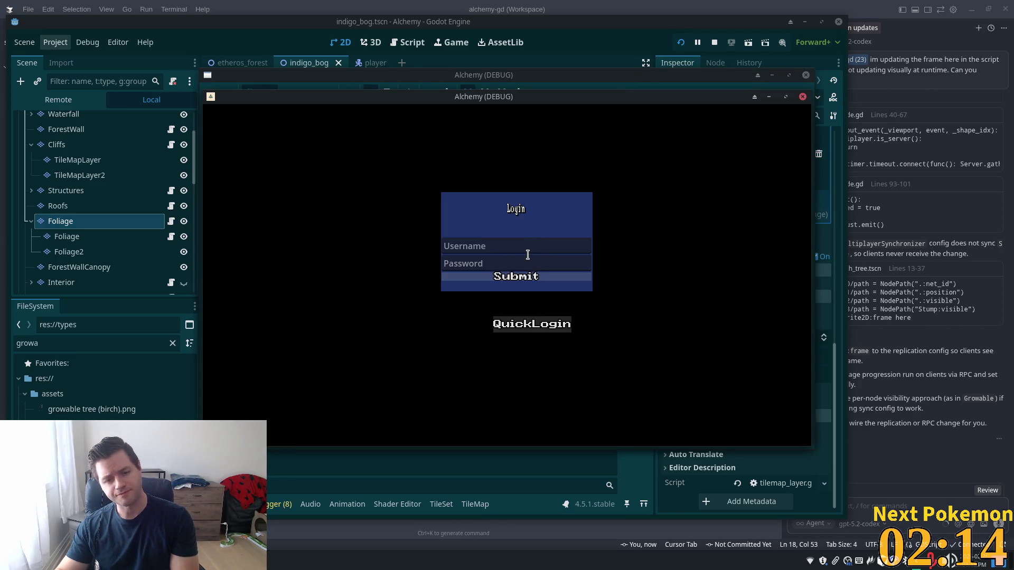
- Log in and walk the character up-left, then behind and in front of the pink bog tree
click(508, 279)
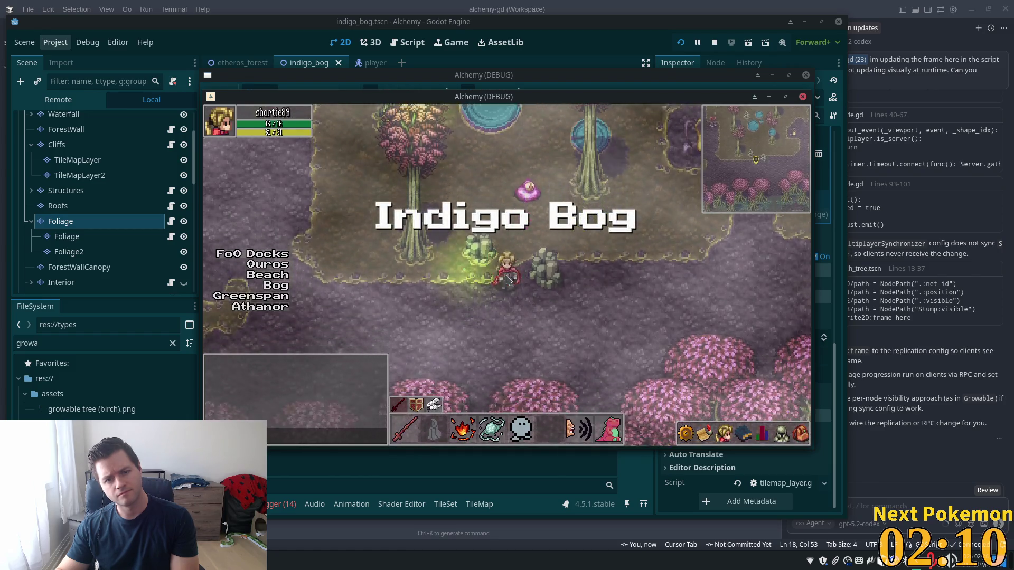
key(w)
key(a)
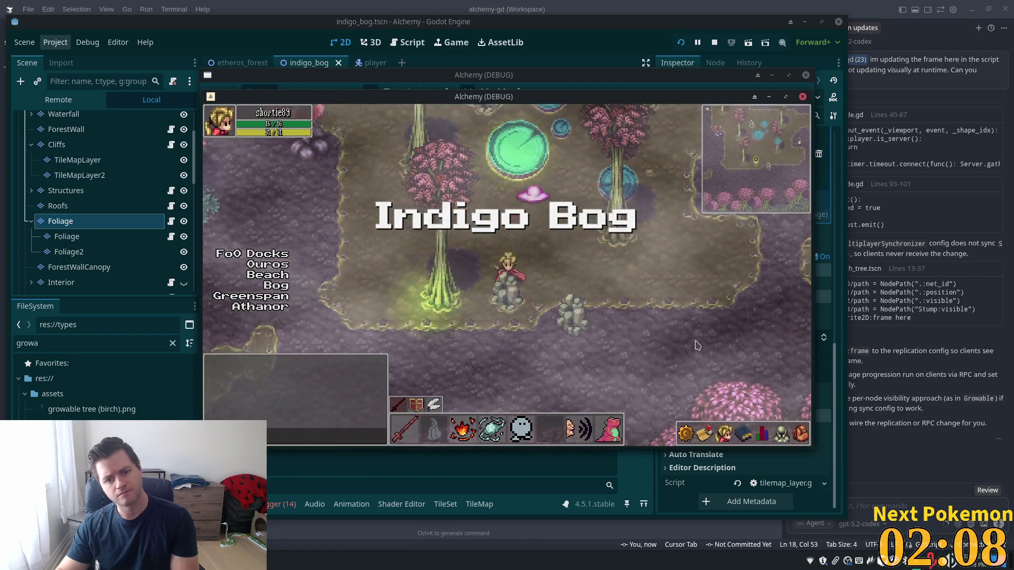
key(w)
key(a)
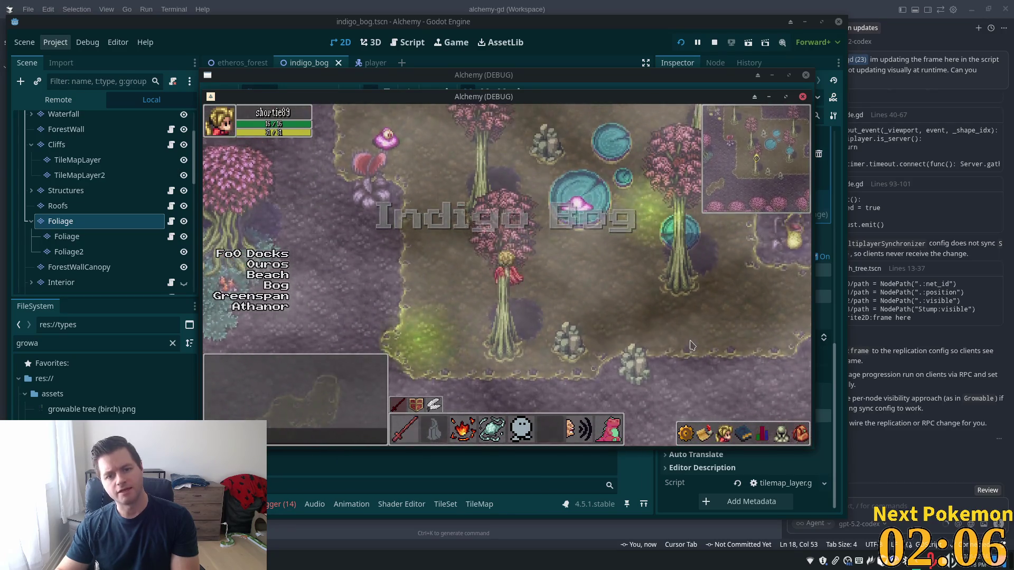
key(s)
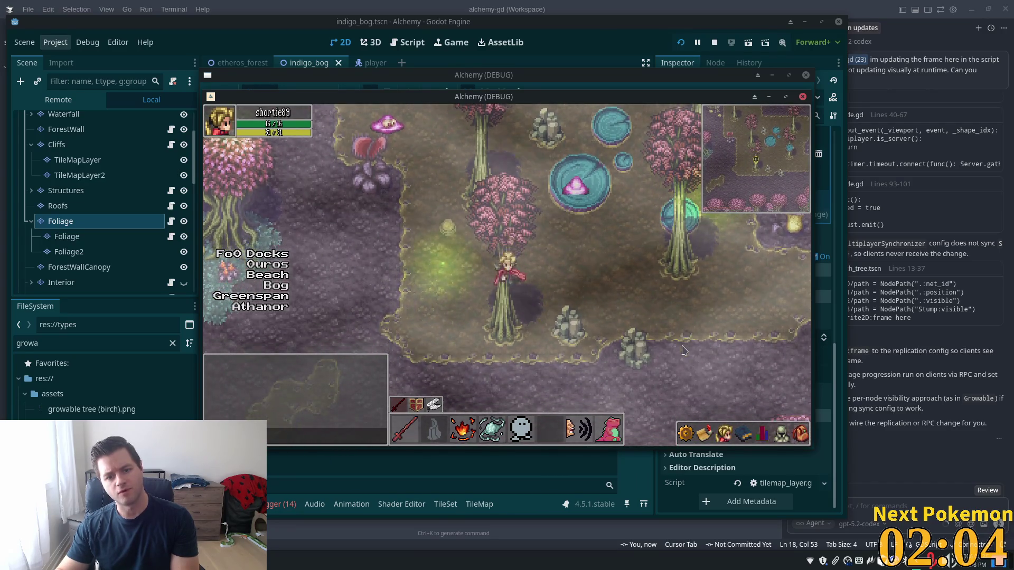
key(w)
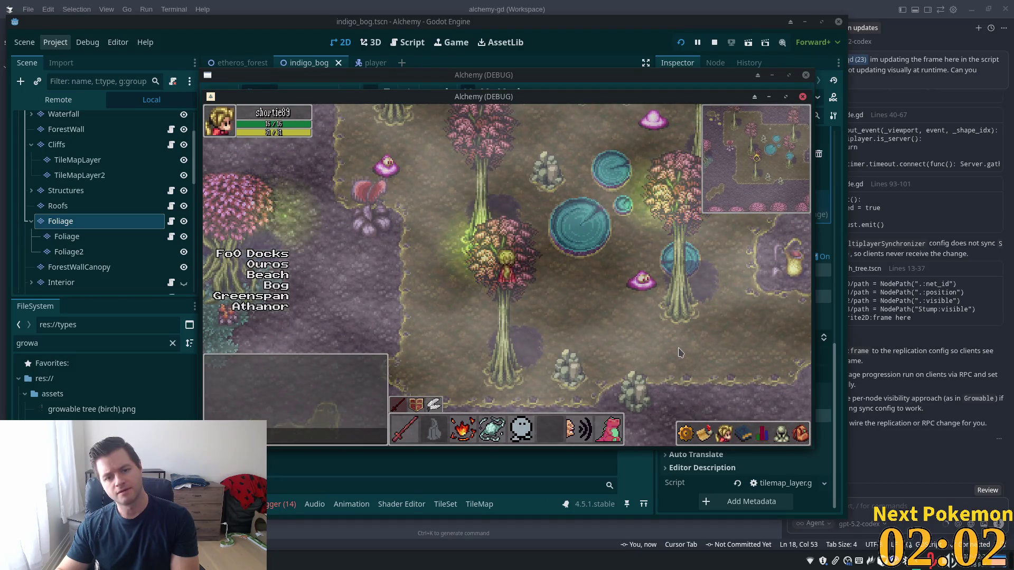
key(w)
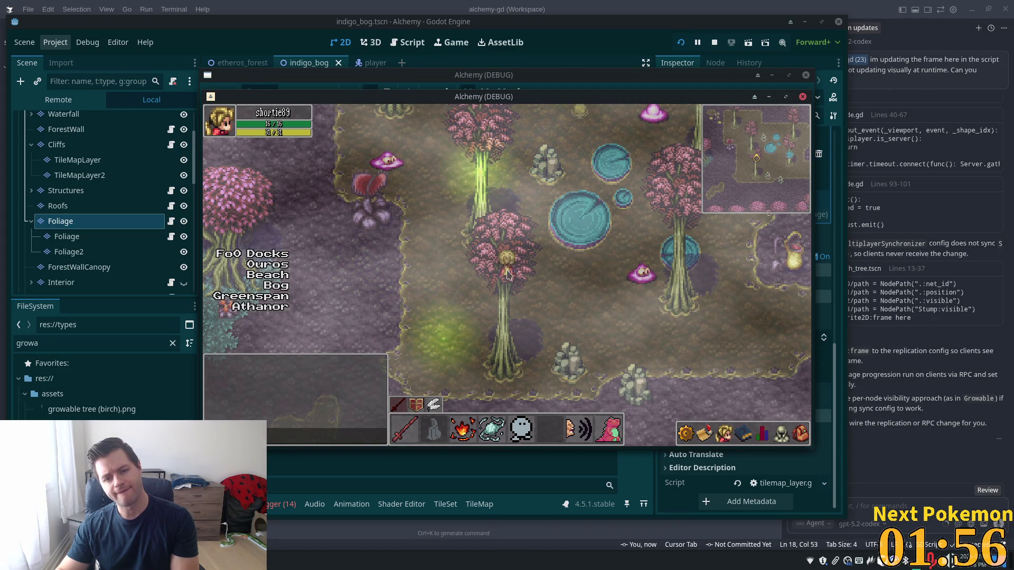
key(s)
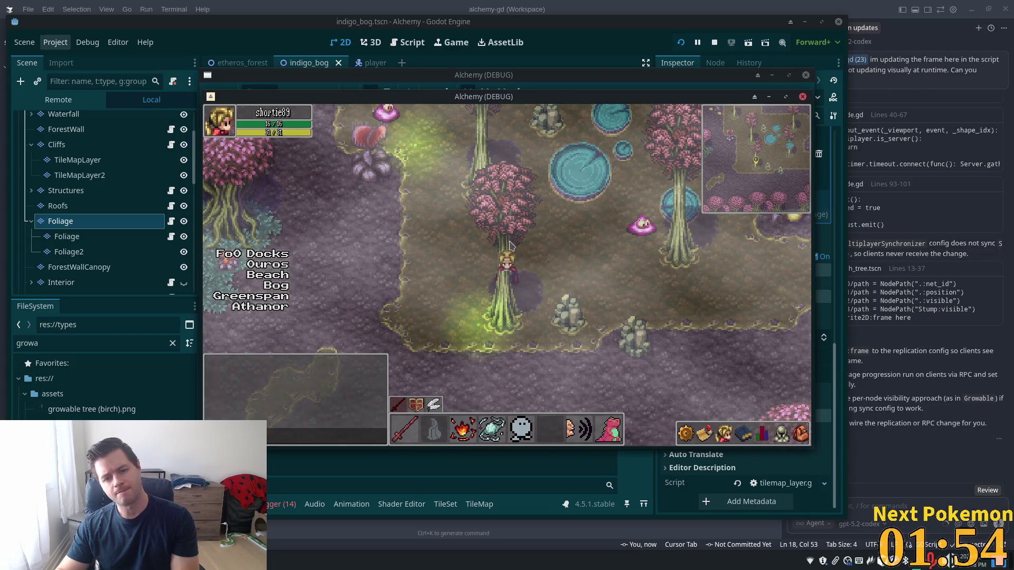
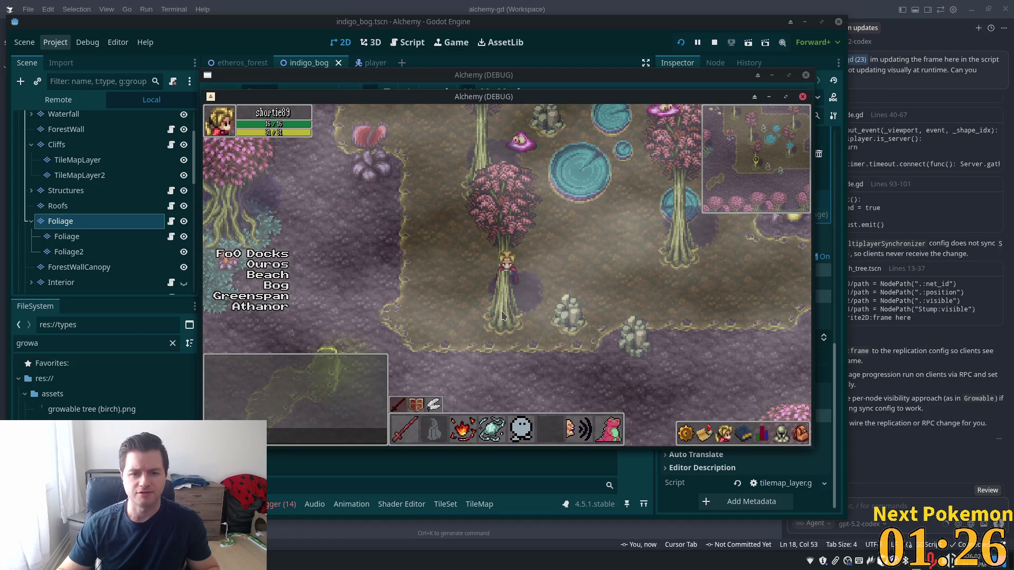
- Stop the running game and frame the bog trees and portal in the 2D viewport
key(F8)
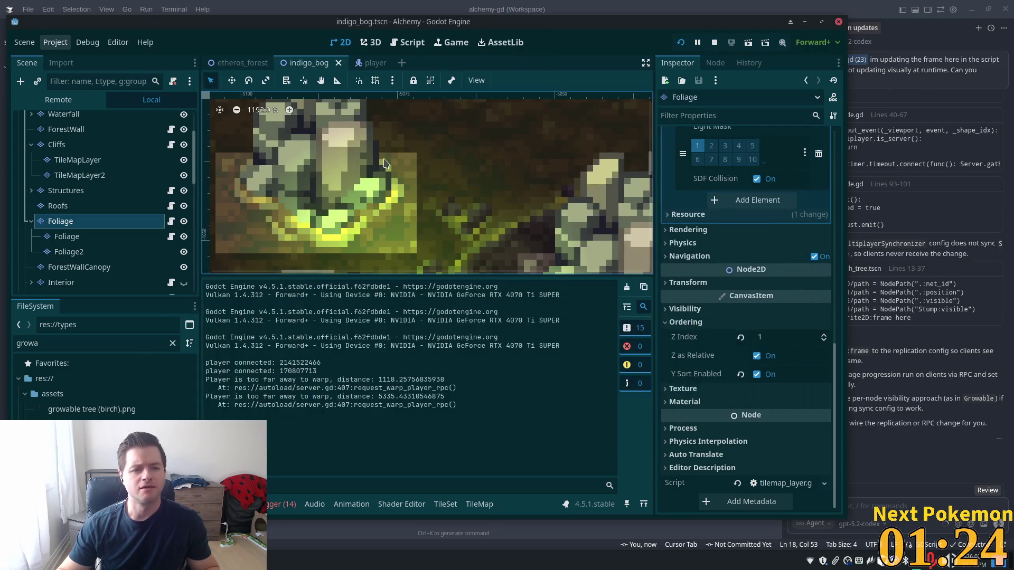
scroll(315, 180, down, 6)
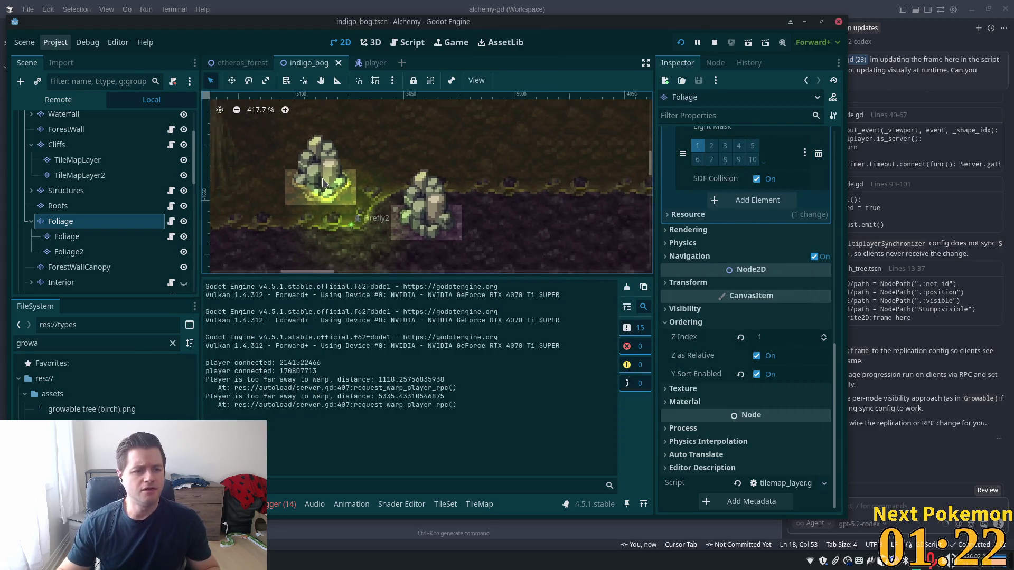
scroll(324, 180, down, 1)
drag(327, 179, 472, 257)
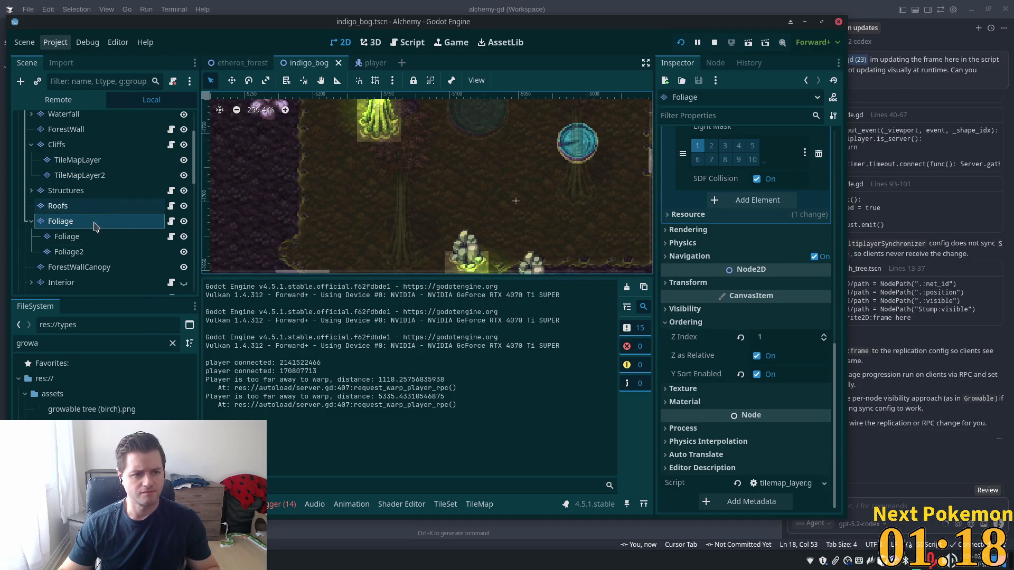
- Bring up the TileSet editor showing the bog tree and foliage atlas in front of the game
click(445, 504)
scroll(644, 441, up, 2)
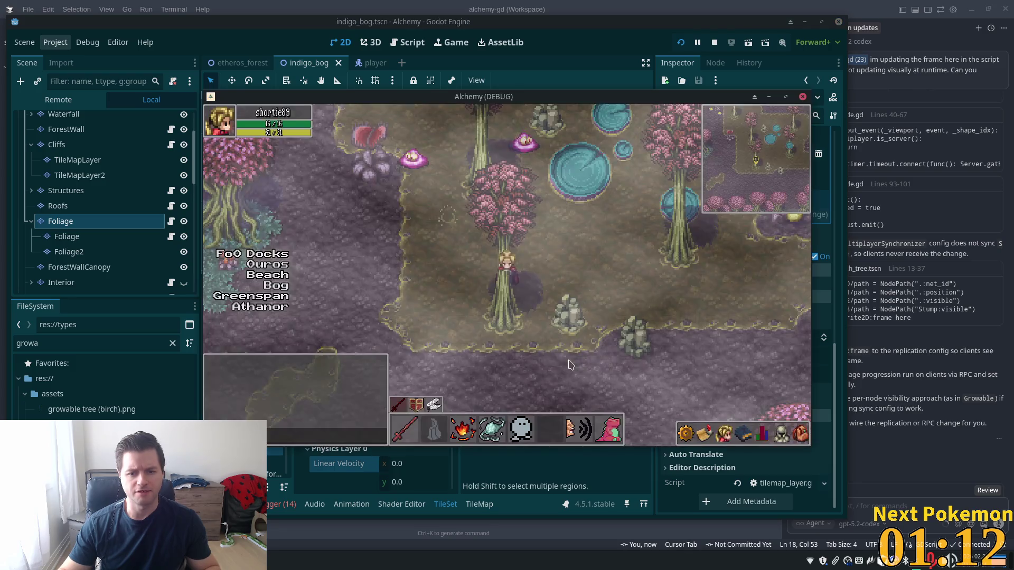
key(alt+Tab)
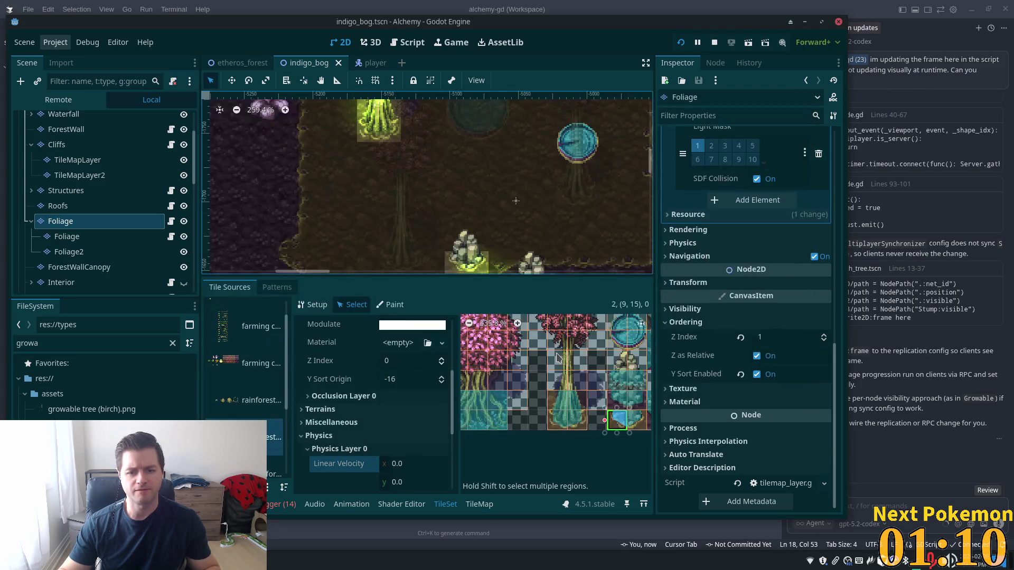
- Select the two bog tree trunk tiles in the tileset atlas
click(578, 368)
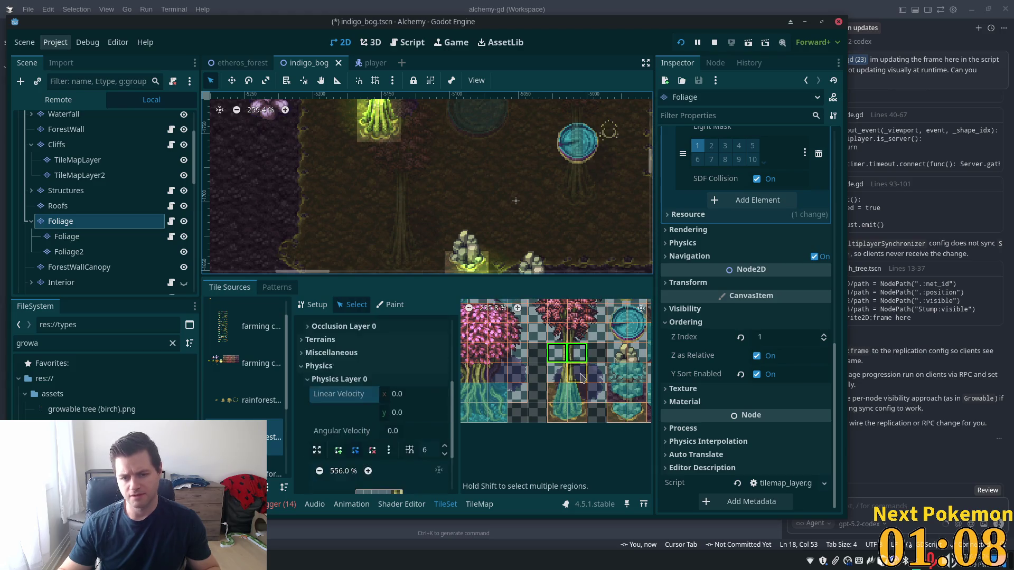
scroll(362, 364, up, 3)
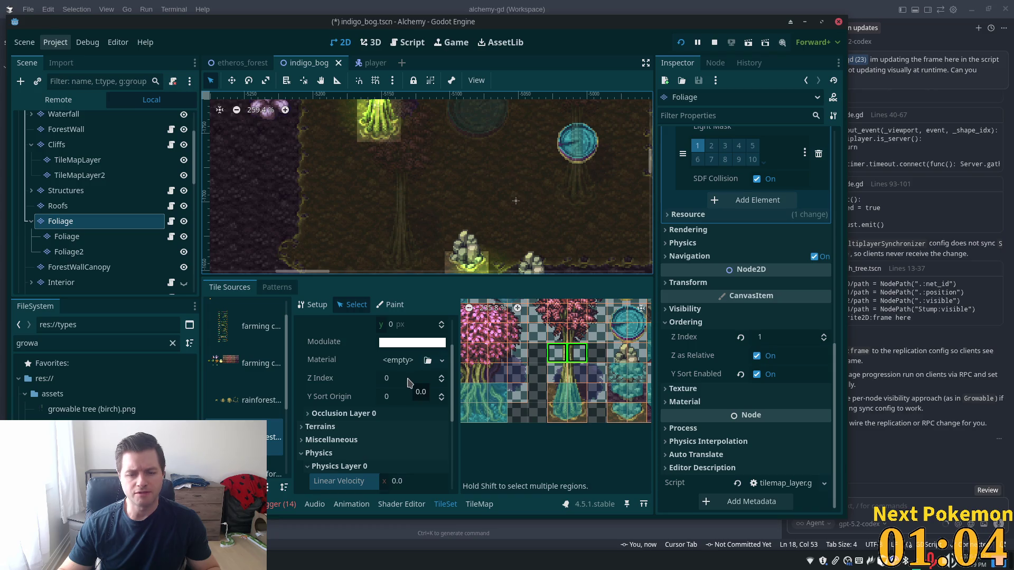
scroll(408, 382, up, 3)
scroll(410, 385, down, 2)
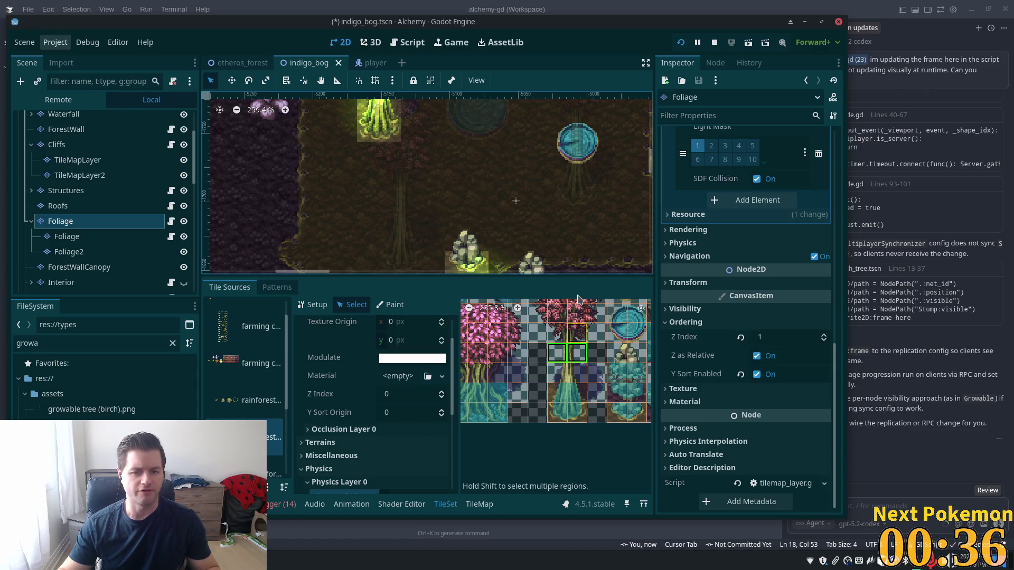
scroll(540, 425, down, 2)
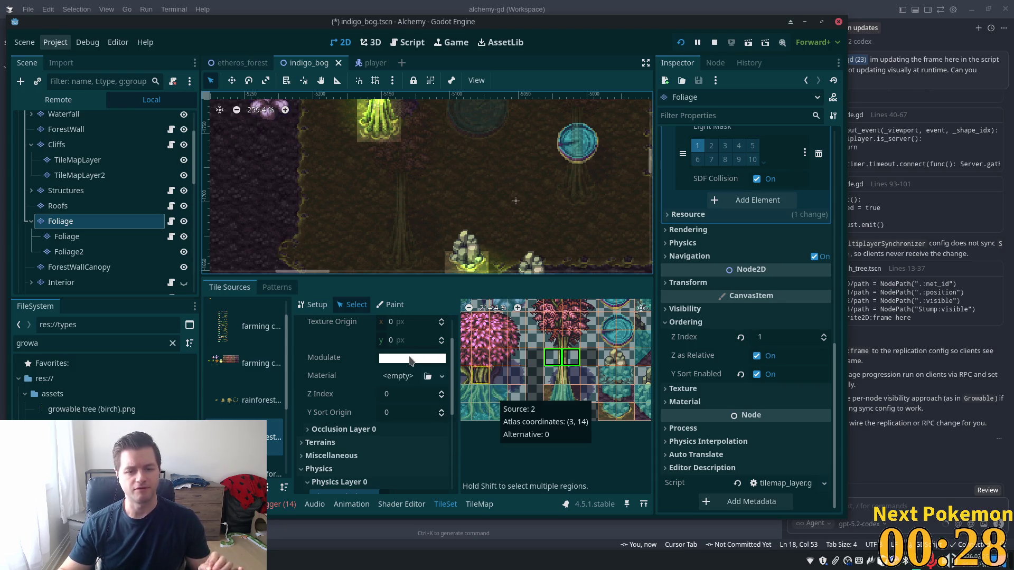
- Set the trunk tiles' Y Sort Origin to -24 and save the scene
click(408, 412)
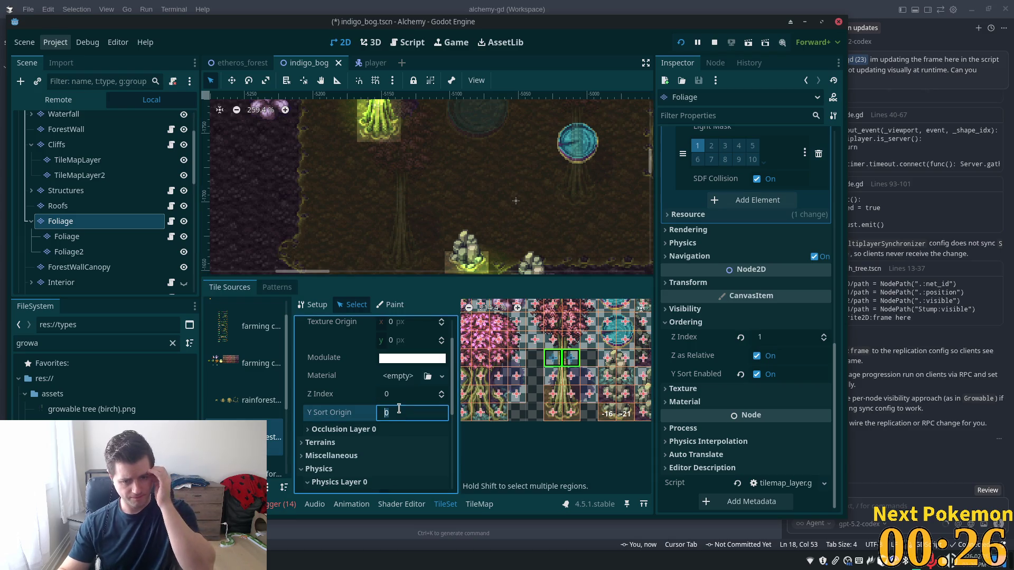
text(-2)
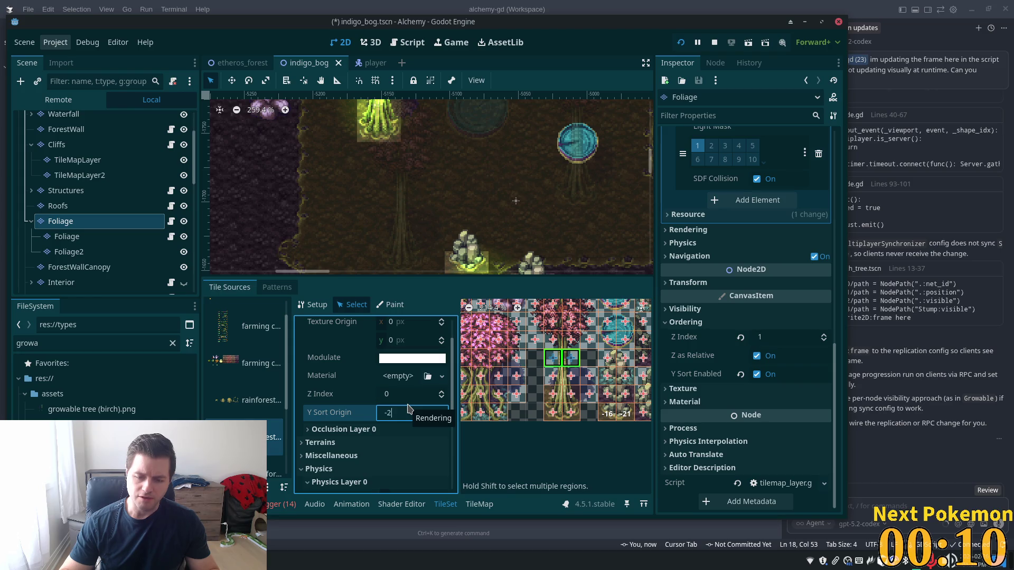
text(4)
key(Tab)
key(ctrl+s)
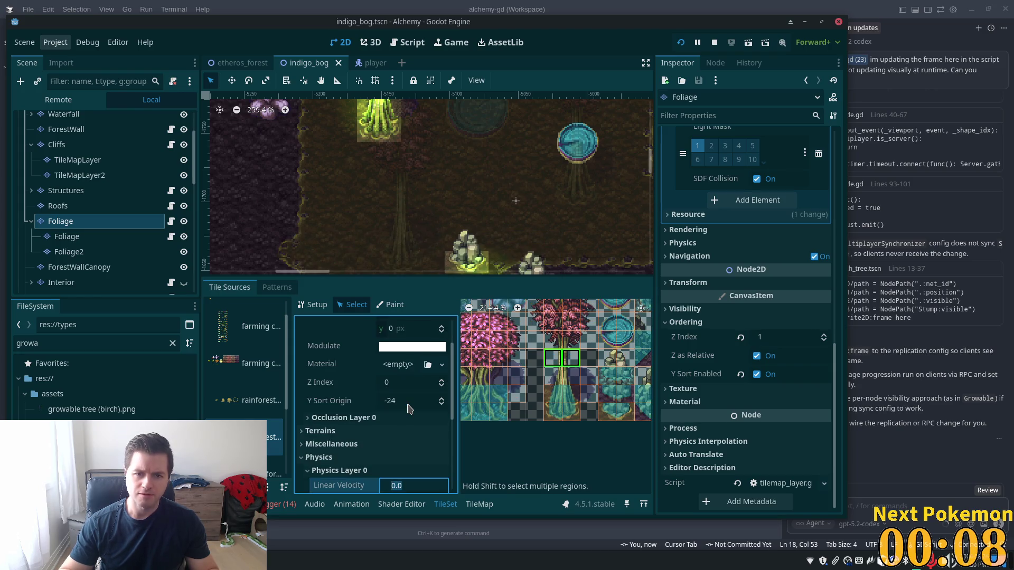
scroll(505, 190, down, 5)
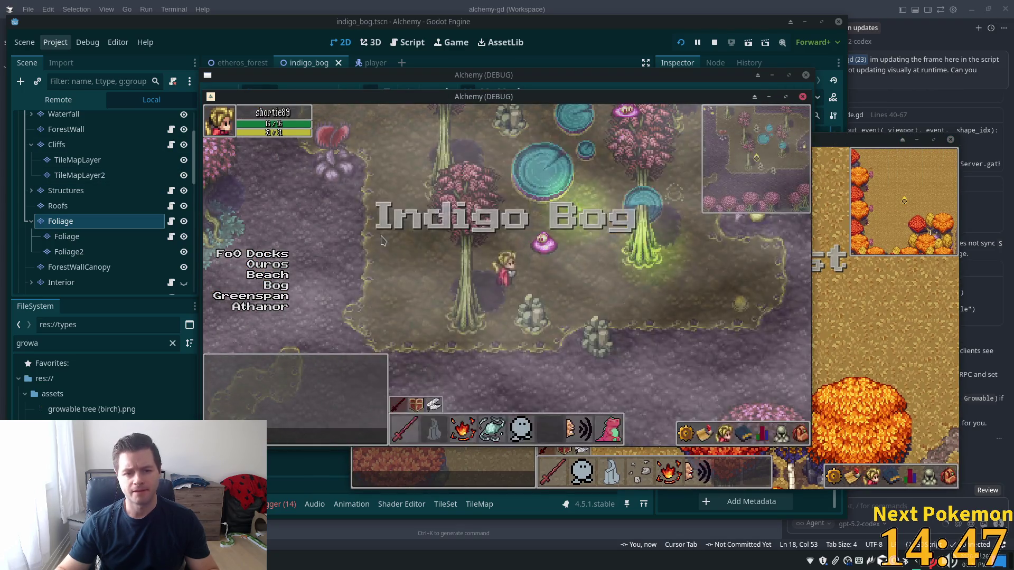
- Walk the player left past the bog tree, check both game clients, then return to the TileSet editor
key(Left)
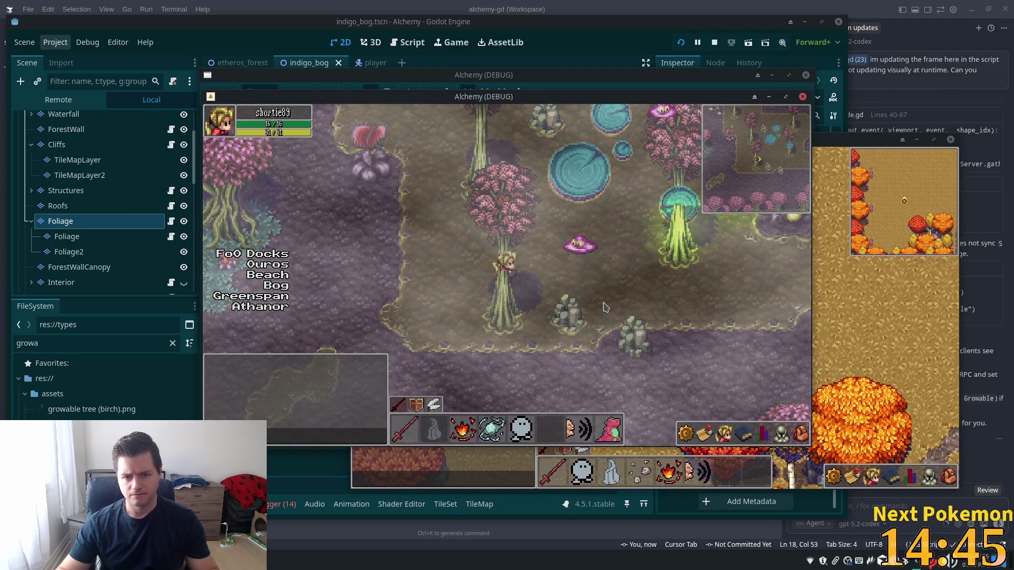
key(alt+Tab)
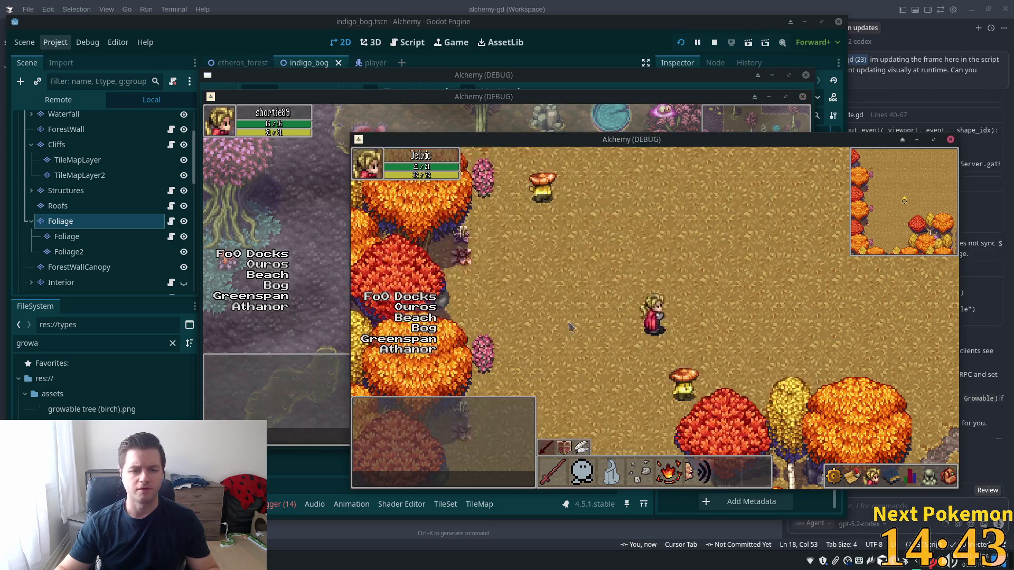
key(alt+Tab)
key(alt+Tab)
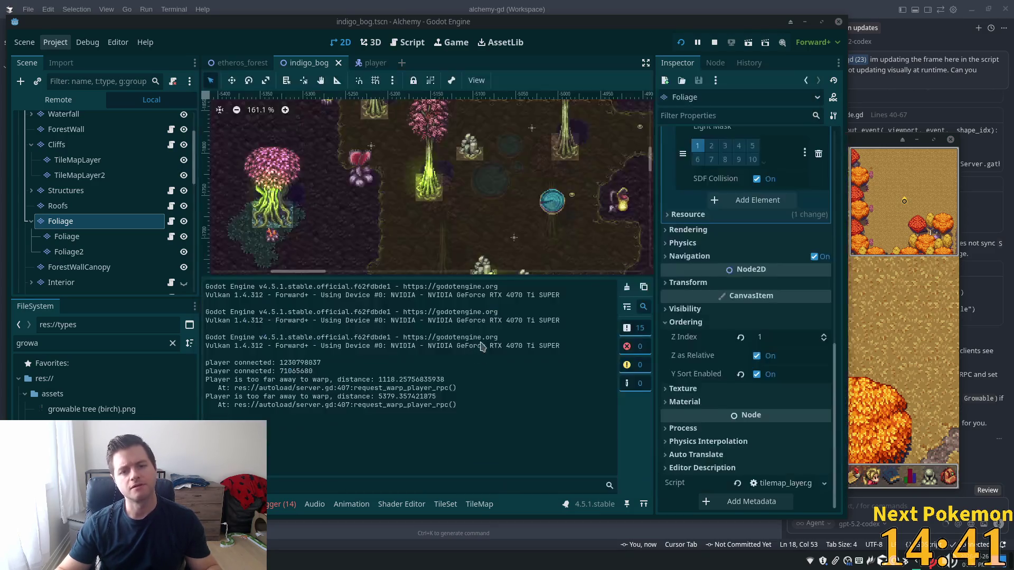
click(445, 504)
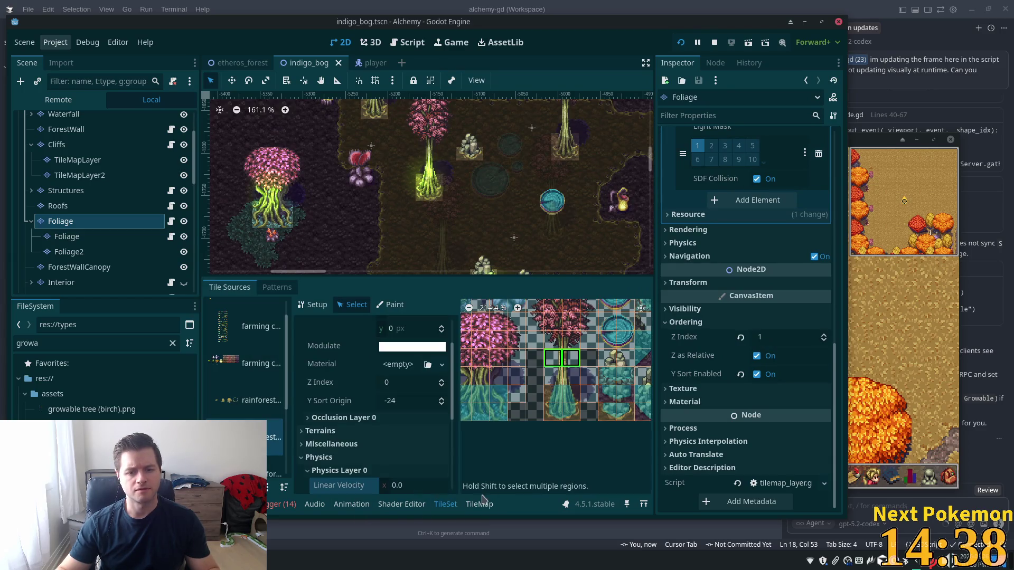
- Change the trunk tiles' Y Sort Origin to 24, run the game, then close it
click(401, 406)
key(F5)
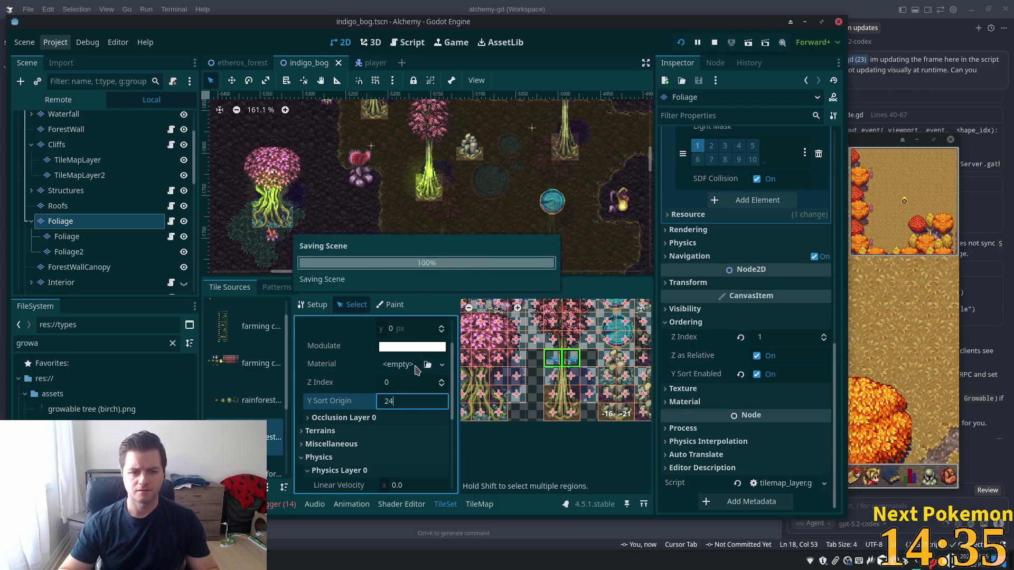
click(688, 47)
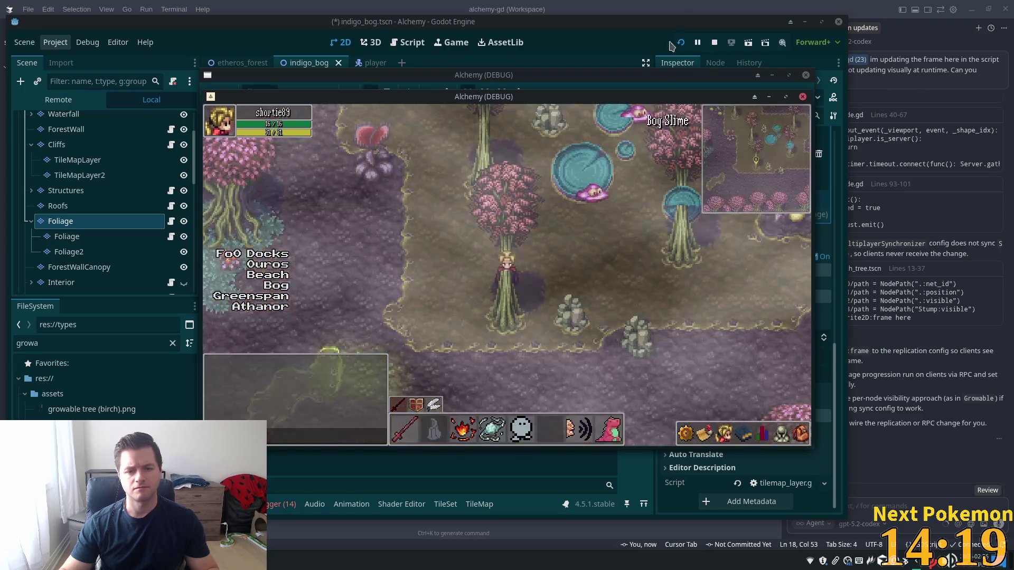
- Set the trunk tiles' Y Sort Origin to 10 and relaunch the game to test
click(671, 25)
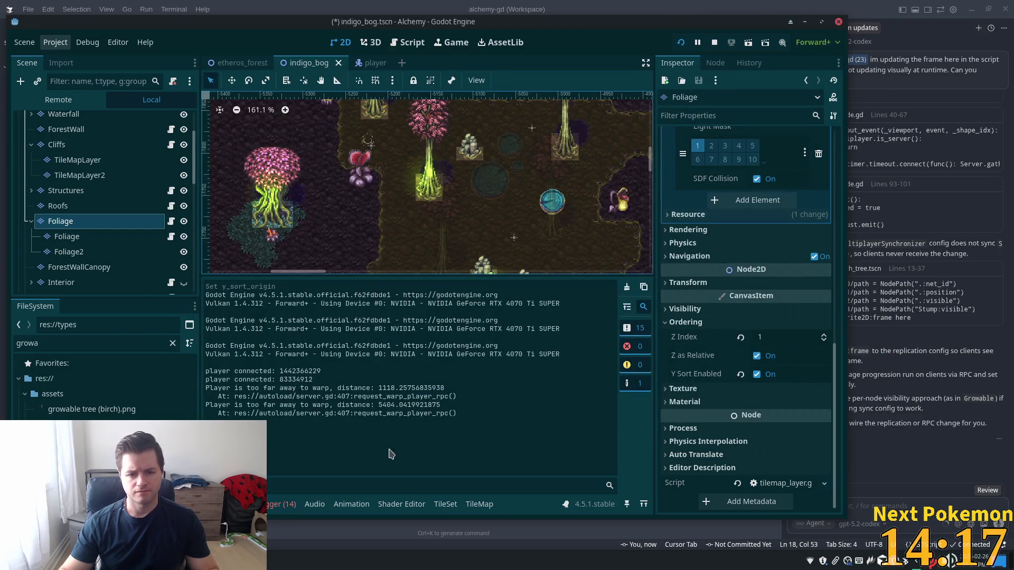
click(446, 504)
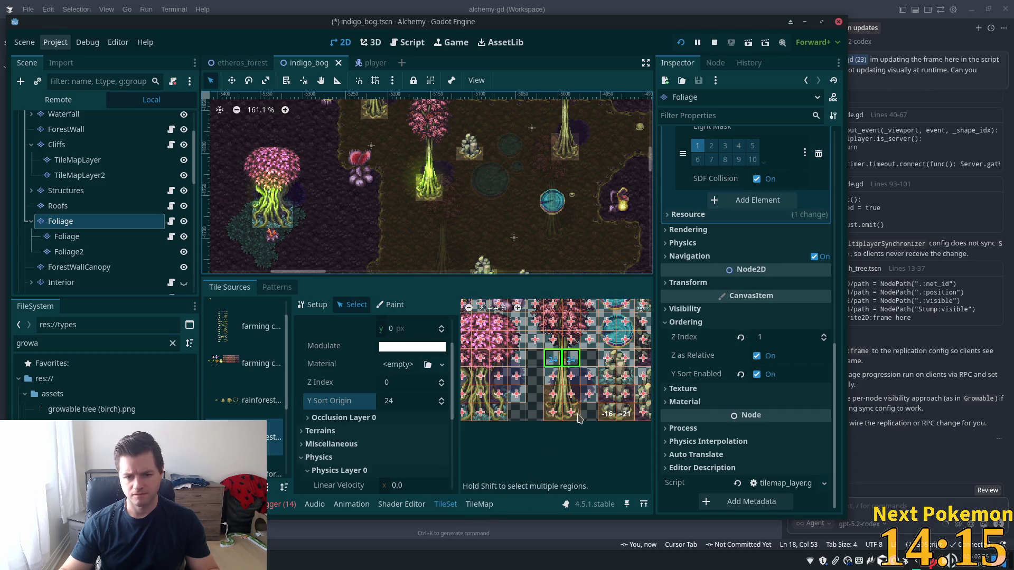
scroll(588, 399, up, 3)
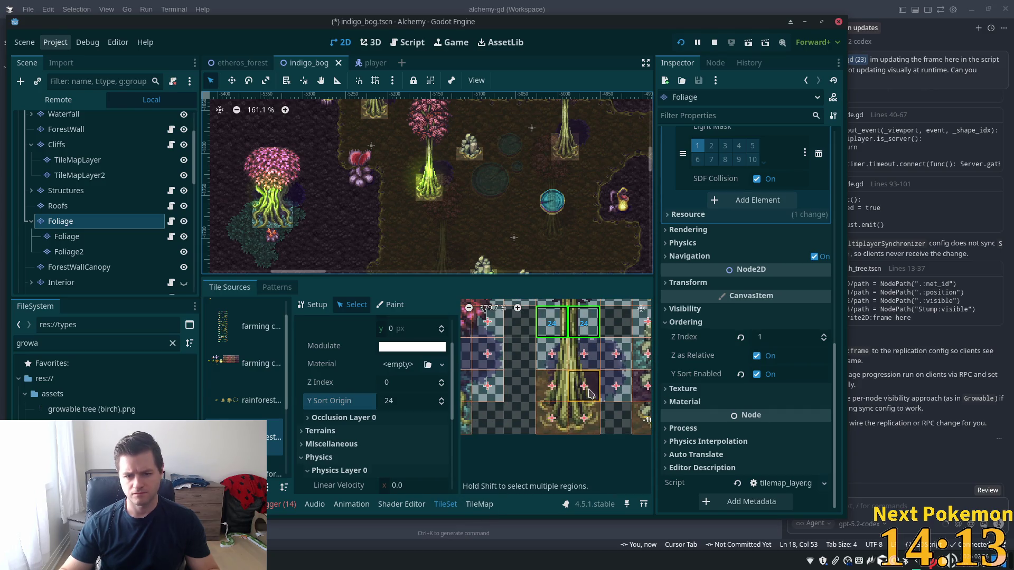
click(395, 405)
text(100)
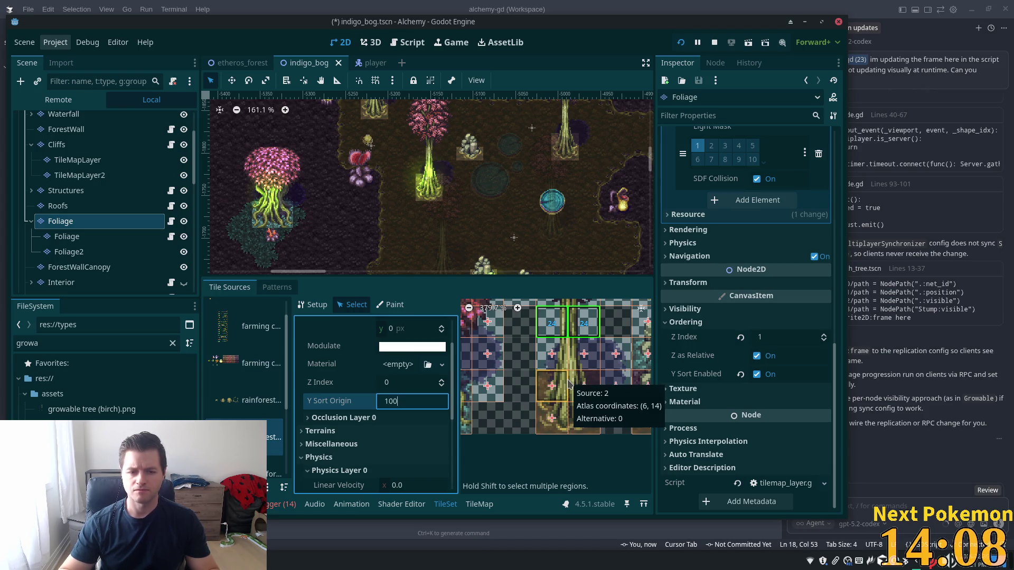
key(Tab)
click(681, 42)
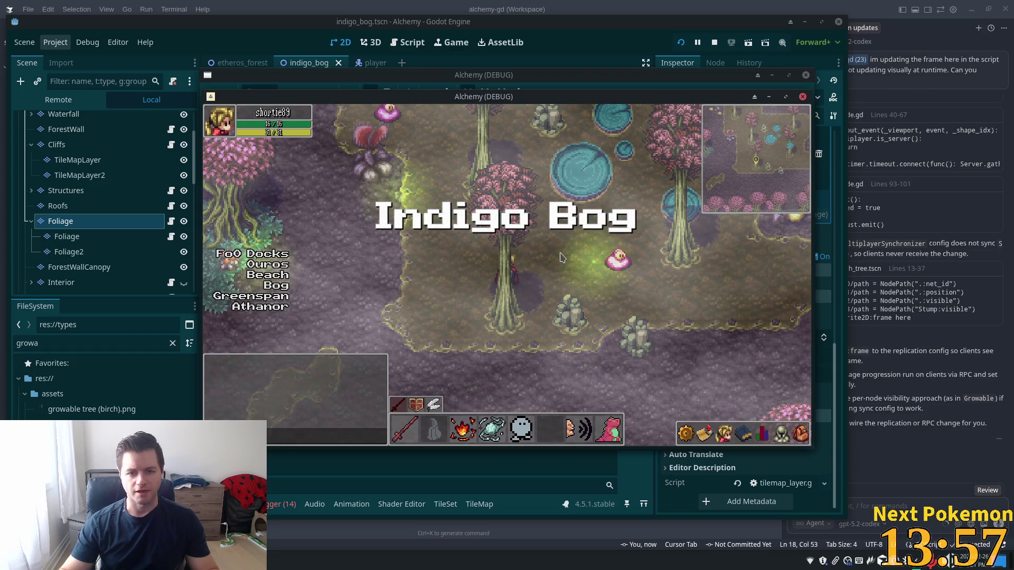
- Walk the player up under the trunk and back down to check sorting at Y Sort Origin 10
key(w)
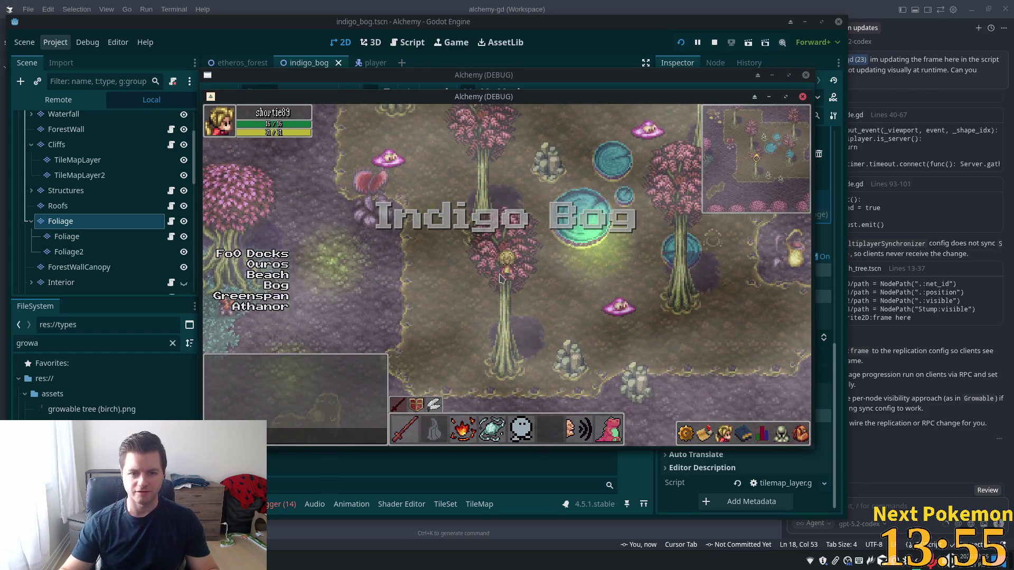
key(w)
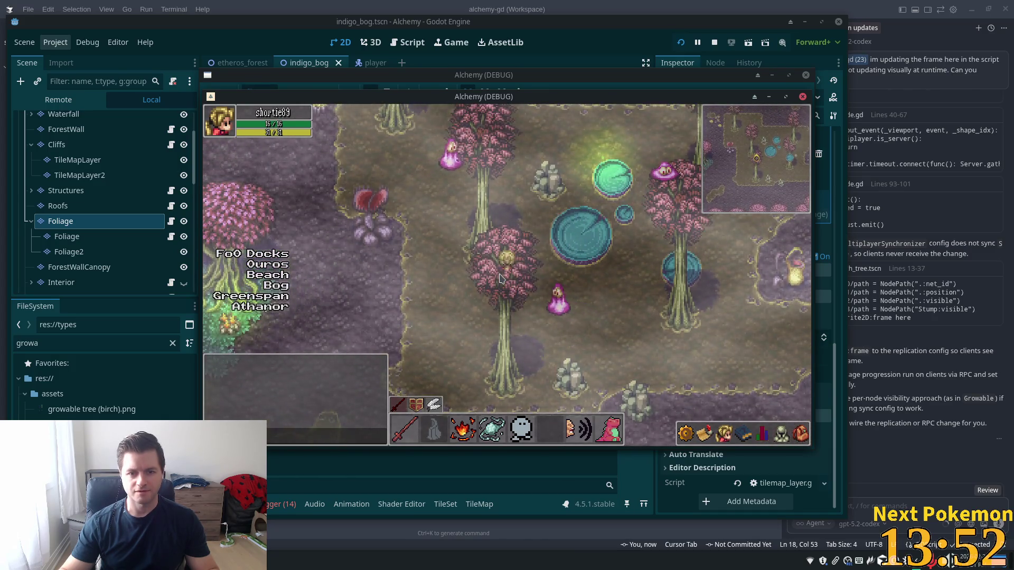
key(s)
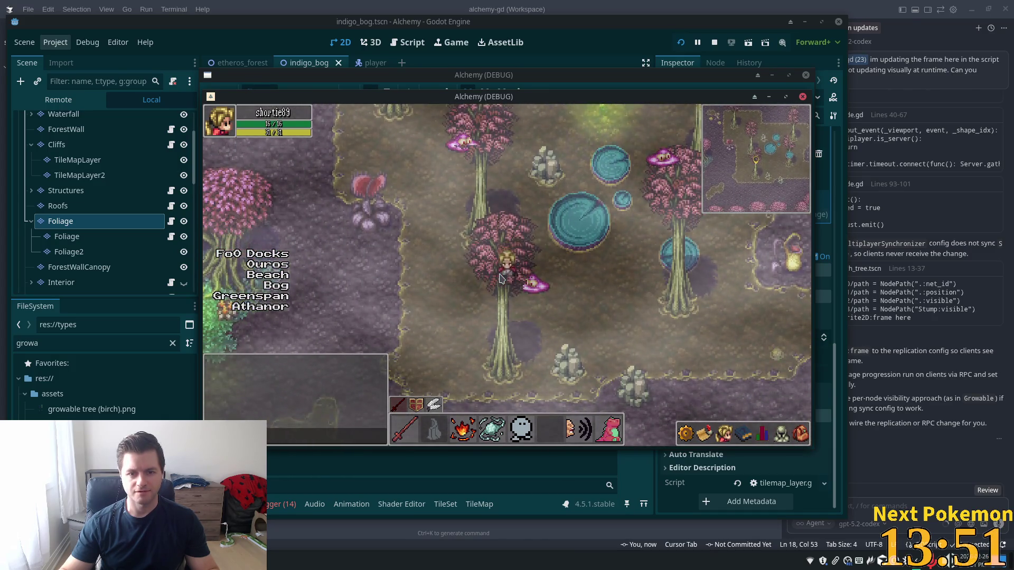
key(alt+Tab)
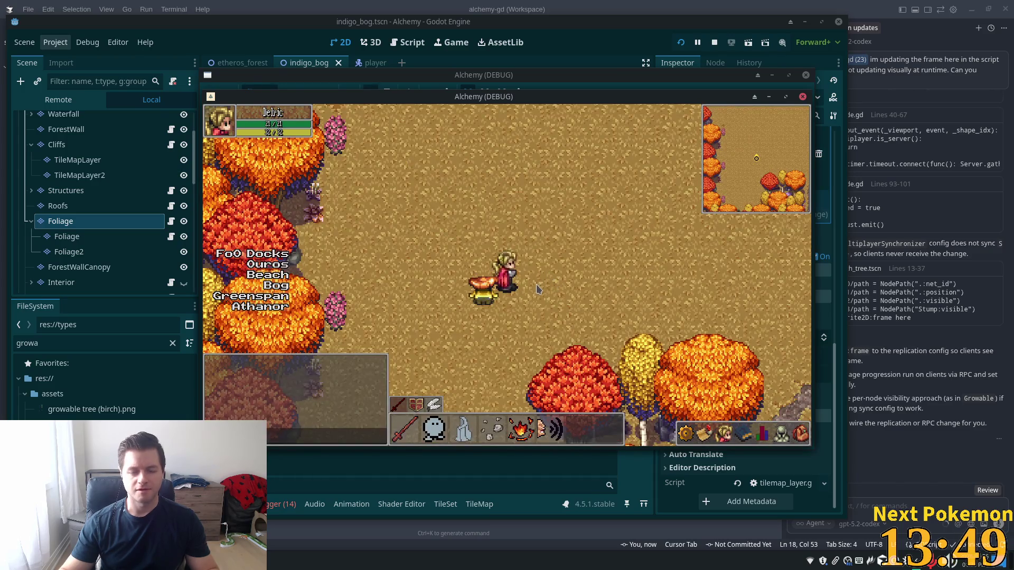
key(alt+Tab)
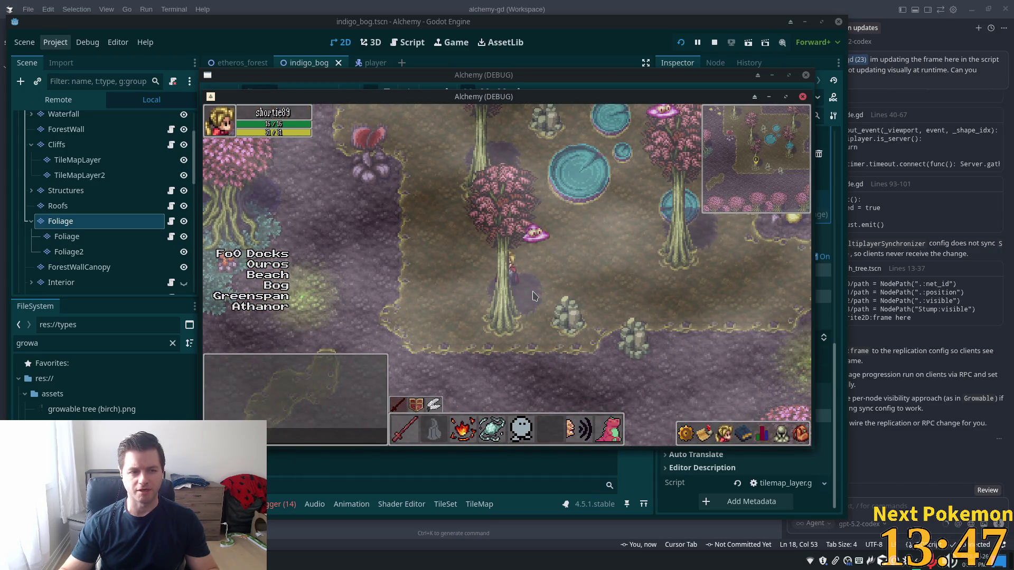
click(380, 485)
- Lower the trunk tiles' Y Sort Origin from 100 to a smaller value and run the game
click(446, 504)
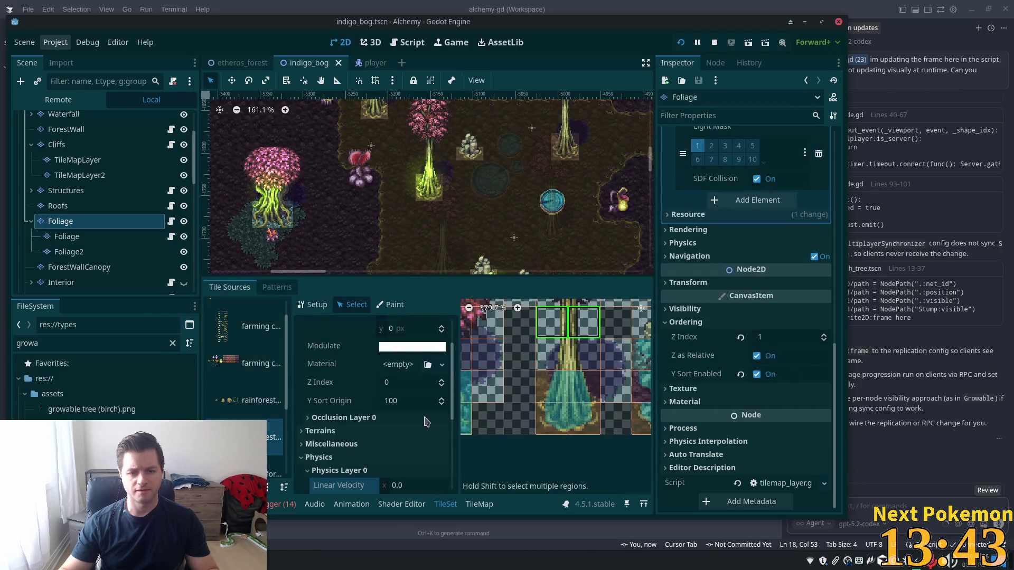
click(407, 400)
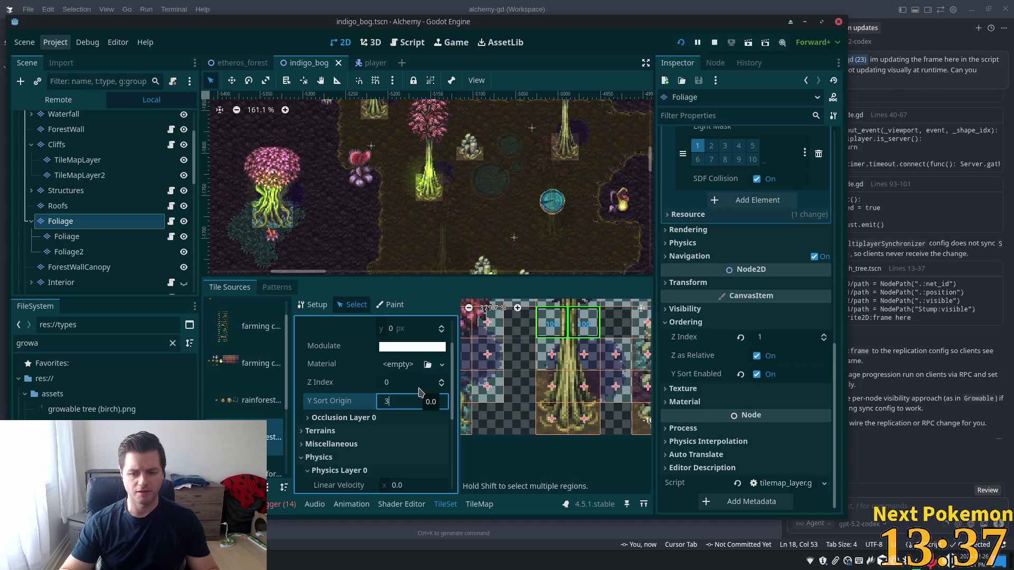
text(32)
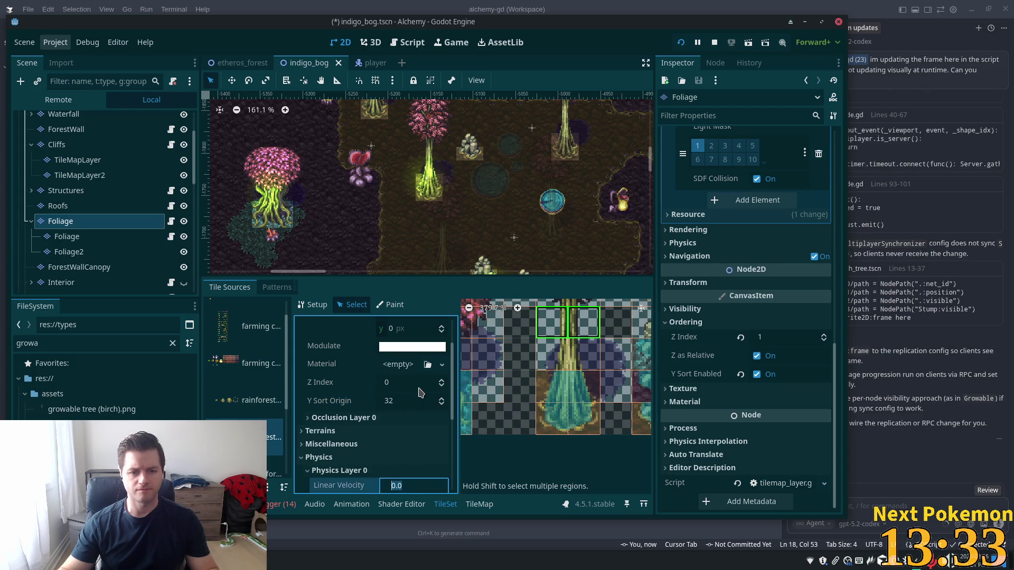
click(680, 43)
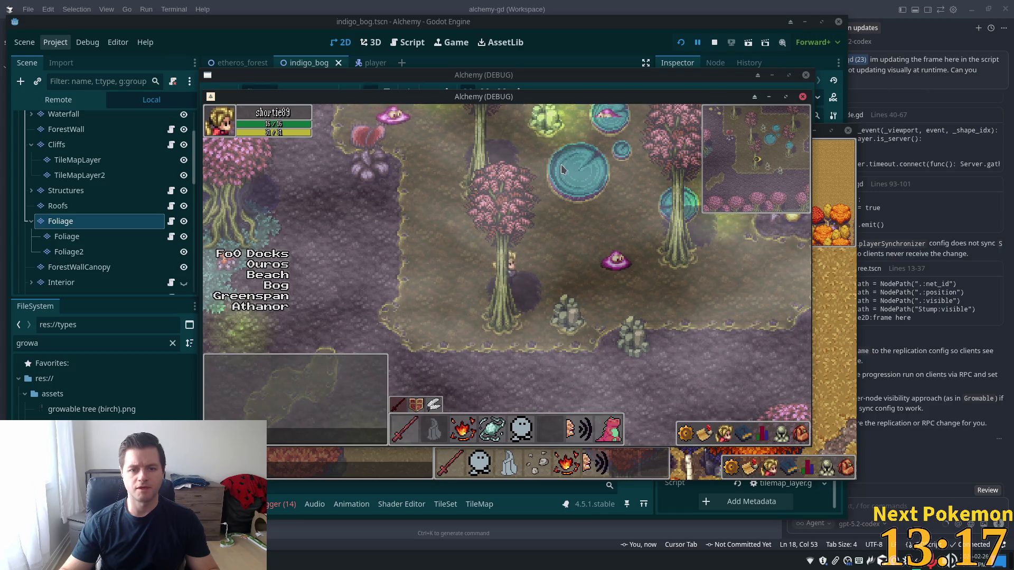
- Walk the player north, south and west around the bog tree trunk, then return to the editor
key(w)
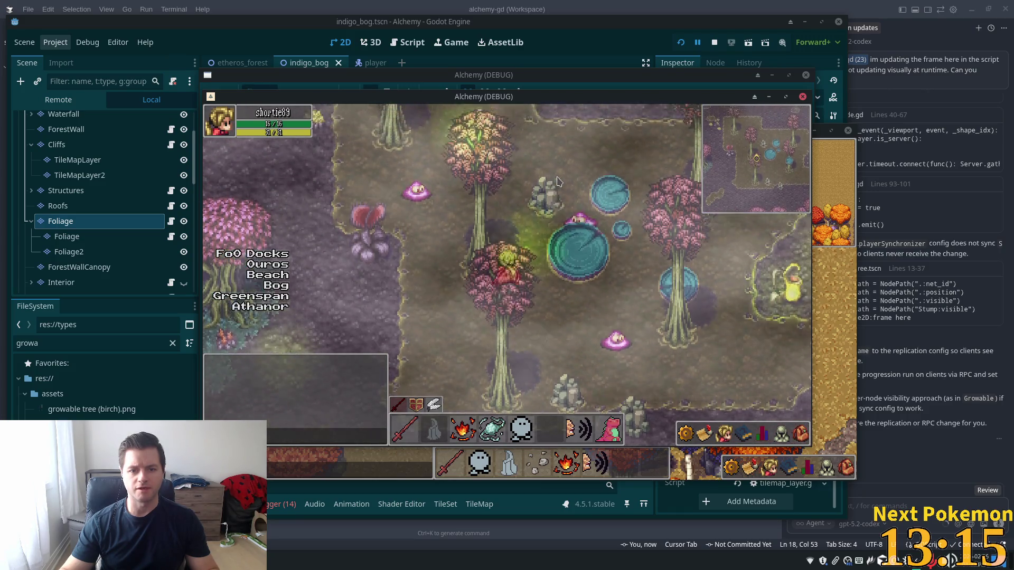
key(w)
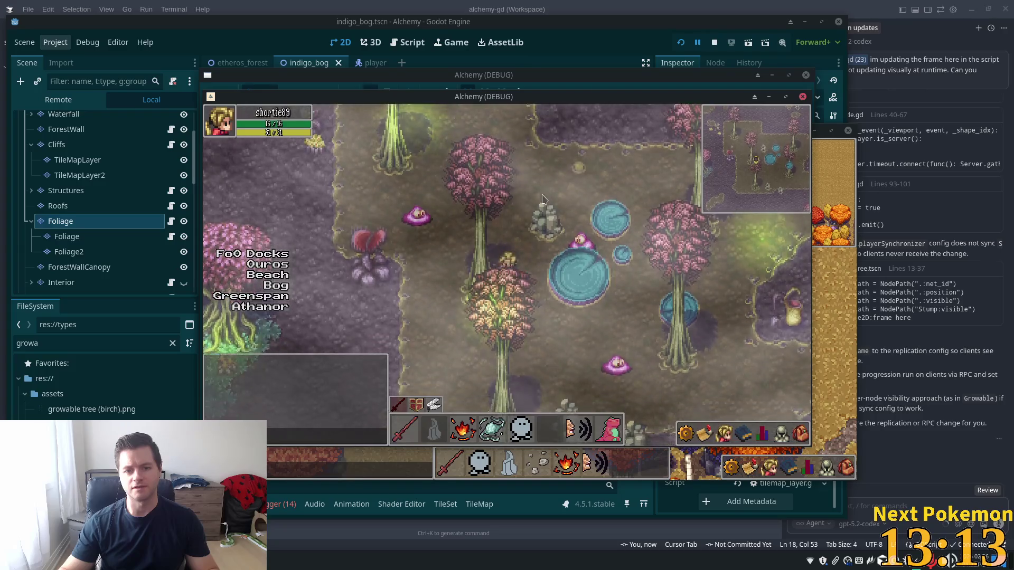
key(s)
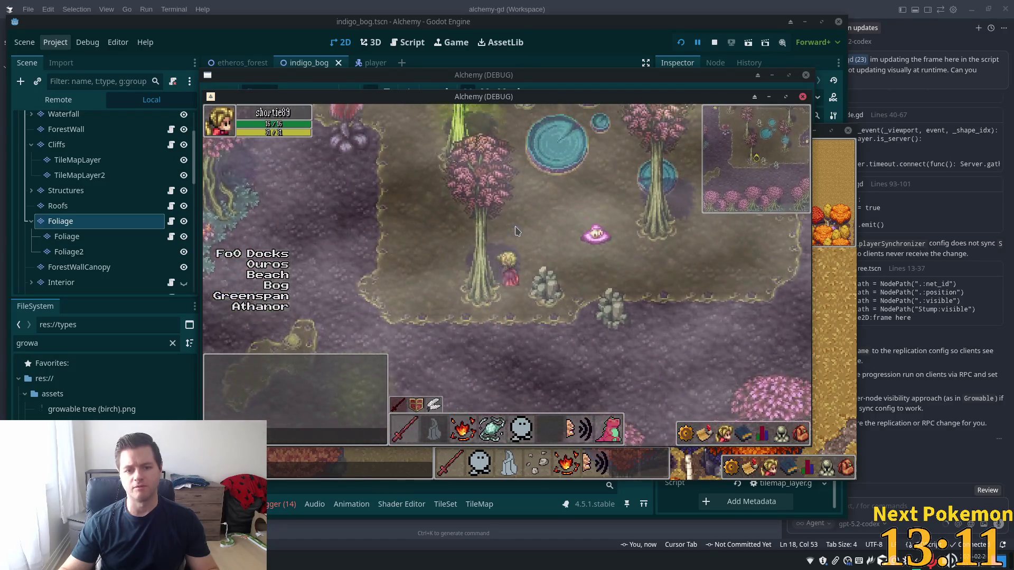
key(w)
key(s)
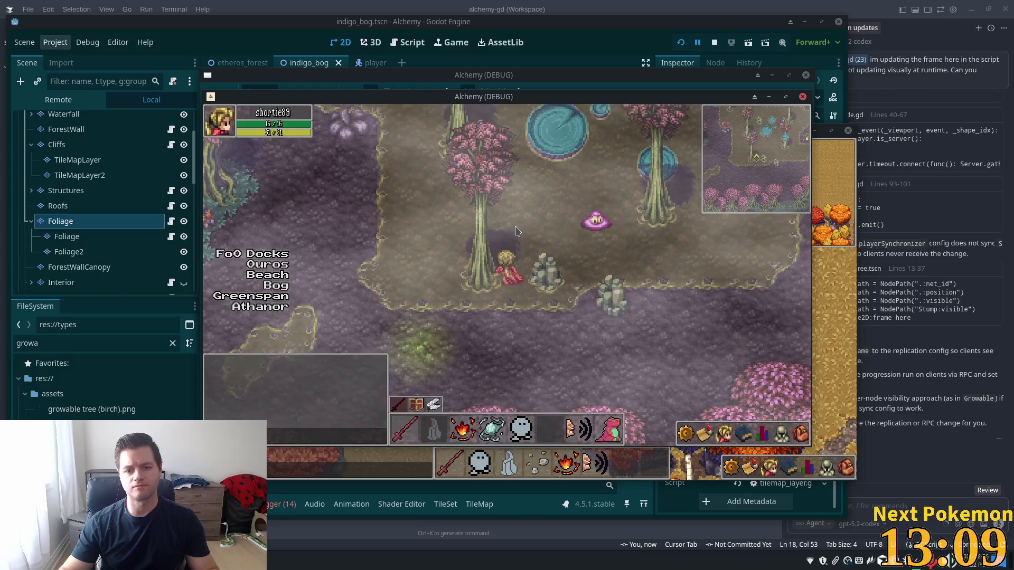
key(a)
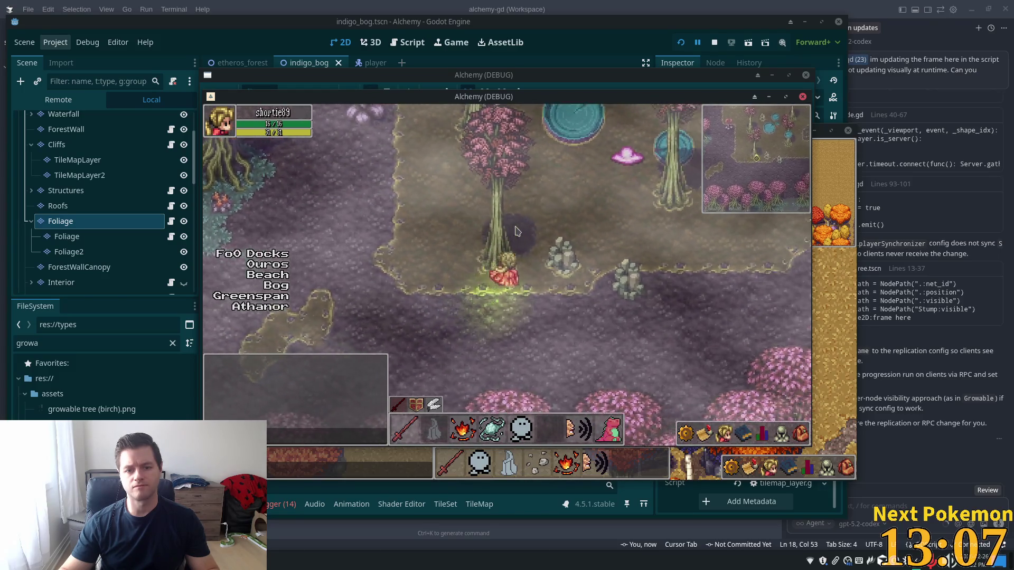
key(a)
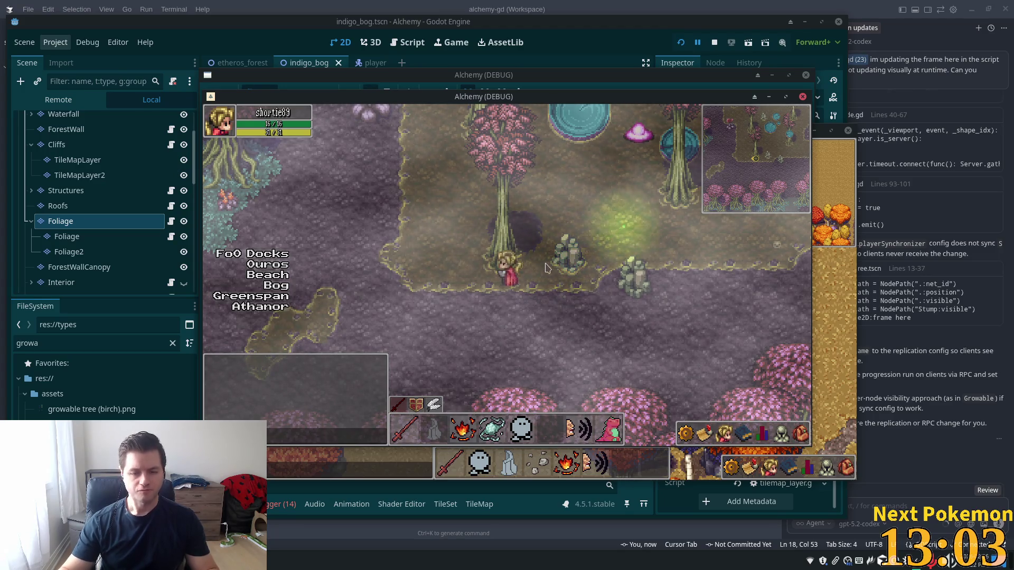
key(alt+Tab)
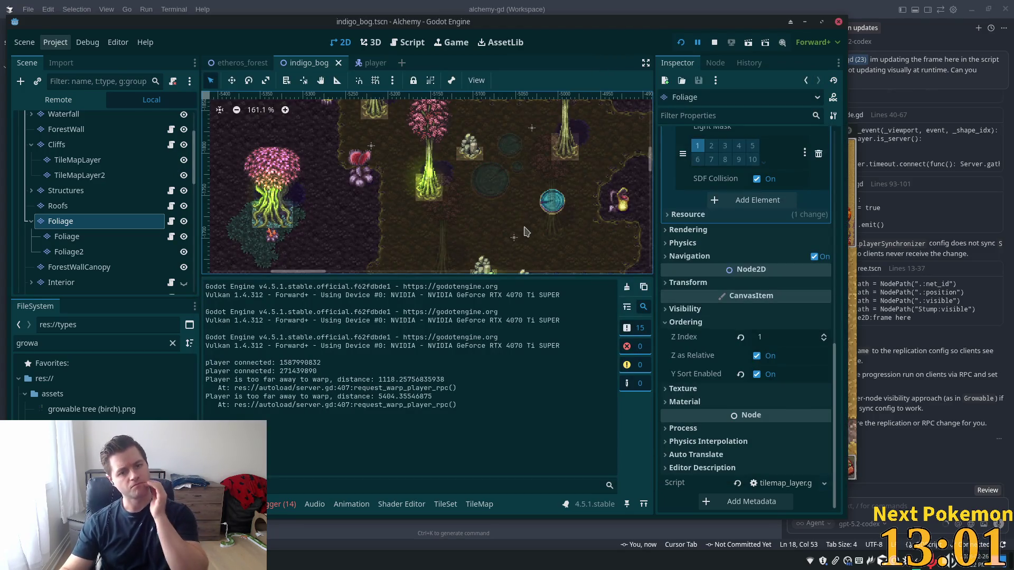
- Select the three base tiles under the left bog tree plus the right tree's base tile
click(445, 504)
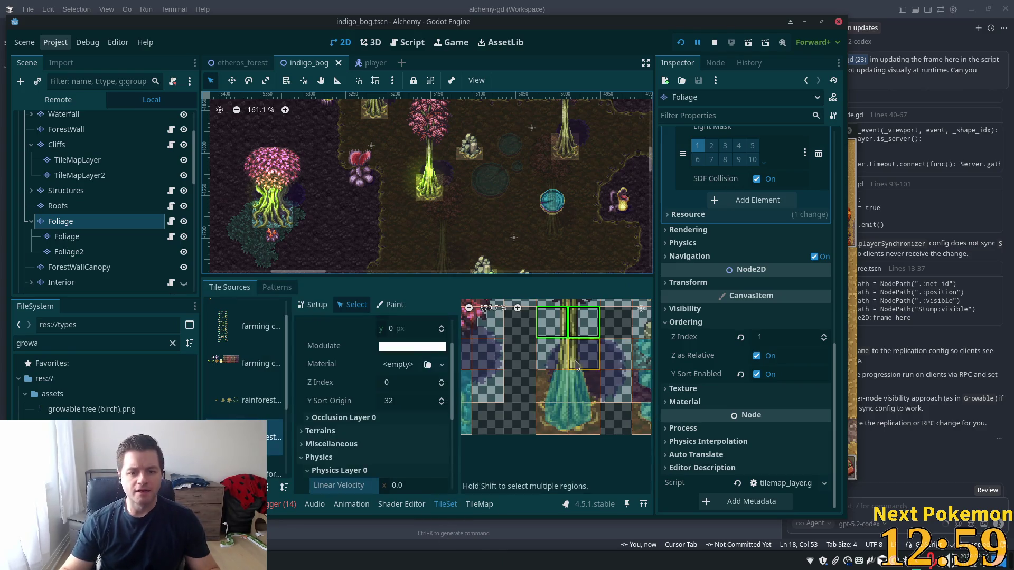
scroll(577, 363, down, 2)
click(637, 414)
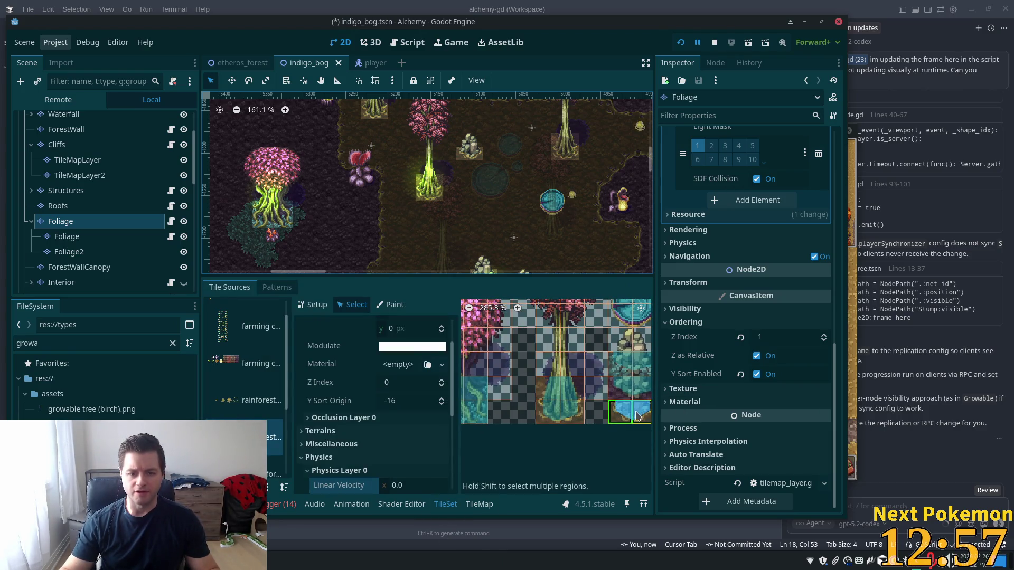
scroll(562, 463, down, 1)
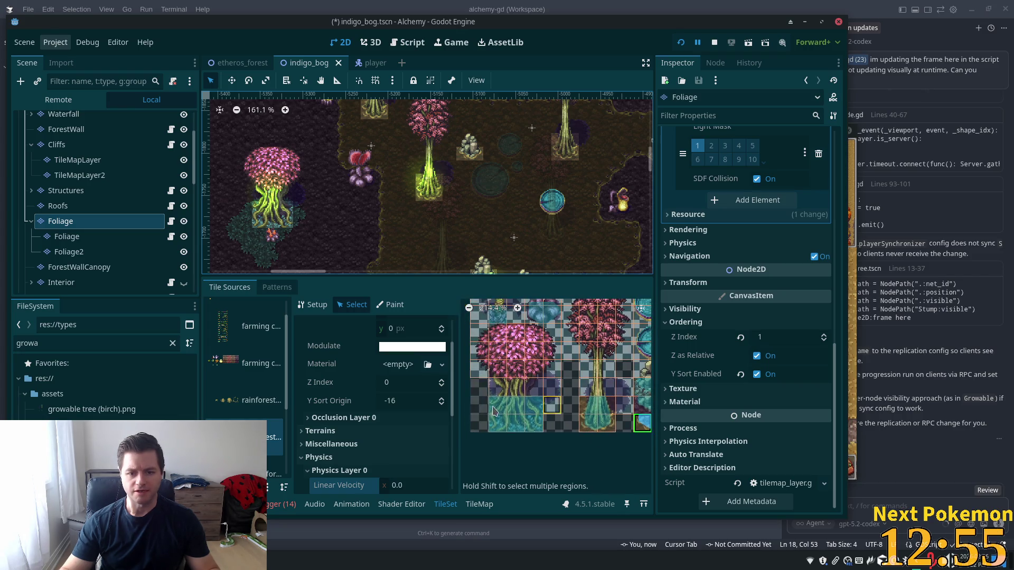
click(537, 425)
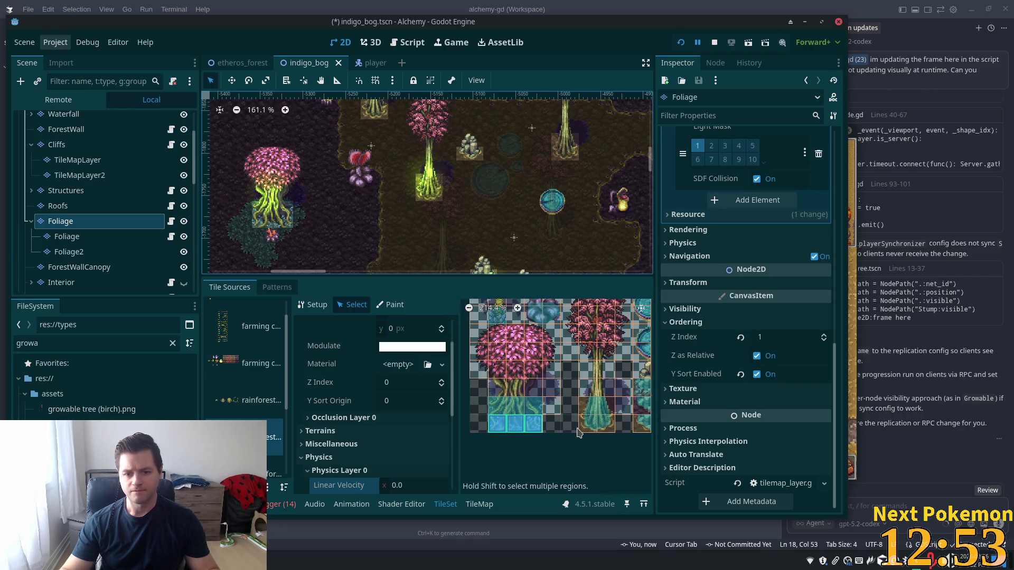
click(596, 426)
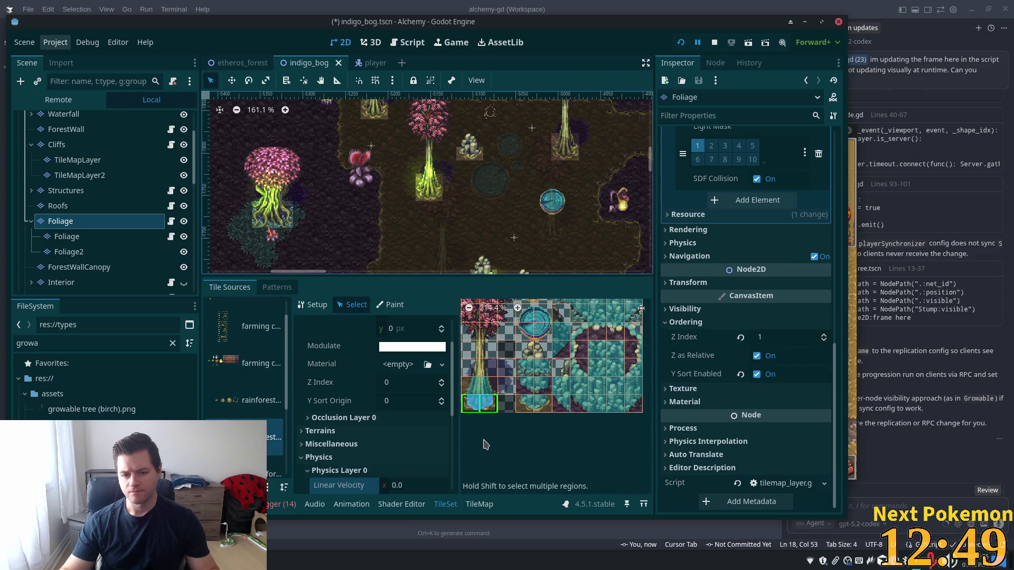
scroll(573, 449, down, 1)
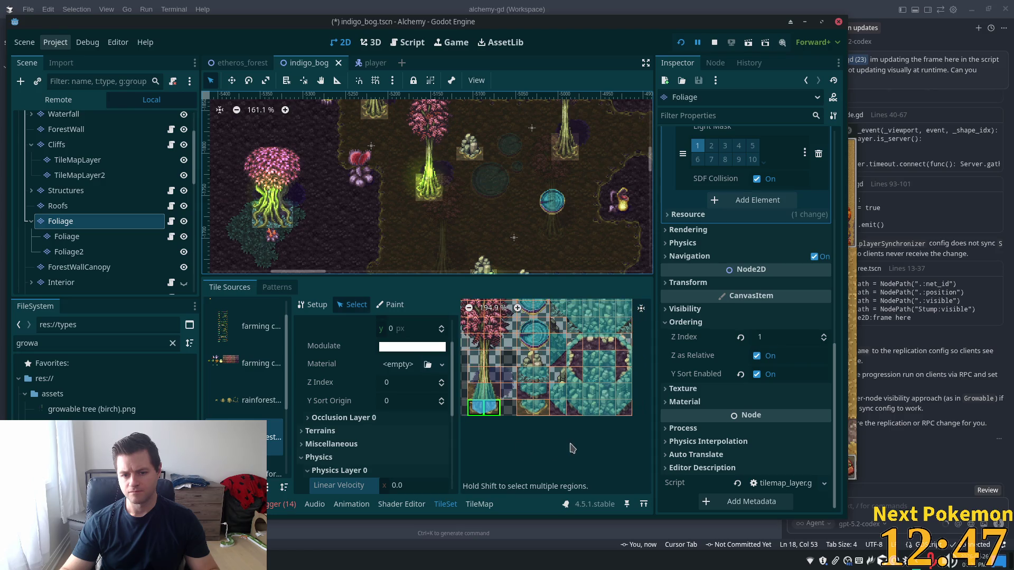
scroll(575, 448, down, 1)
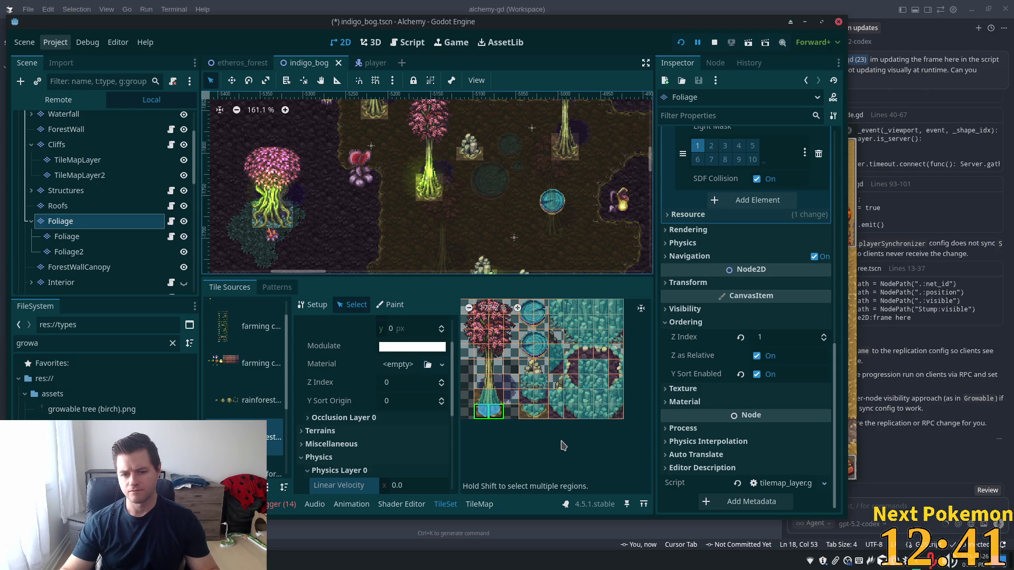
scroll(589, 441, left, 2)
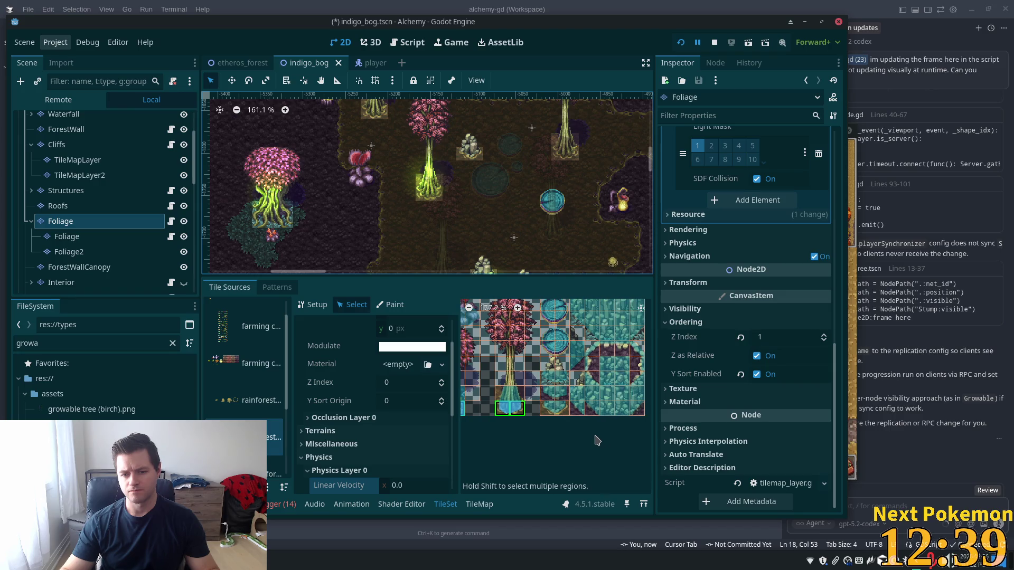
scroll(554, 438, left, 4)
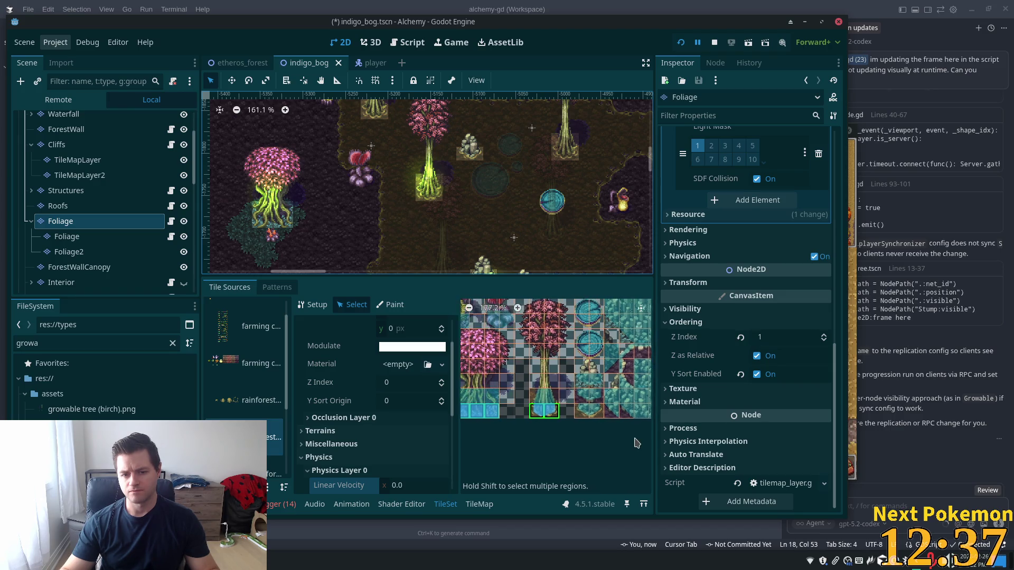
- Set the selected base tiles' Y Sort Origin to -16, save, and pan around the atlas
click(402, 402)
text(-16)
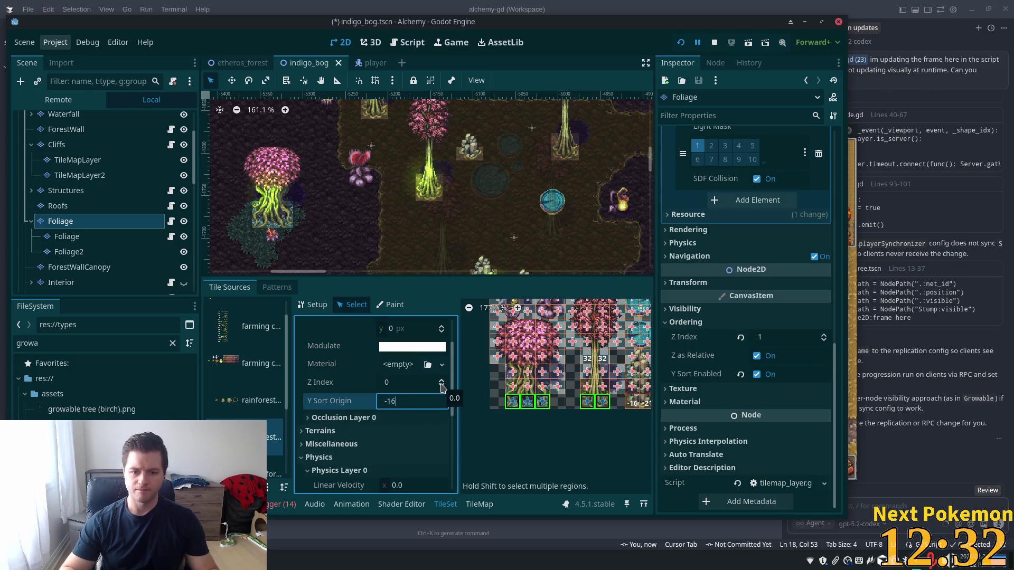
key(Tab)
key(ctrl+s)
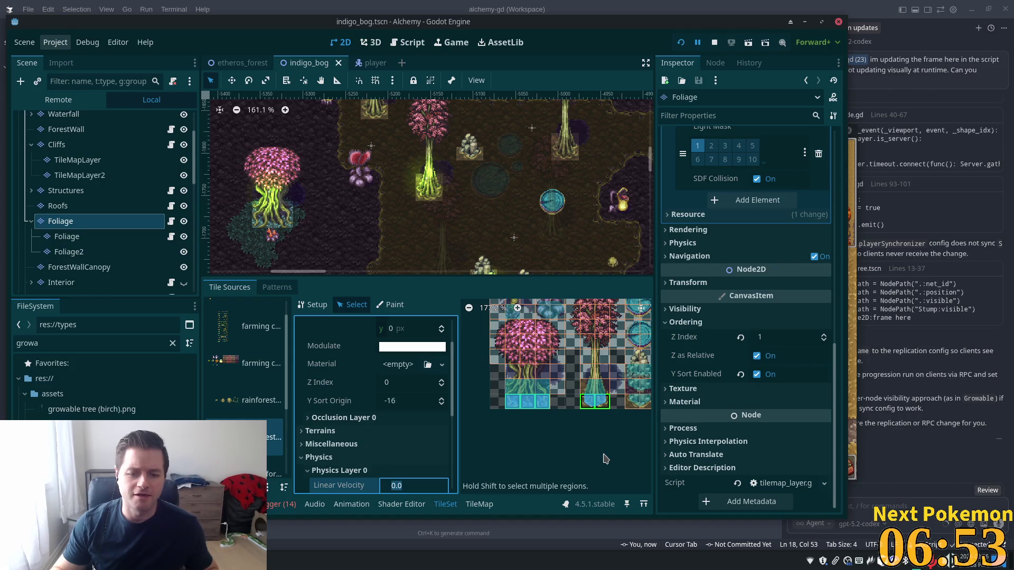
scroll(606, 456, down, 2)
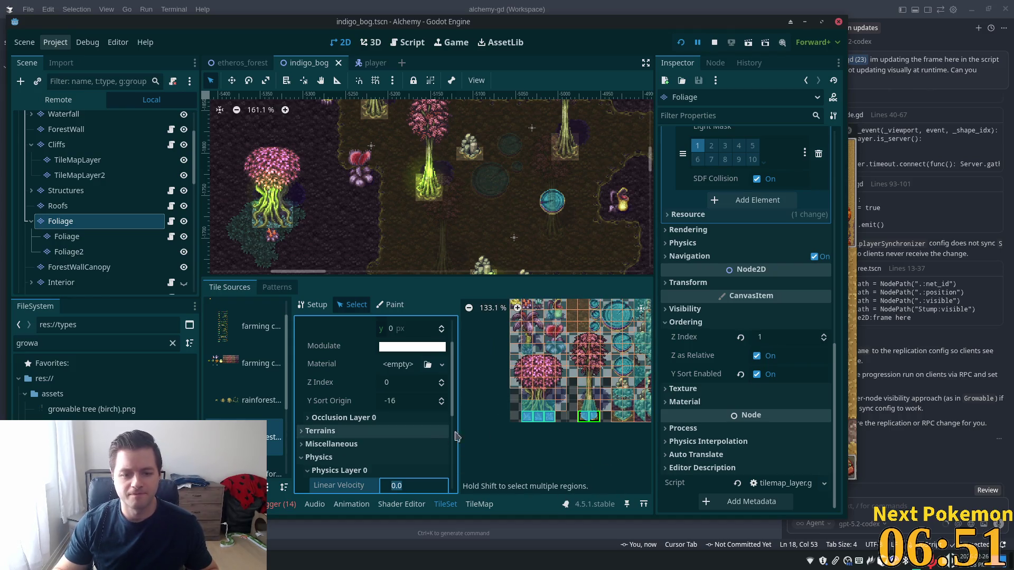
drag(601, 442, 543, 414)
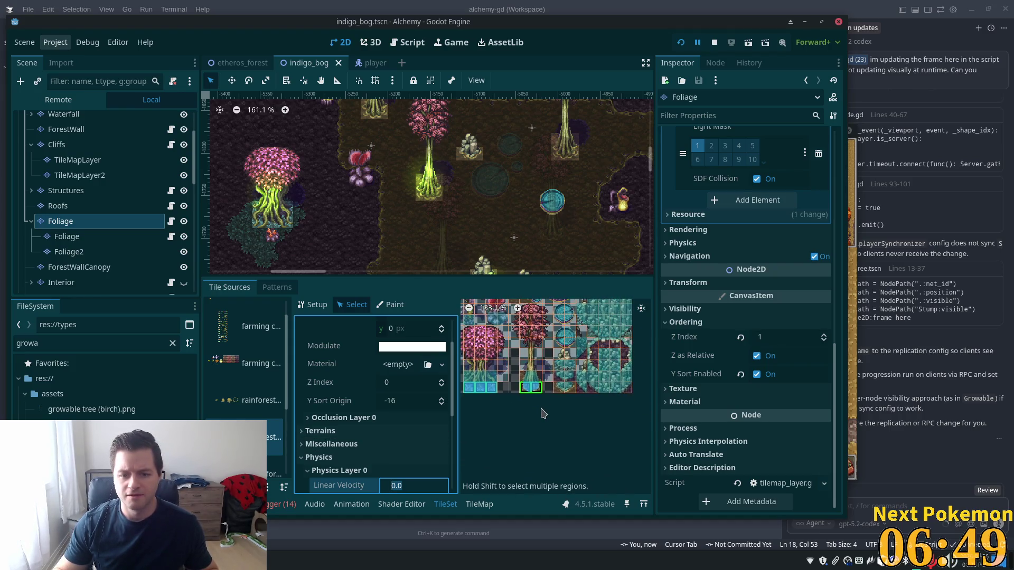
- Run the game and walk the character around the bog tree trunks and cave cliffs
click(682, 45)
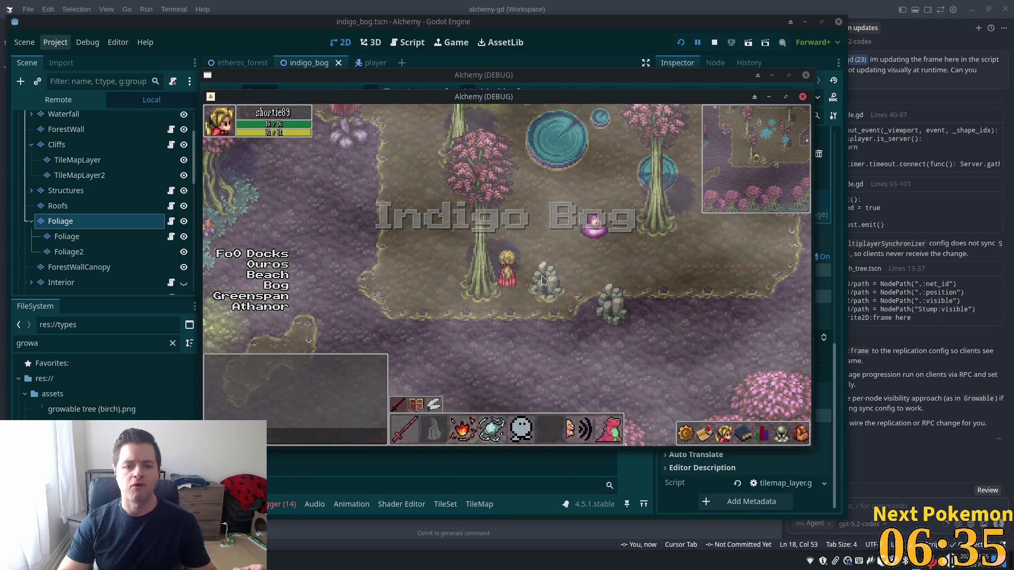
key(Left)
key(Up)
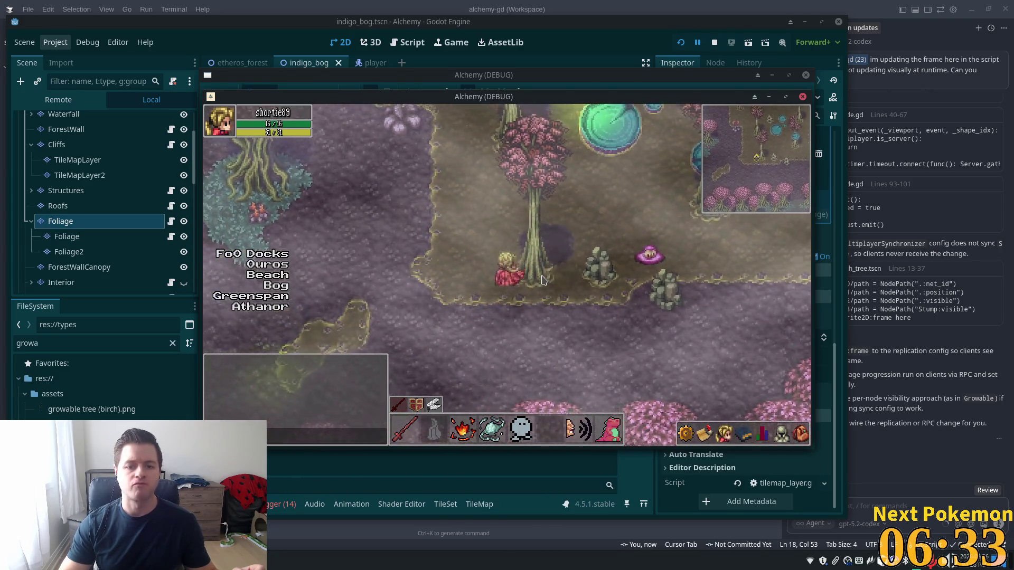
key(Up)
key(Right)
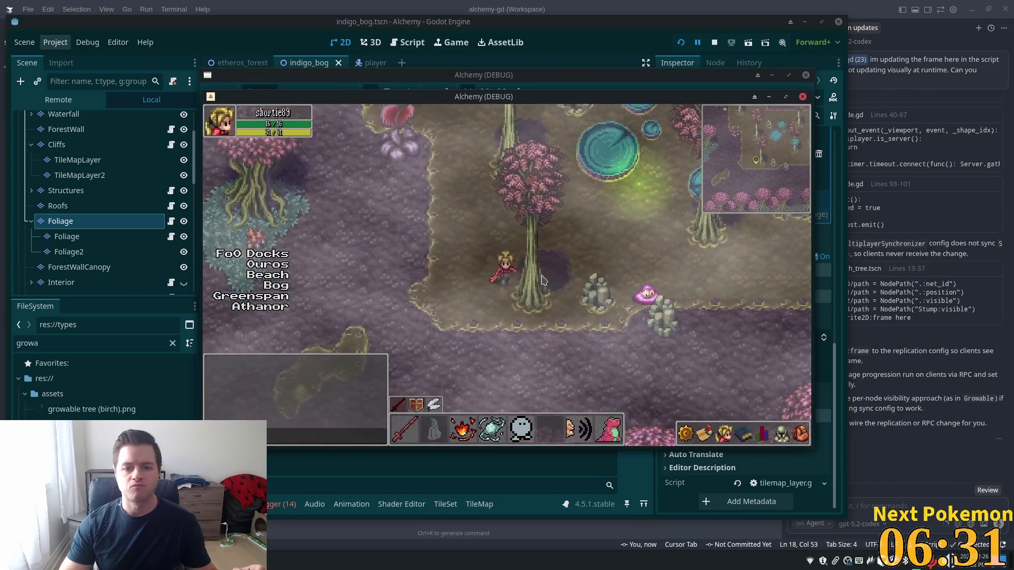
key(Left)
key(Down)
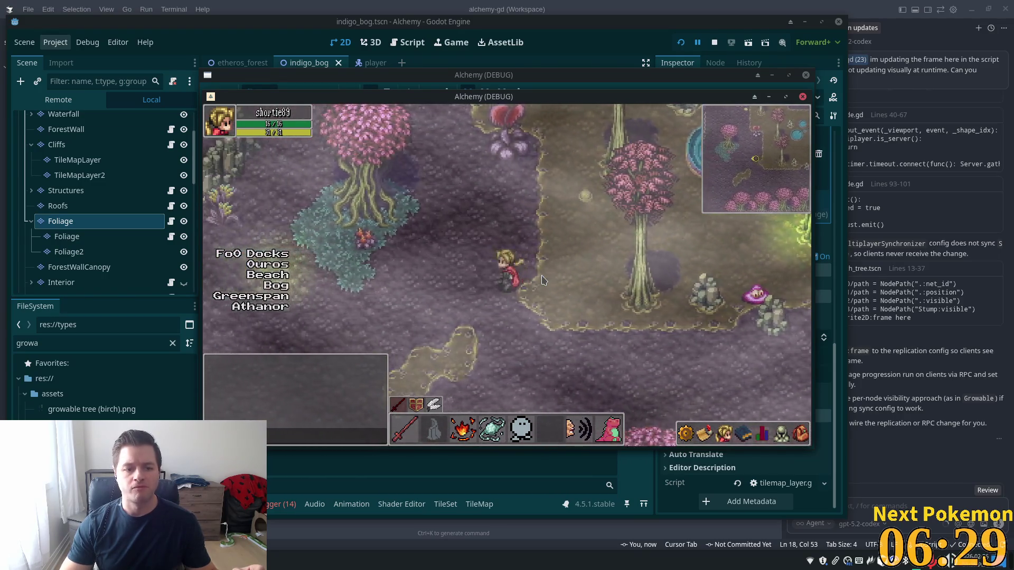
key(Up)
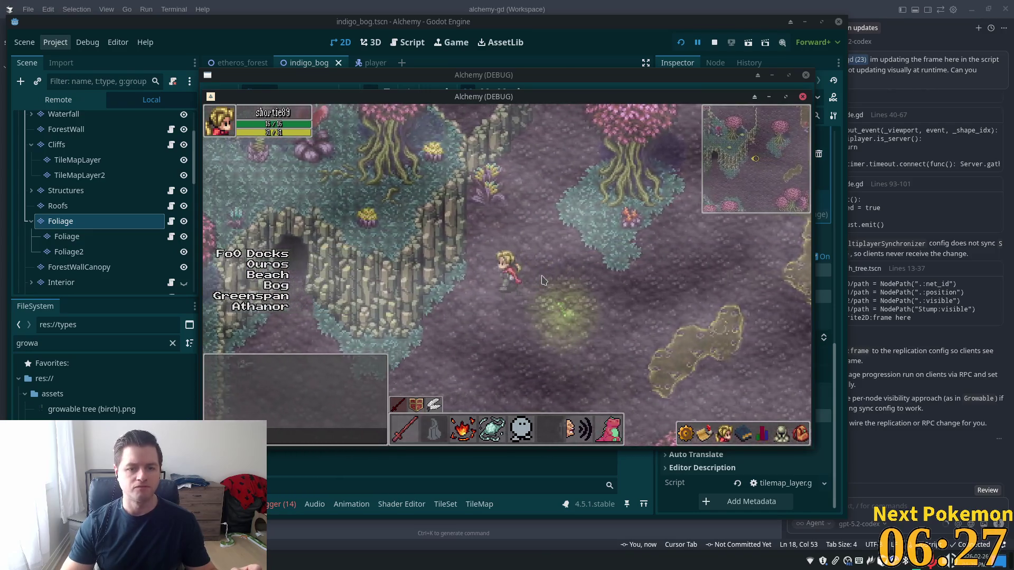
key(Up)
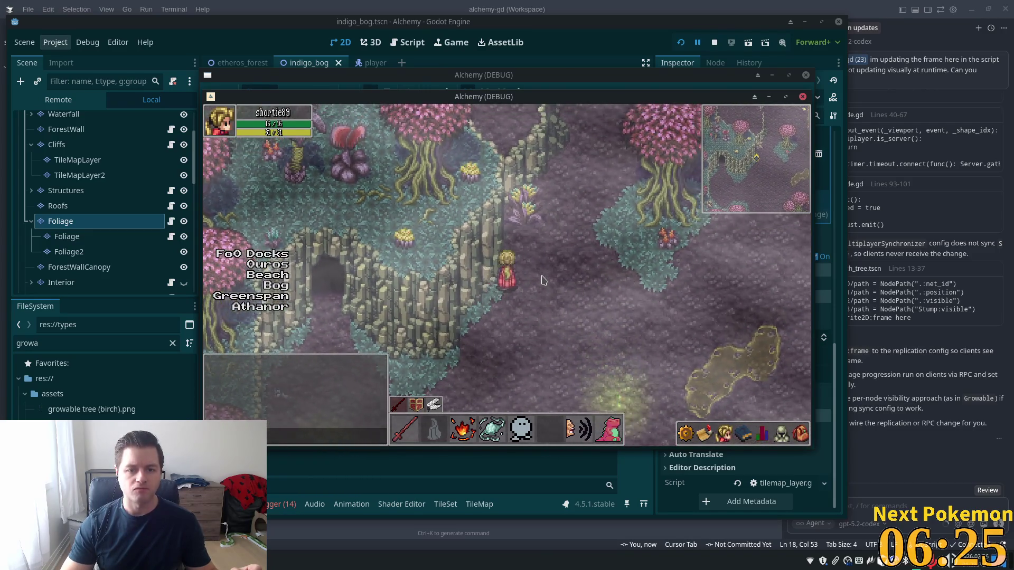
key(Down)
key(Down)
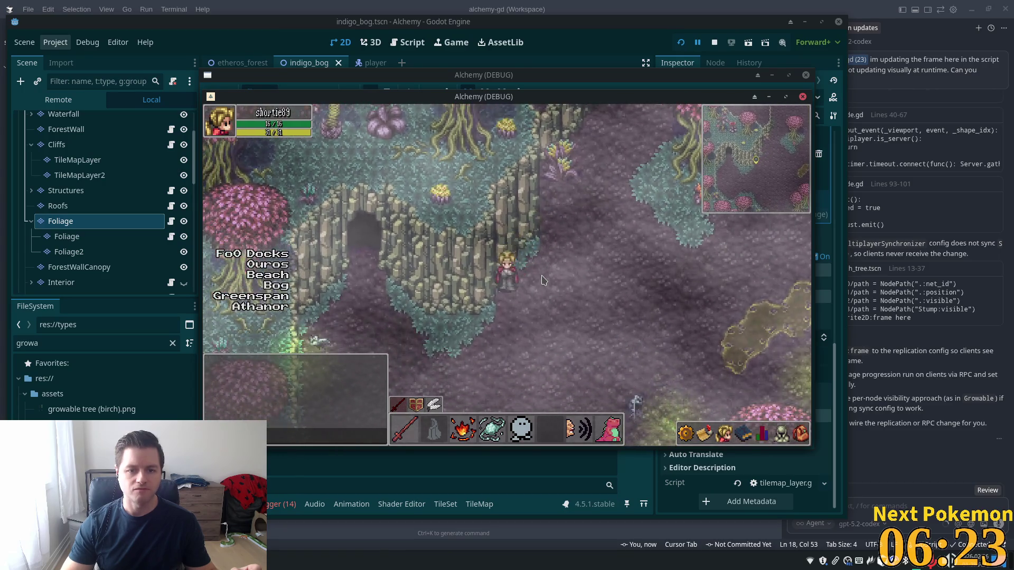
key(Left)
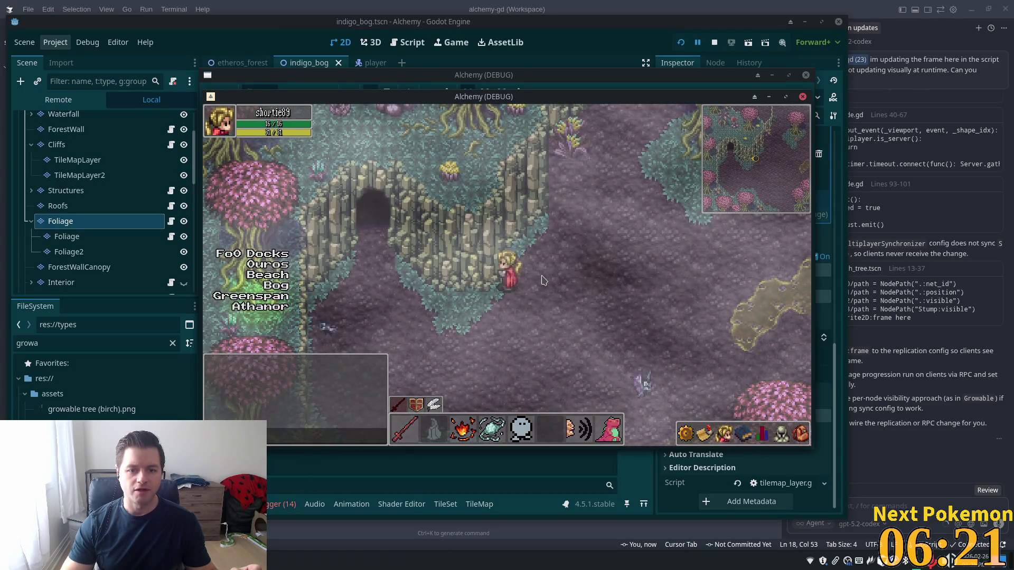
key(Up)
key(Up)
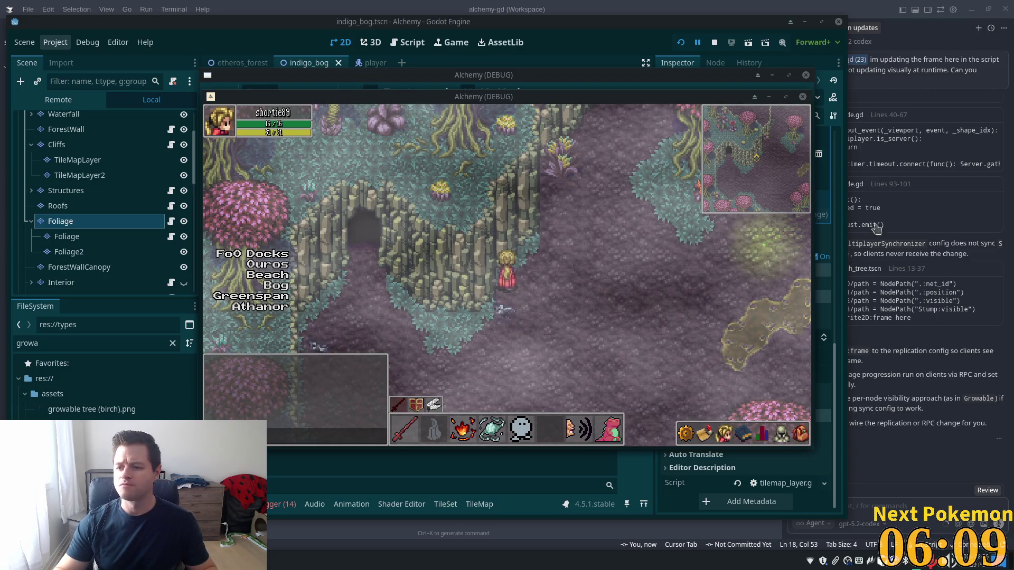
- Walk the player right, move the code editor window aside, and return to Godot's TileSet editor
click(535, 261)
click(635, 275)
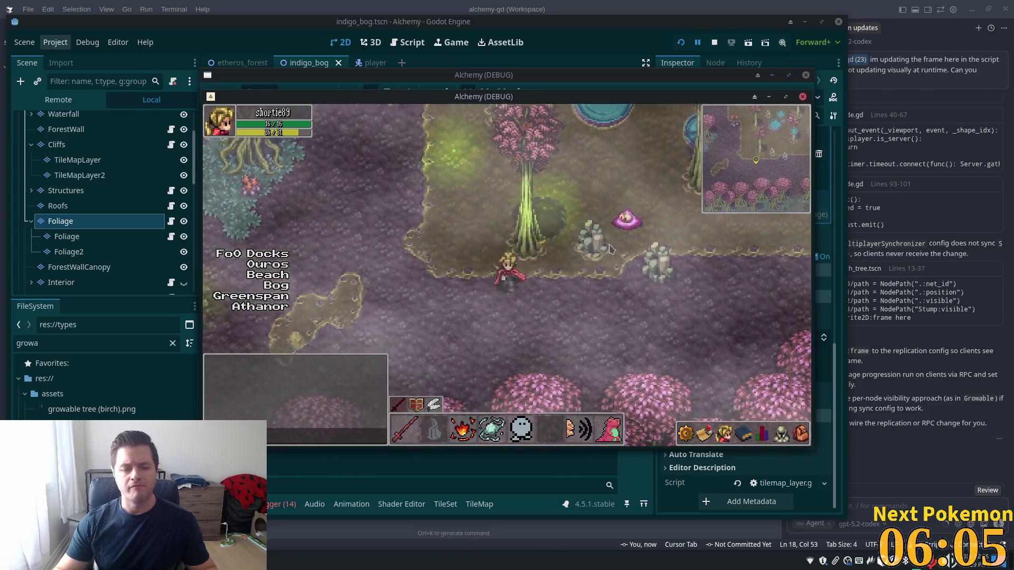
mouse_move(524, 9)
mouse_down()
mouse_move(524, 279)
mouse_move(684, 118)
mouse_move(613, 4)
mouse_up()
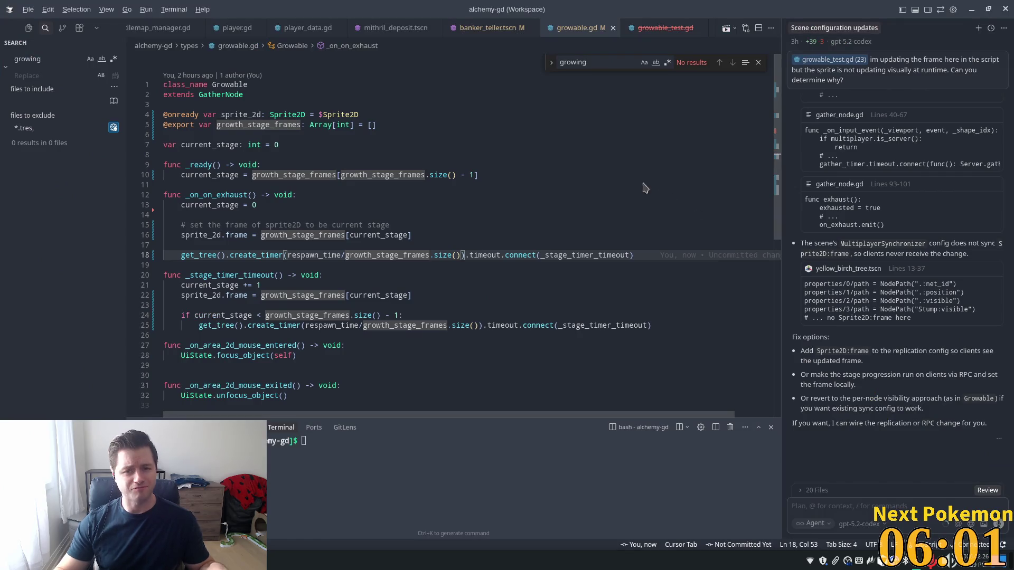
key(alt+Tab)
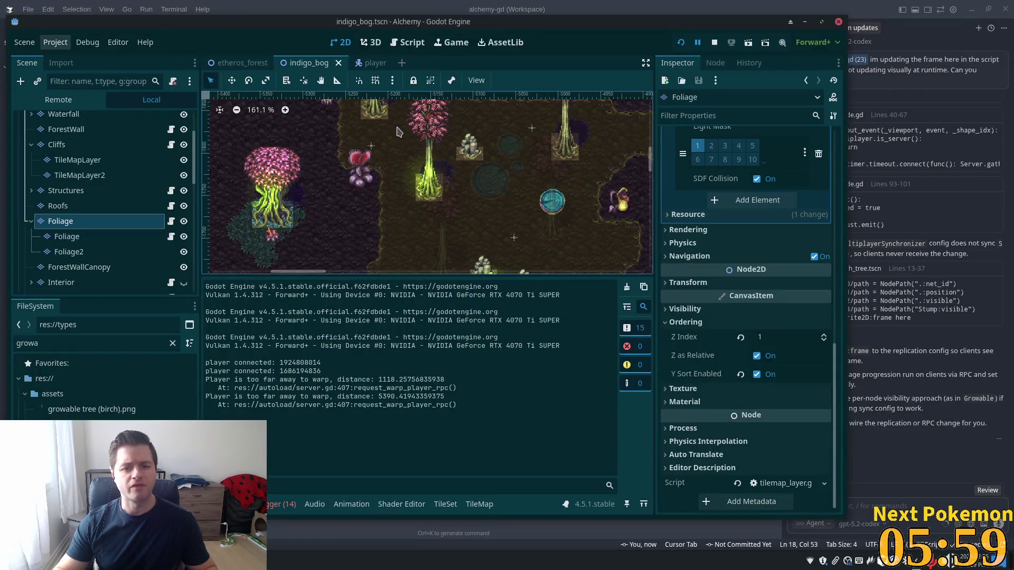
scroll(529, 192, up, 5)
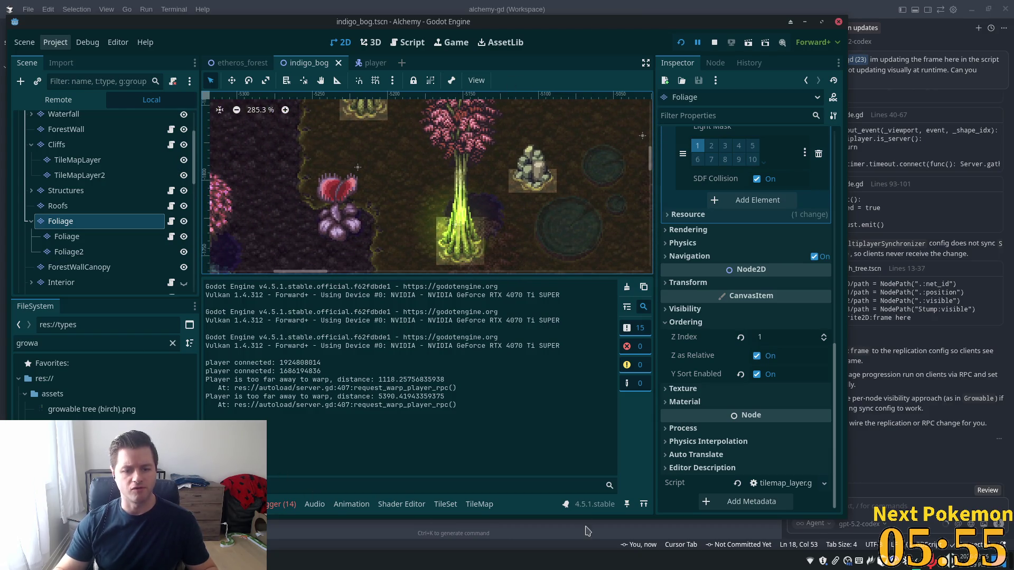
click(445, 504)
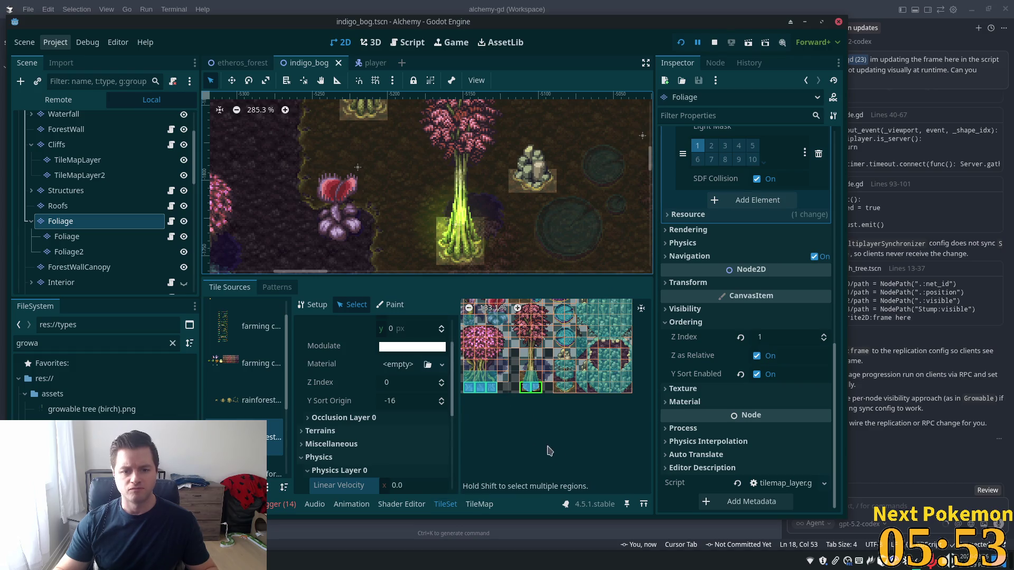
- Select three blocks of pink foliage tiles in the bog tile atlas
drag(584, 447, 556, 470)
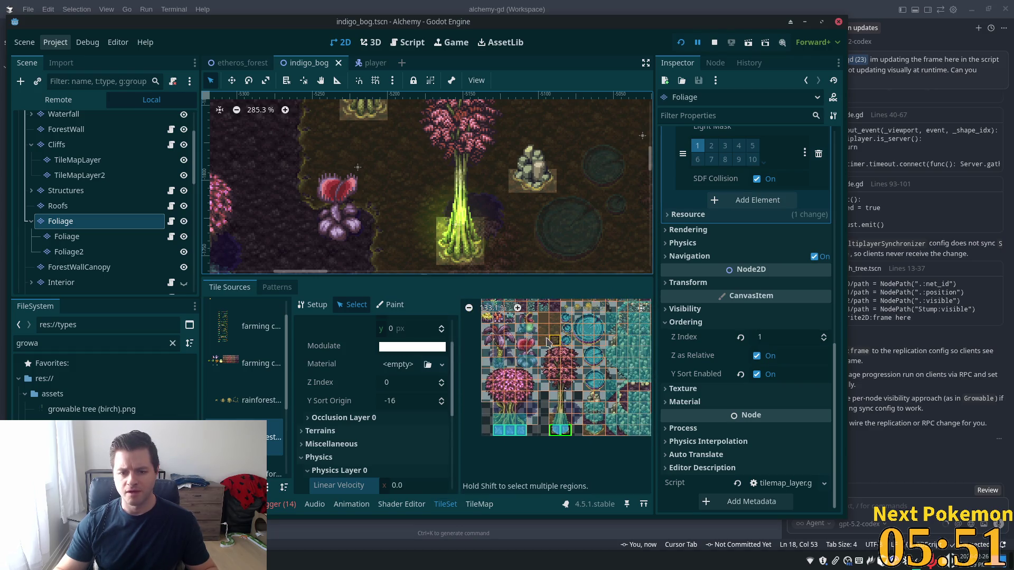
mouse_move(544, 355)
mouse_down()
mouse_move(579, 399)
mouse_move(579, 387)
mouse_up()
scroll(549, 386, up, 4)
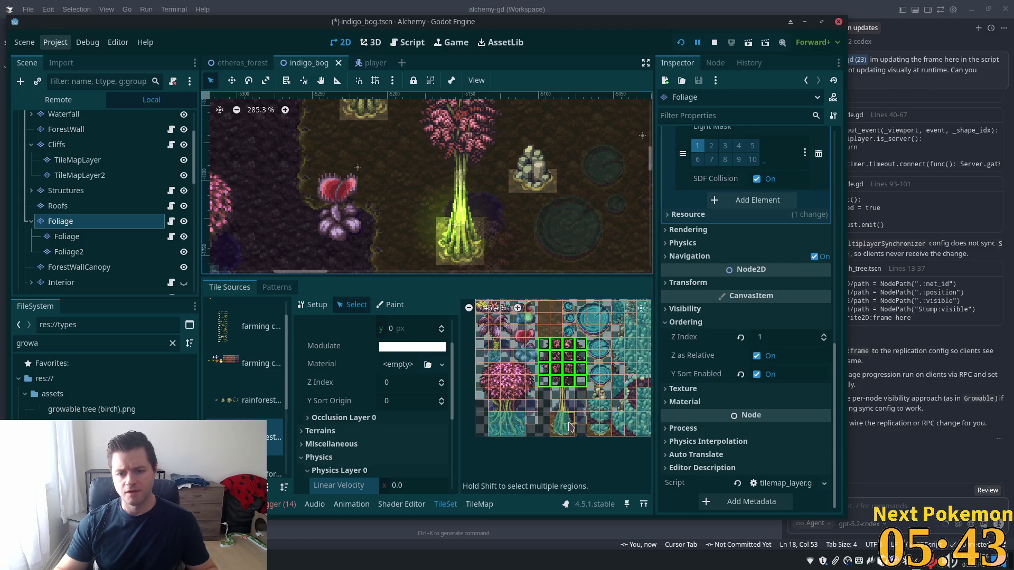
scroll(538, 384, down, 2)
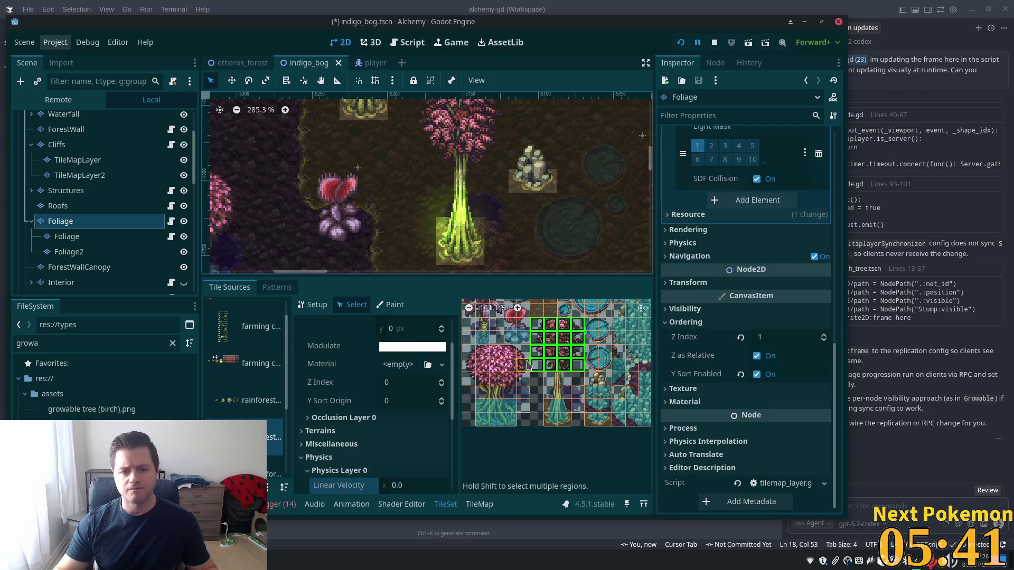
drag(469, 352, 522, 381)
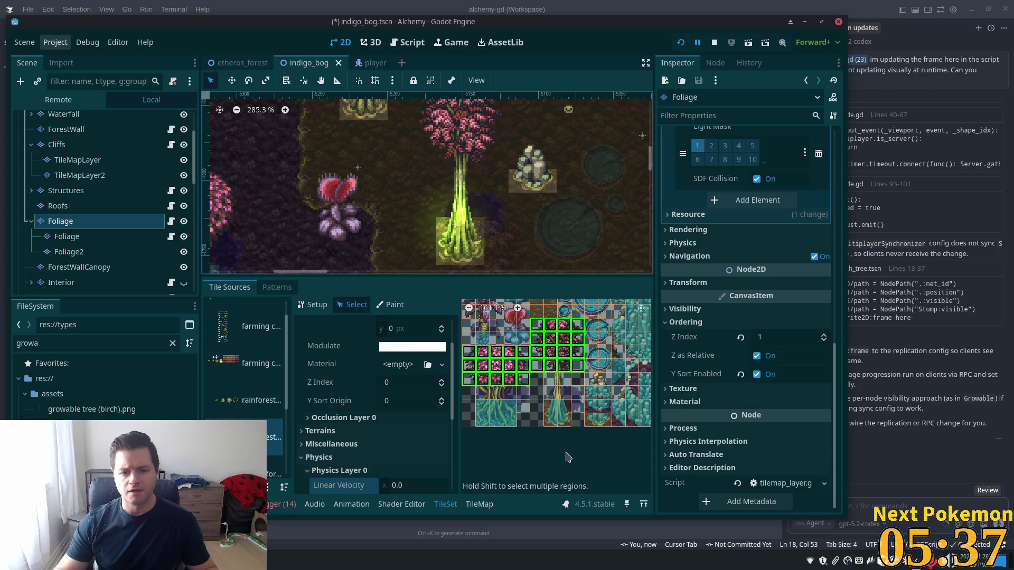
scroll(608, 365, up, 2)
scroll(632, 346, right, 1)
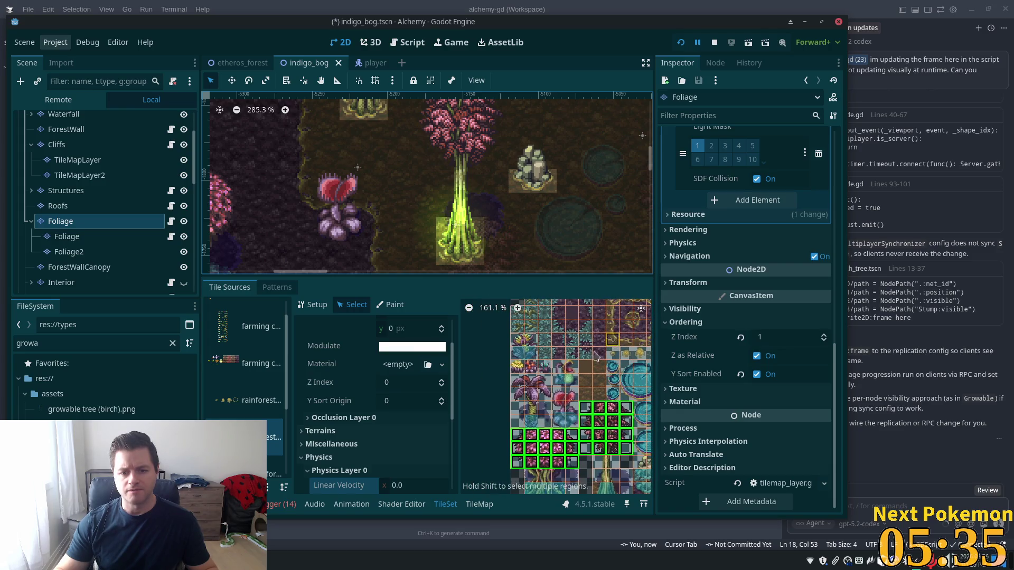
drag(514, 378, 546, 400)
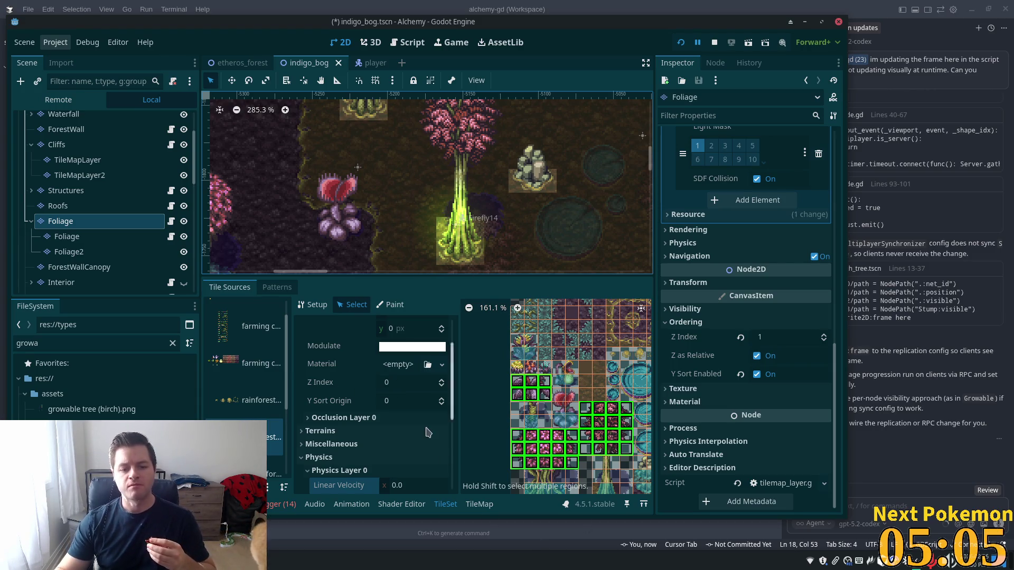
scroll(401, 384, down, 1)
- Give the selected foliage tiles a Y Sort Origin of 32, save the scene, and run the game
click(403, 385)
text(32)
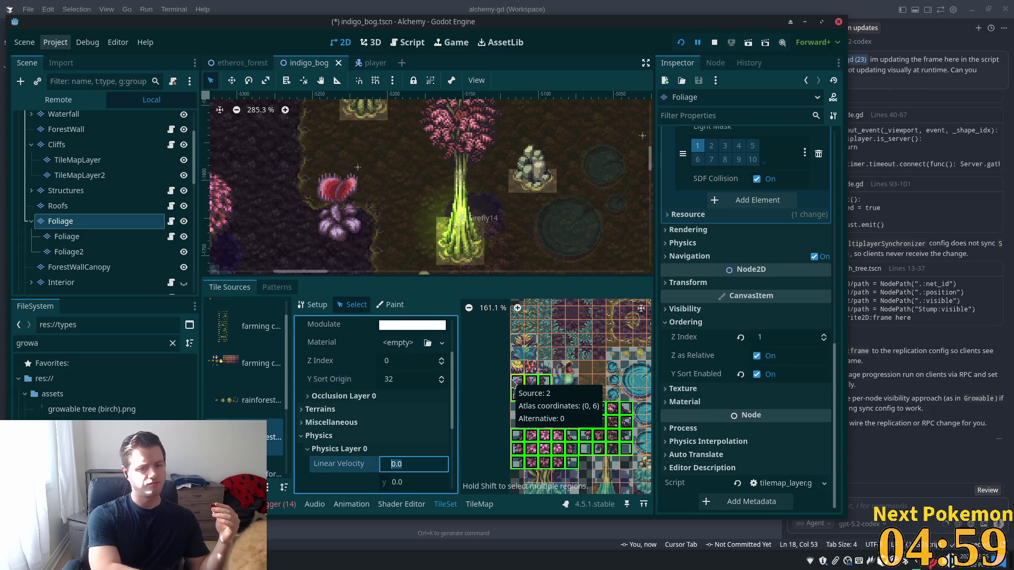
key(Tab)
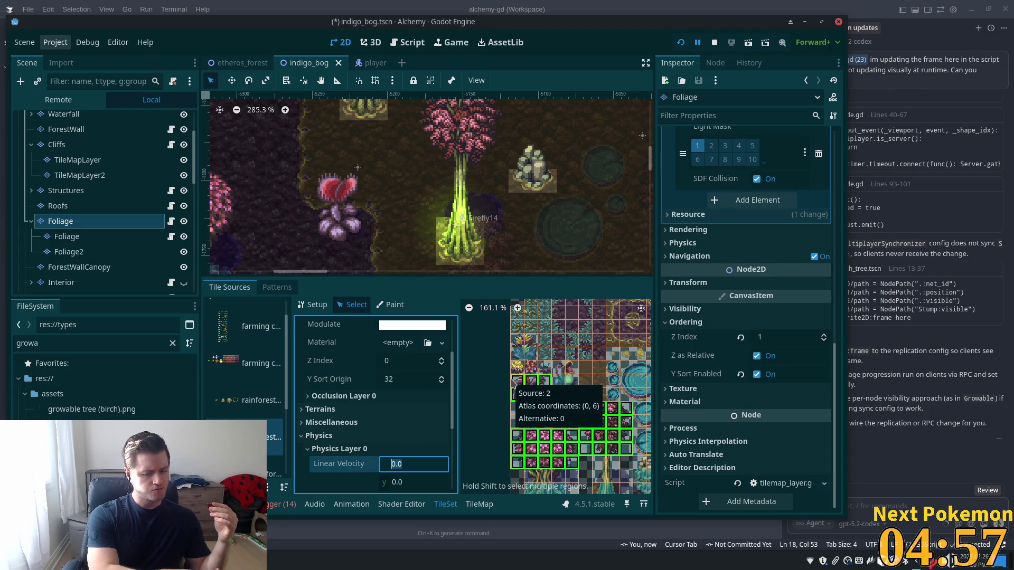
key(ctrl+s)
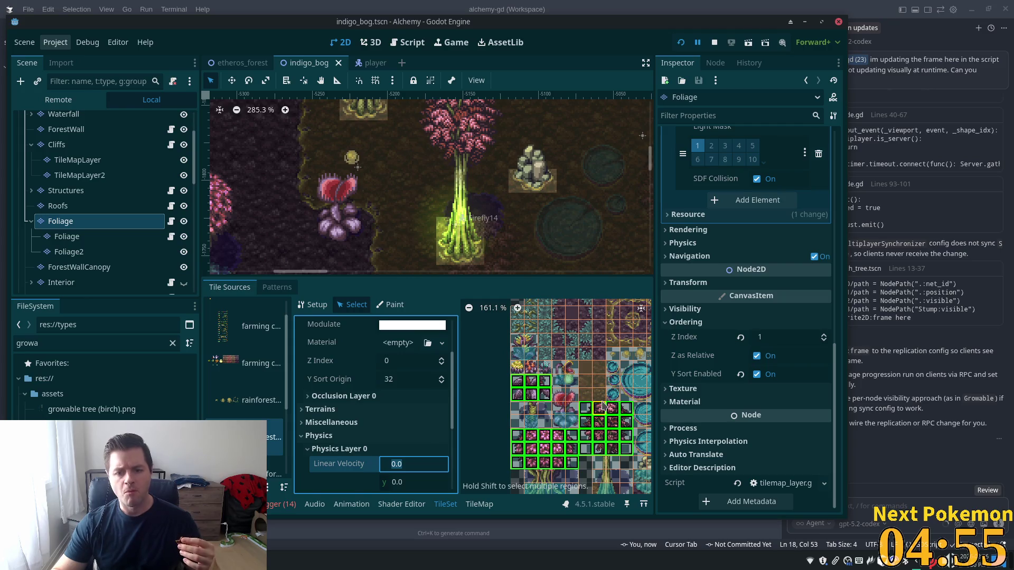
click(600, 400)
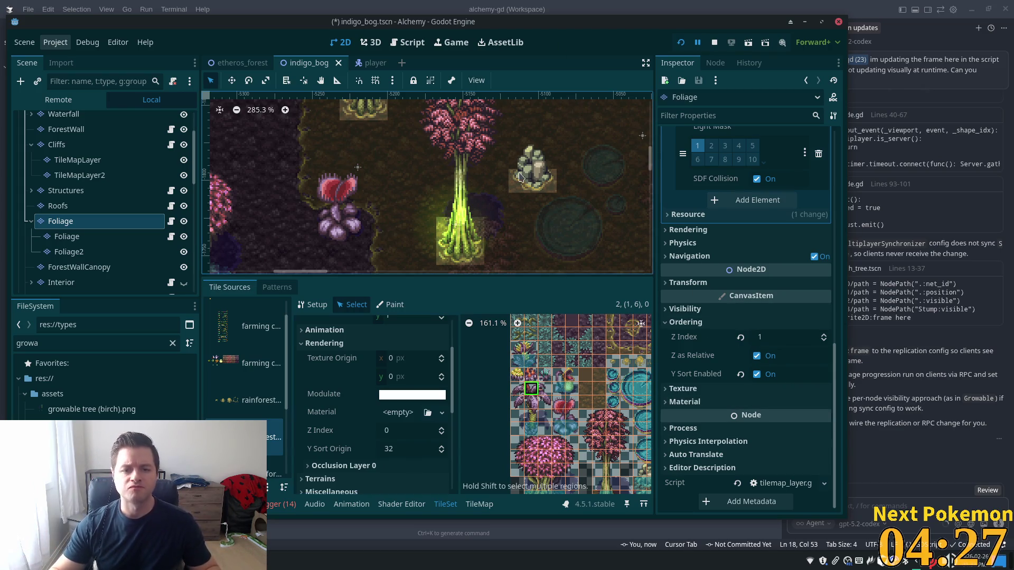
click(680, 44)
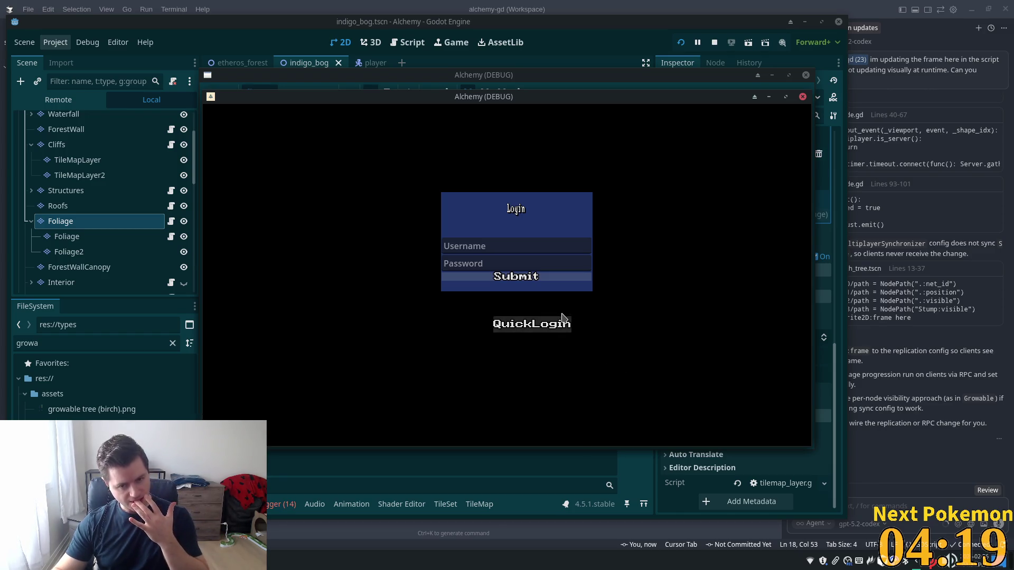
- QuickLogin into the game, walk the player around the bog tree trunks, then return to the editor
click(562, 320)
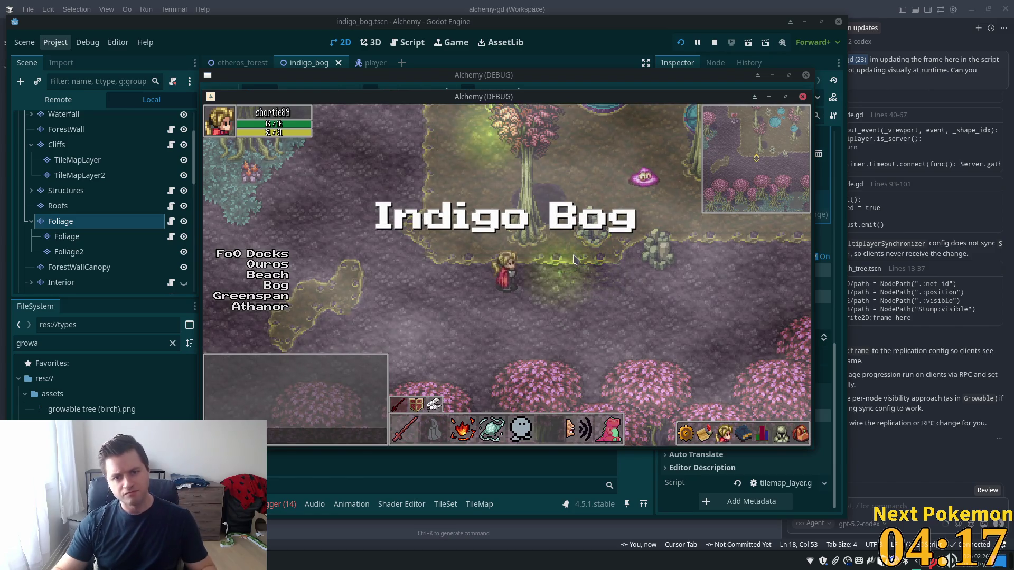
key(w)
key(w)
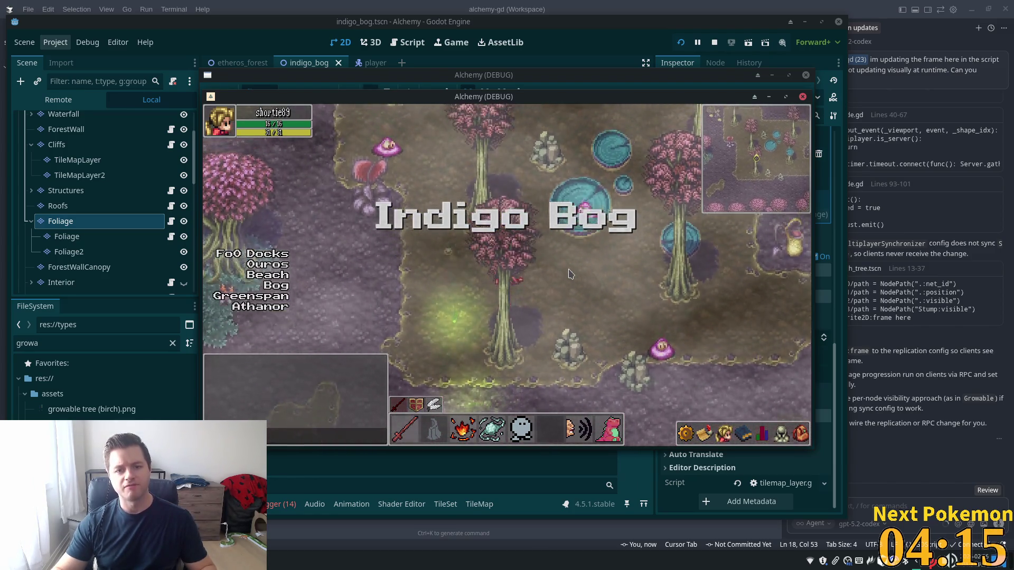
key(s)
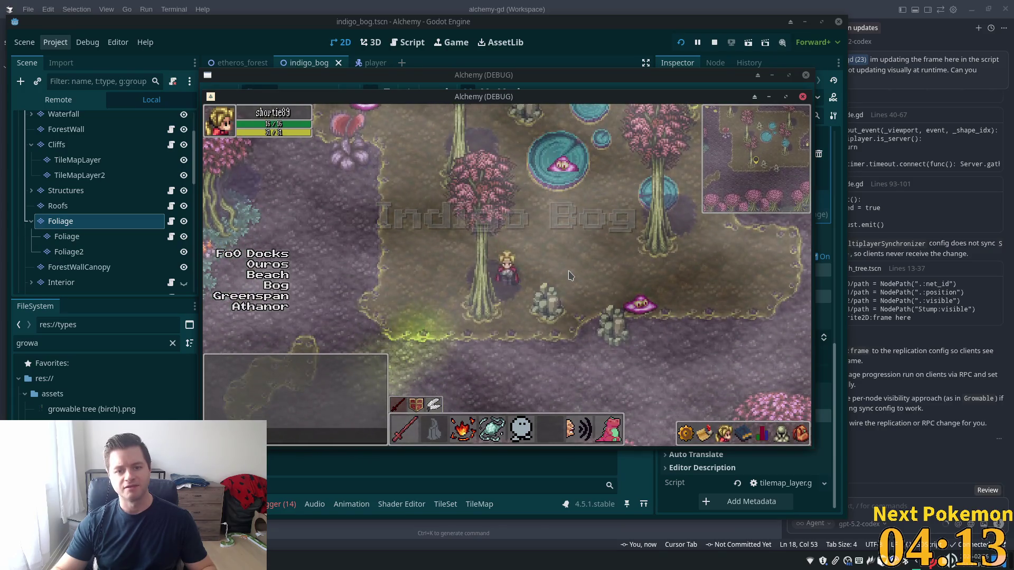
key(w)
key(s)
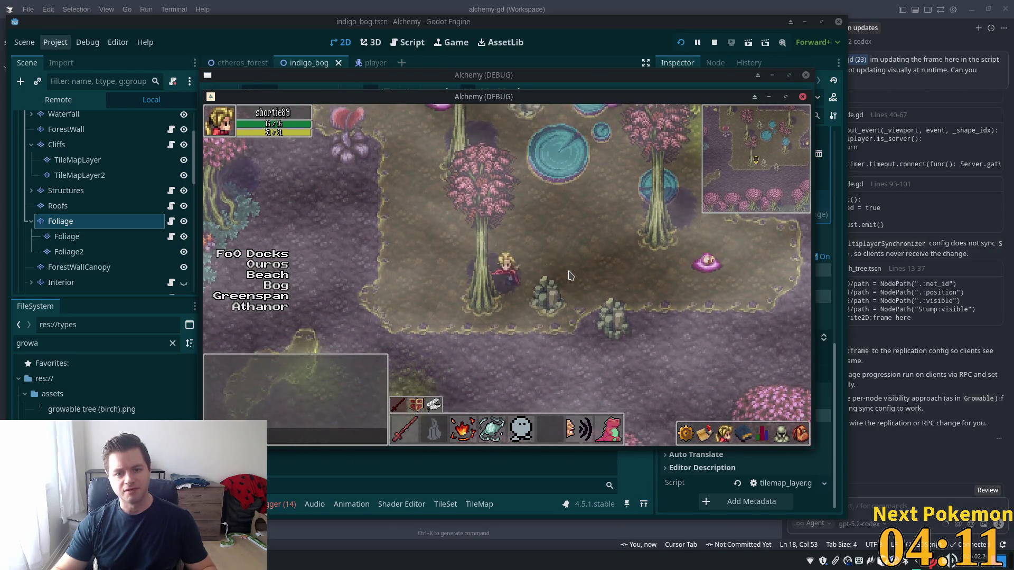
key(a)
key(s)
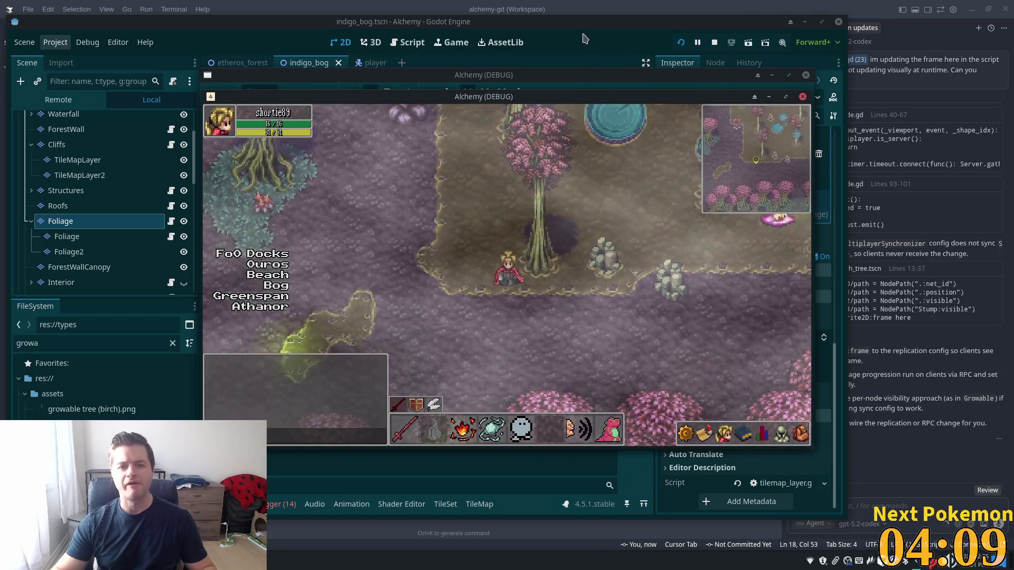
click(585, 38)
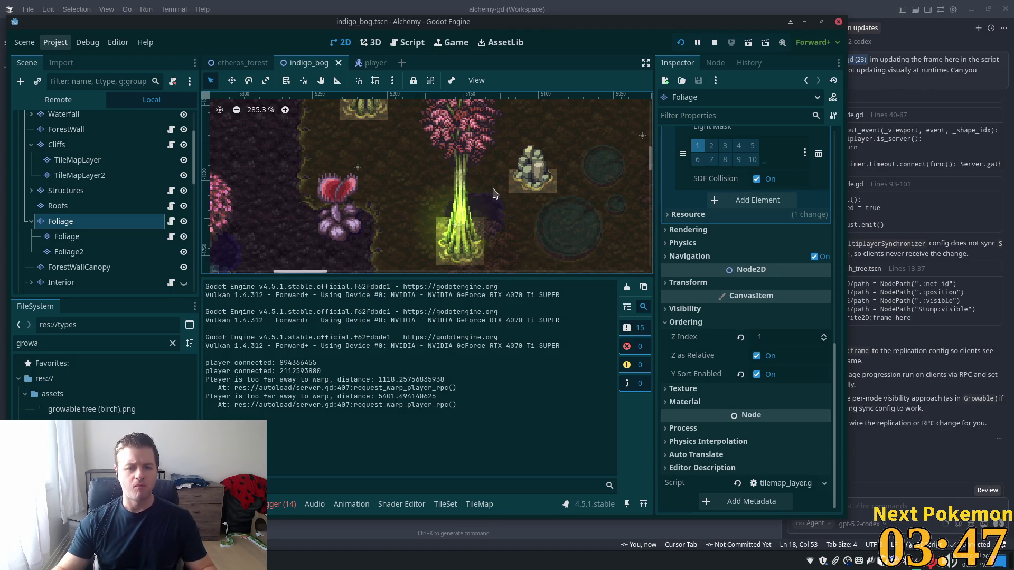
- In the TileSet editor, inspect the Y Sort Origin of several bog trunk and canopy tiles
click(446, 505)
scroll(535, 416, down, 2)
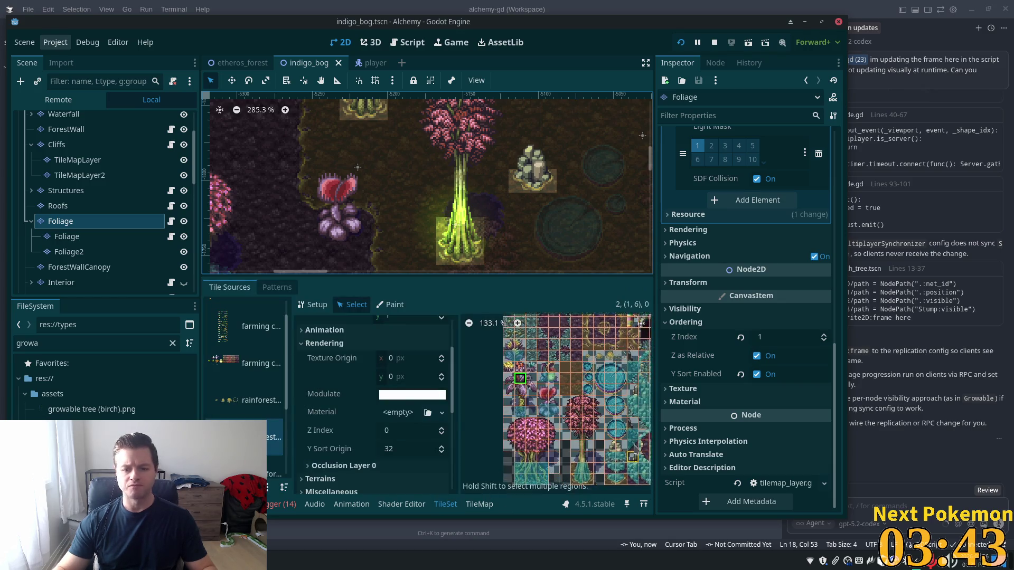
scroll(613, 411, up, 5)
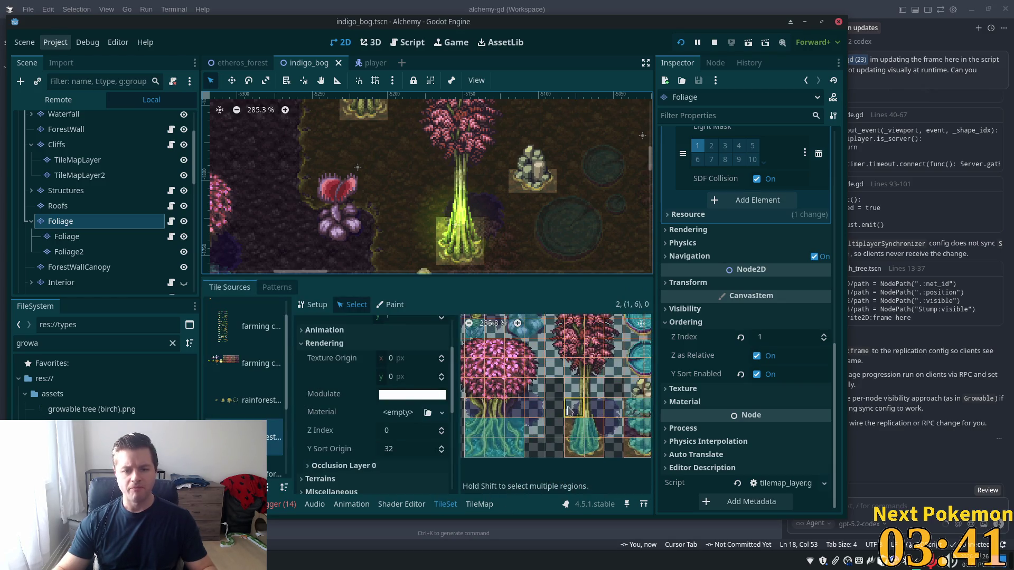
scroll(538, 425, down, 1)
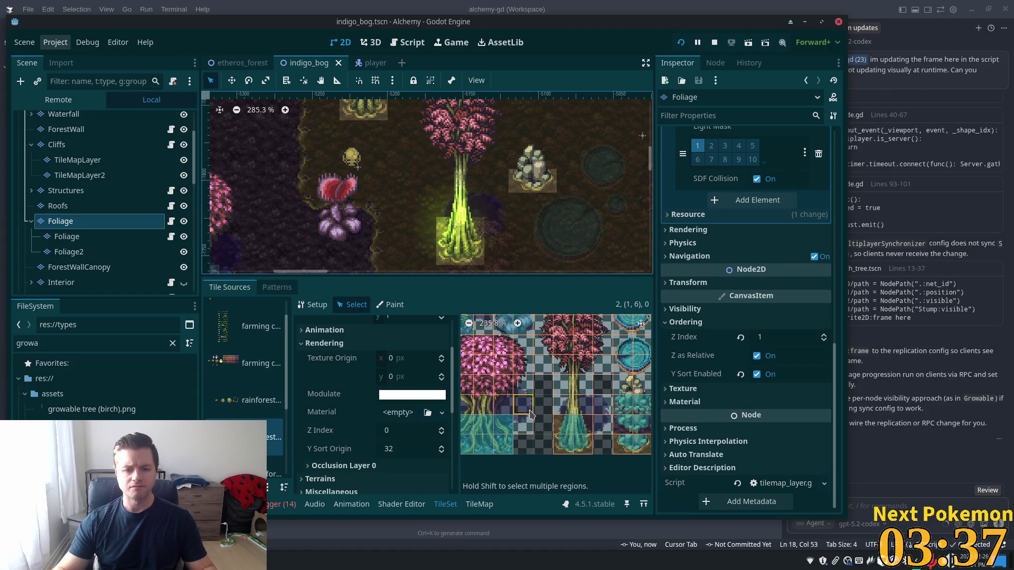
click(519, 412)
click(506, 410)
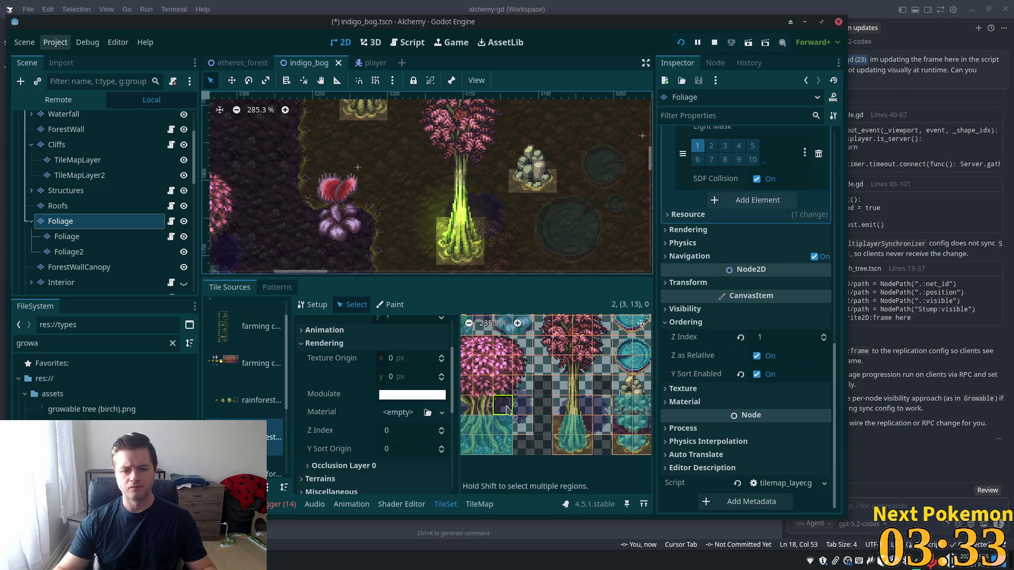
click(517, 422)
click(479, 407)
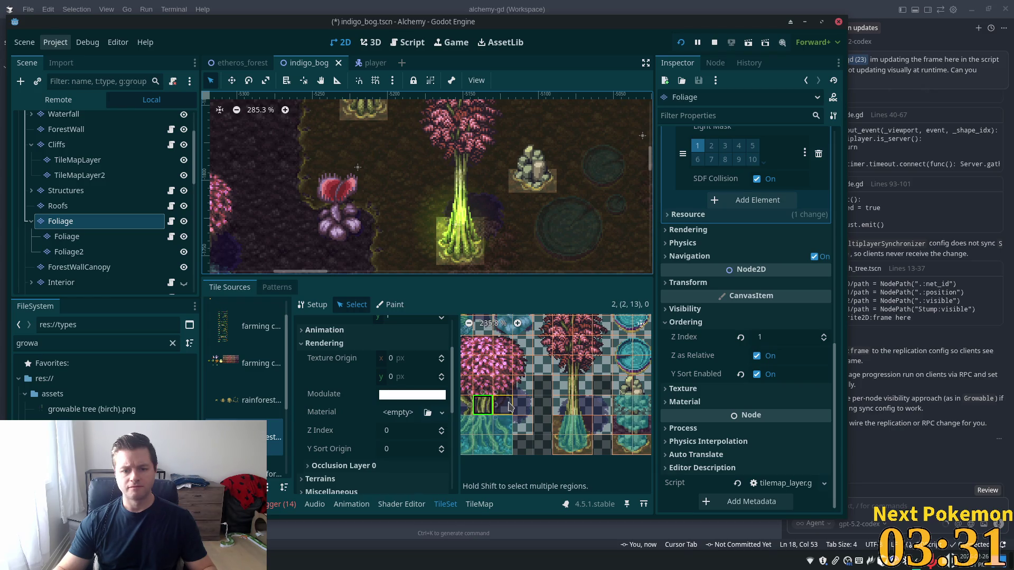
click(524, 388)
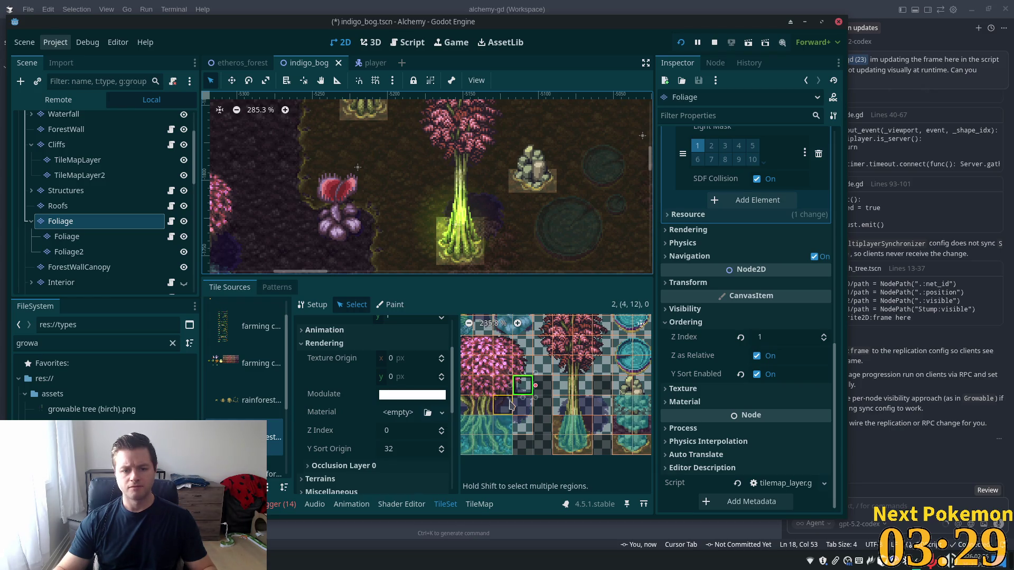
click(606, 405)
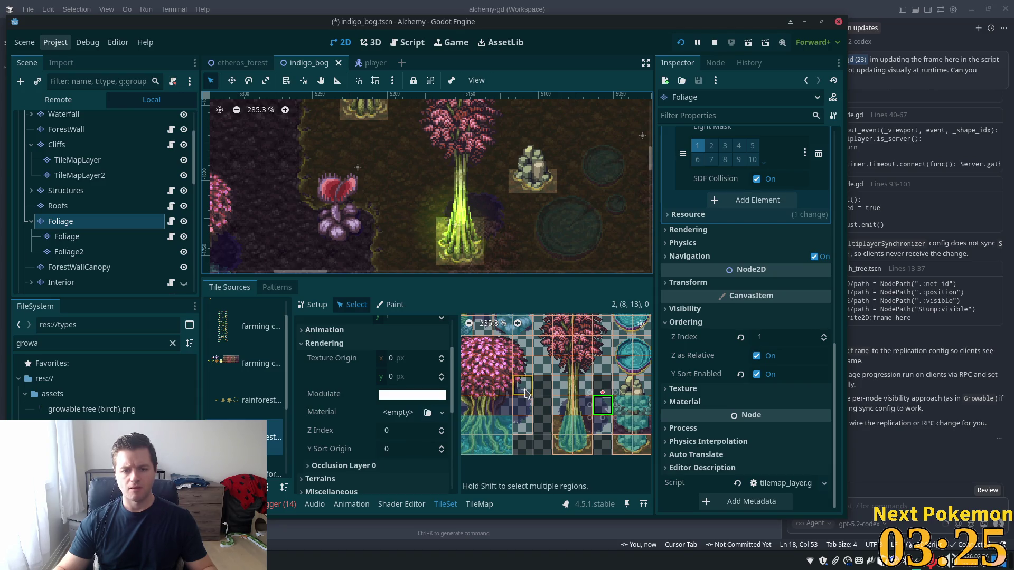
- Set the selected tree trunk tiles' Y Sort Origin to 32, then save and run with F5
click(523, 405)
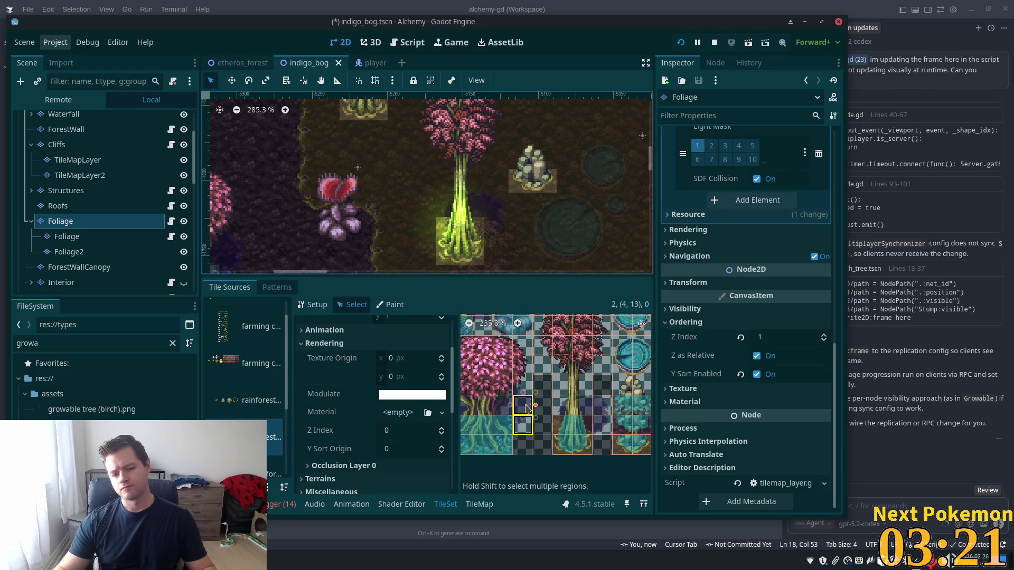
click(522, 386)
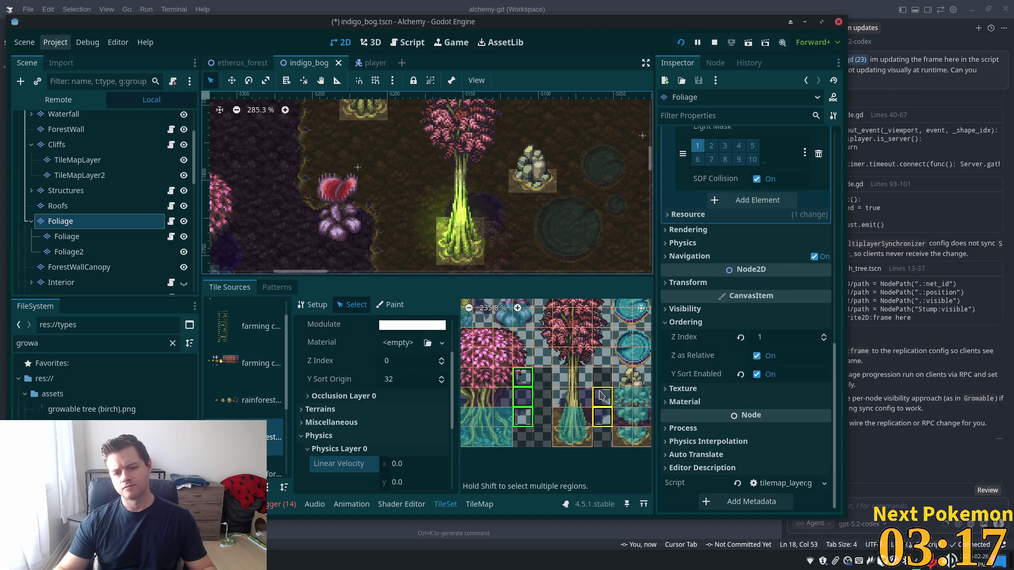
scroll(580, 411, up, 3)
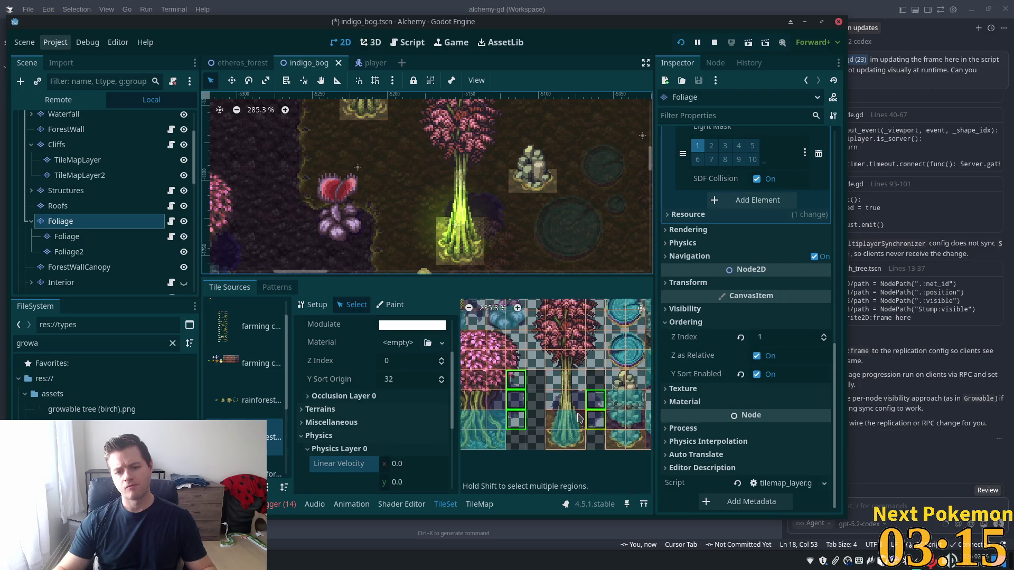
scroll(501, 459, left, 3)
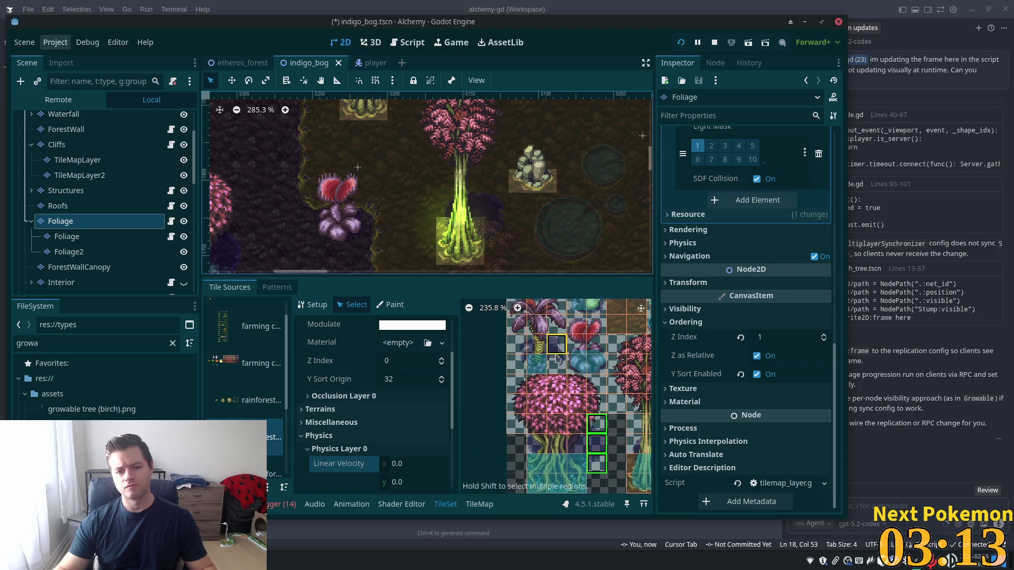
click(421, 381)
text(32)
key(Tab)
key(F5)
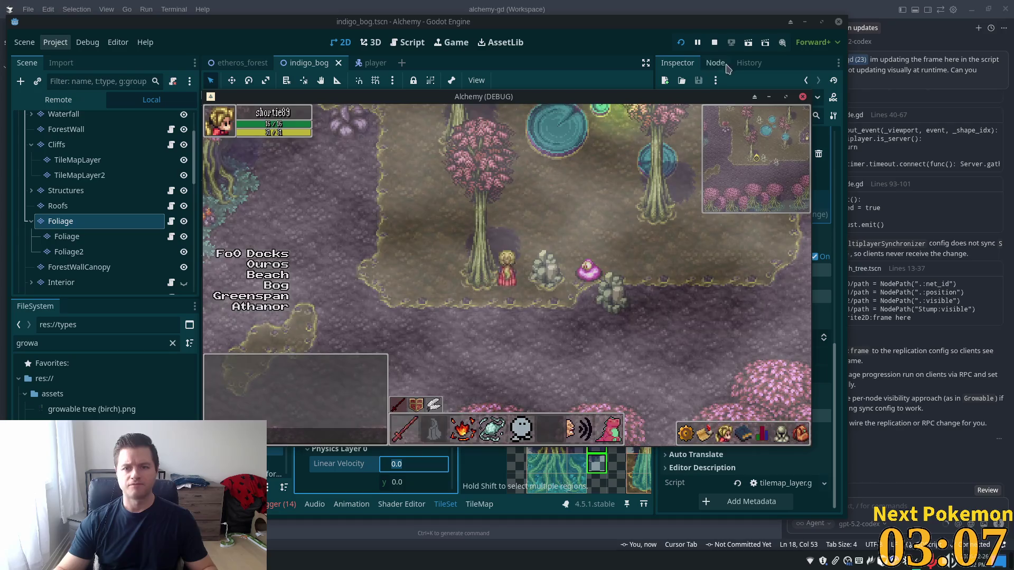
- Restart the running game from the run toolbar
click(680, 42)
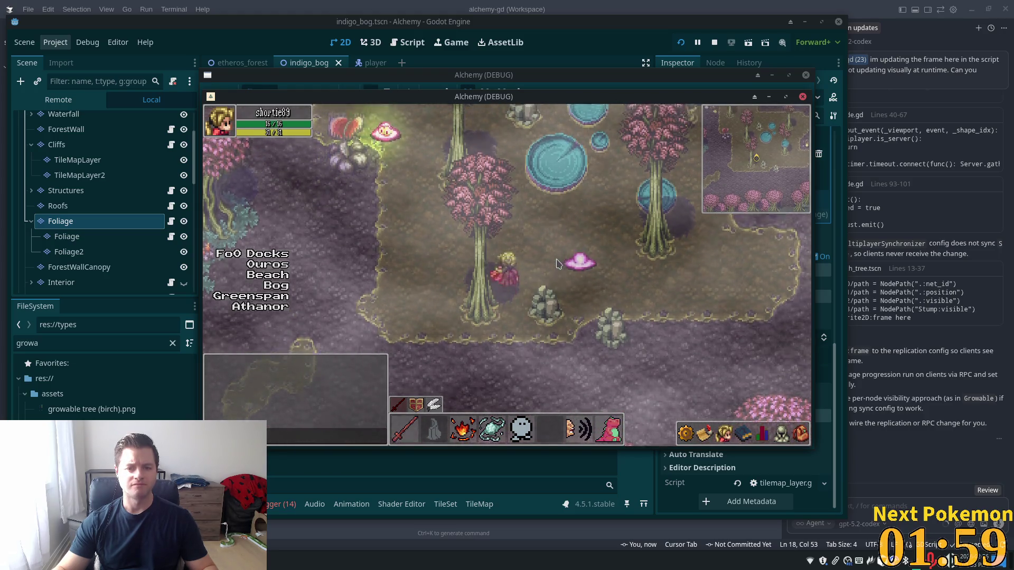
- Walk the character in front of and behind the bog tree trunks, then stop the game with F8
key(Up)
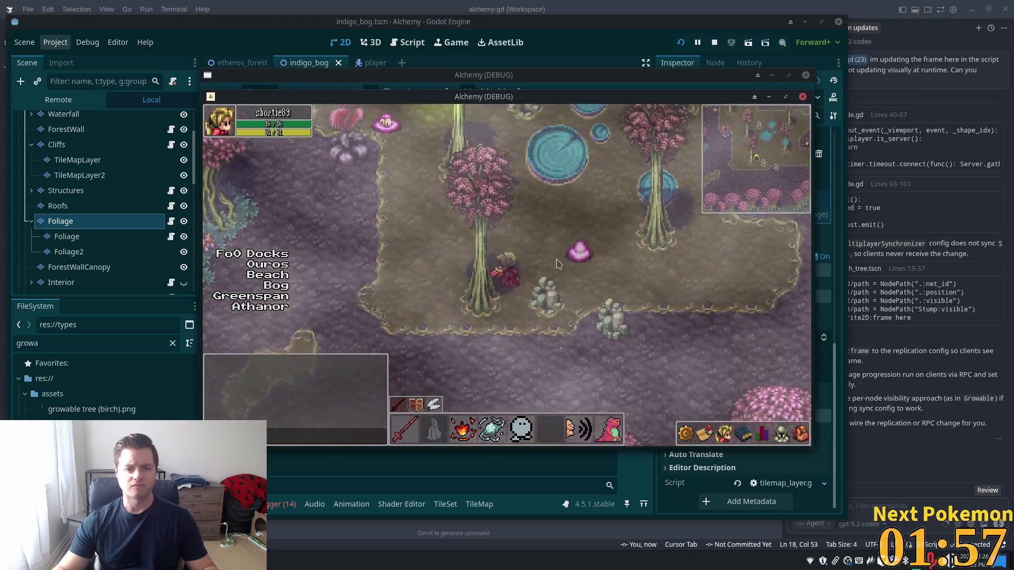
key(Down)
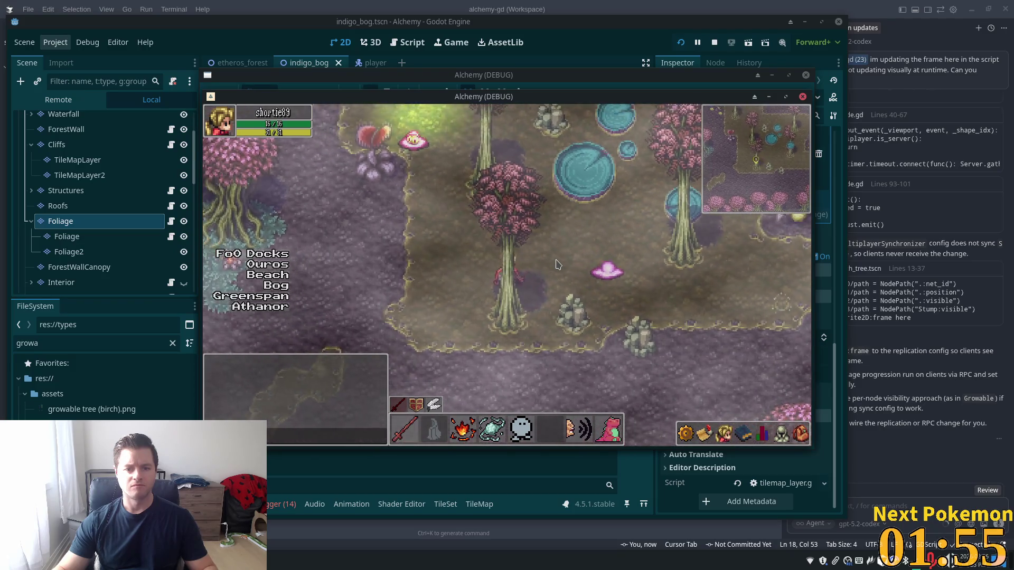
key(Right)
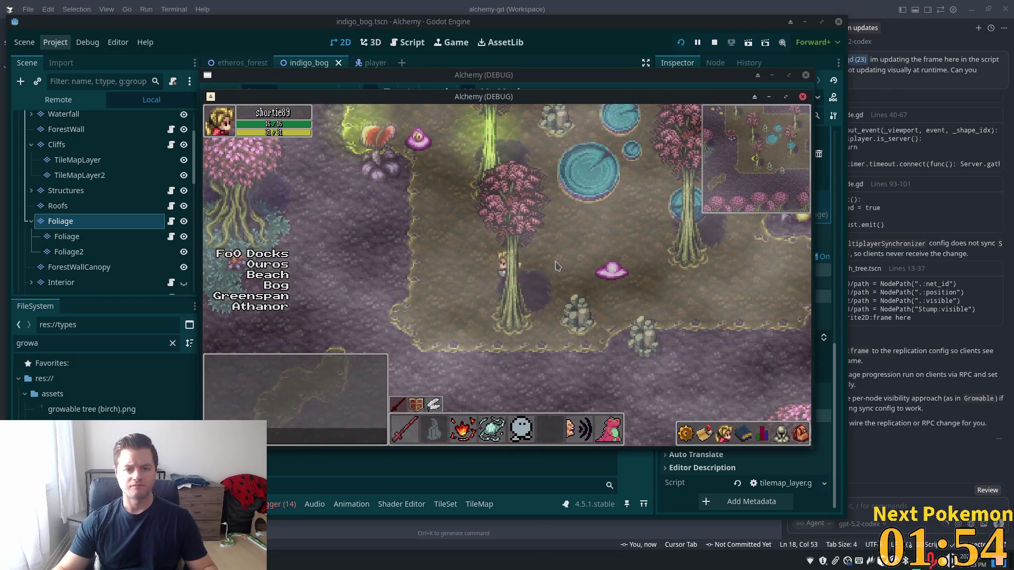
key(Right)
key(Down)
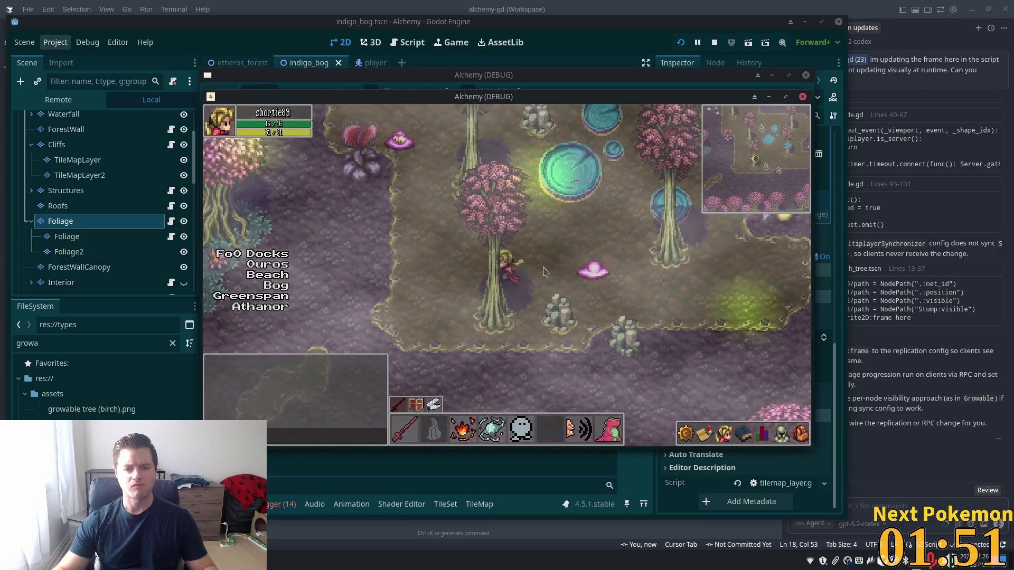
key(Down)
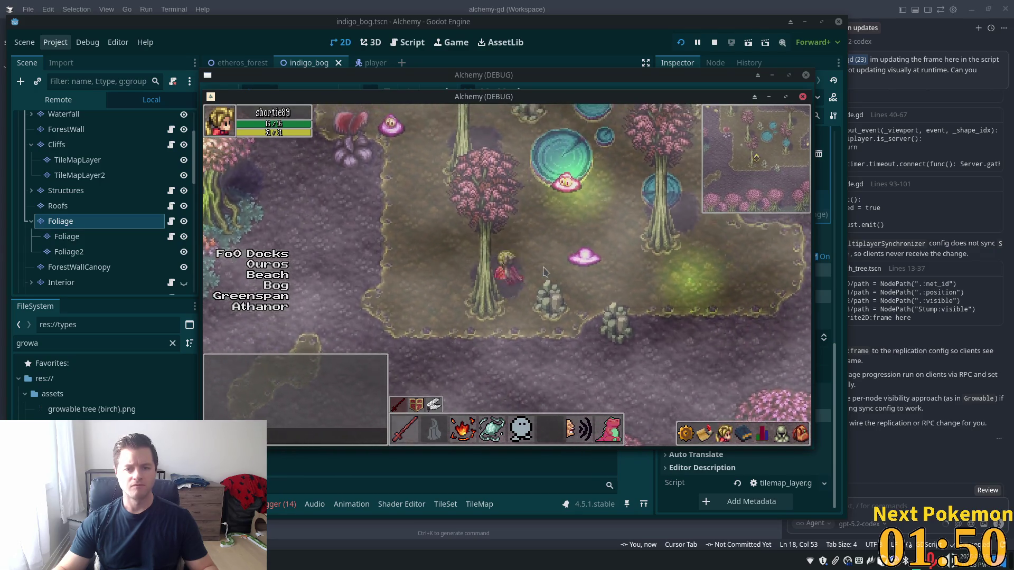
key(Up)
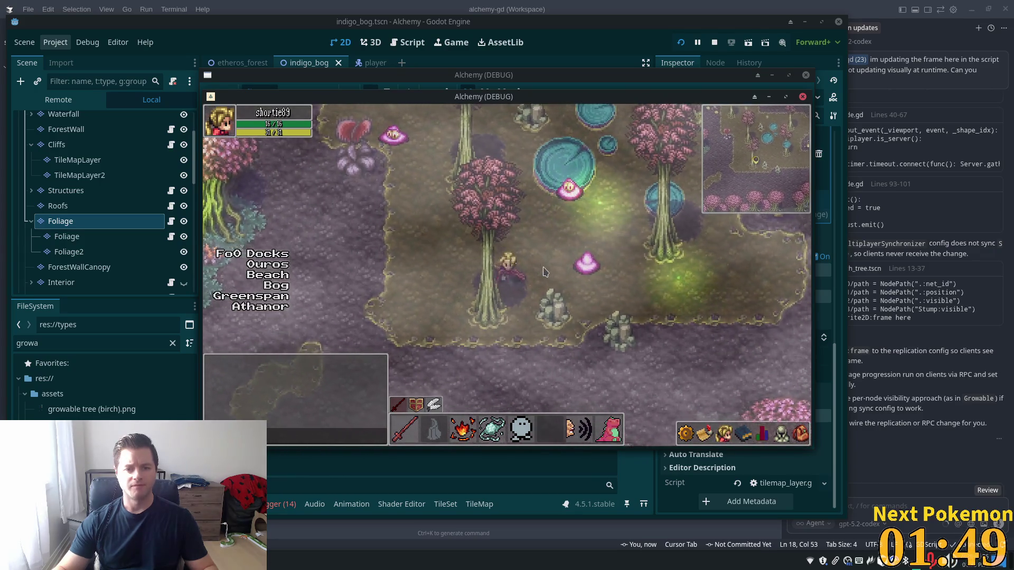
key(Down)
key(Right)
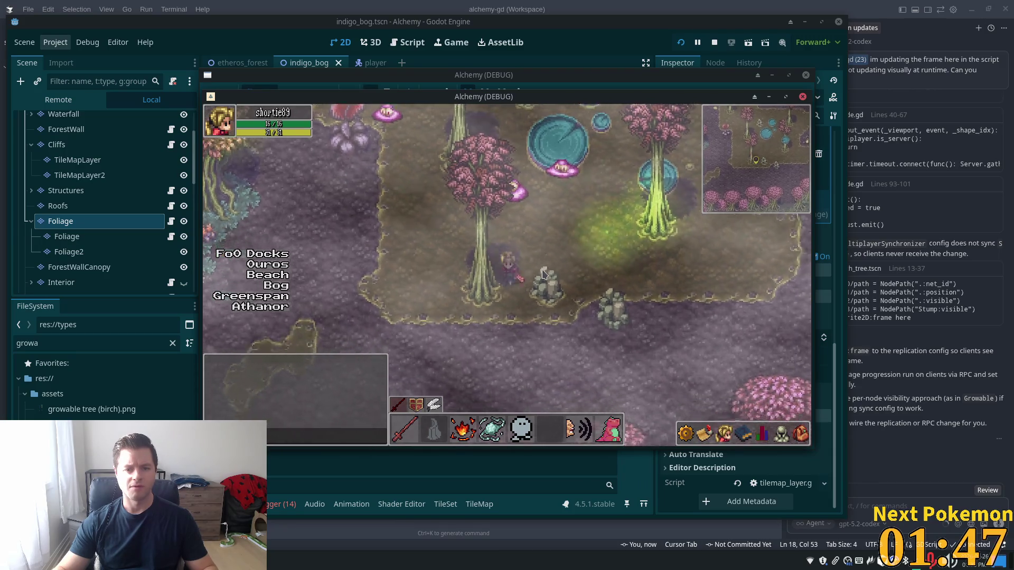
key(Down)
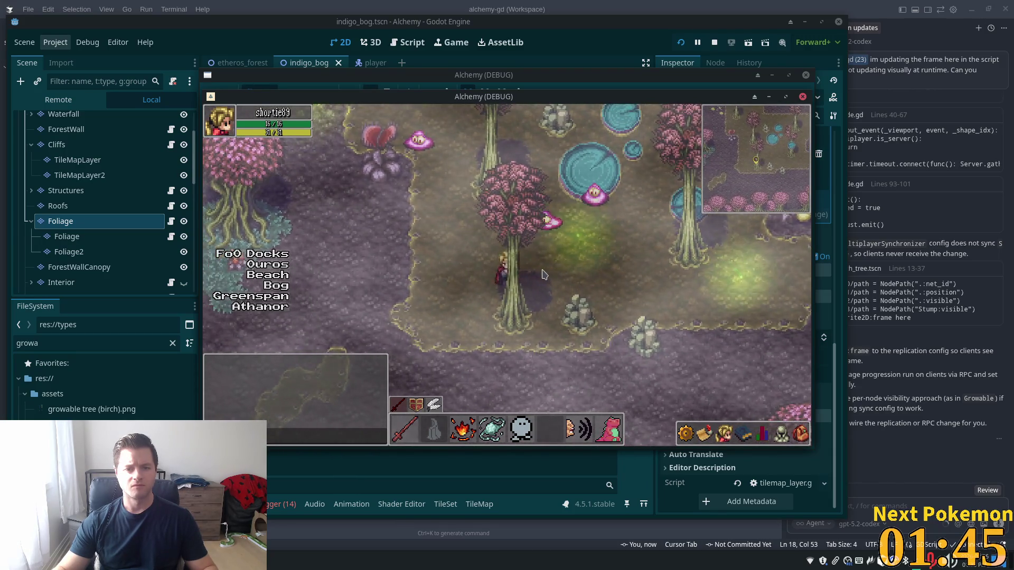
key(Down)
key(Right)
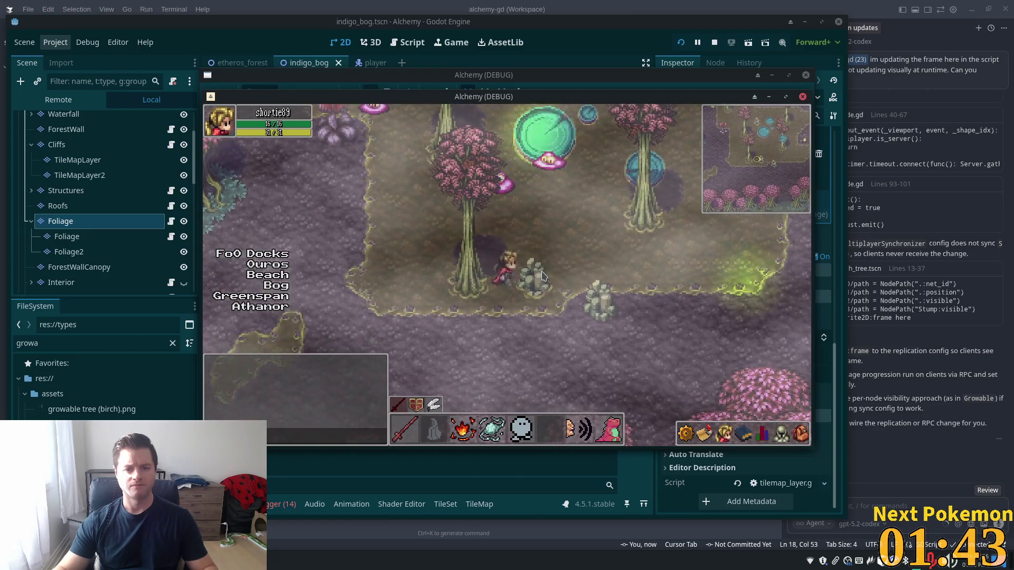
key(Up)
key(Left)
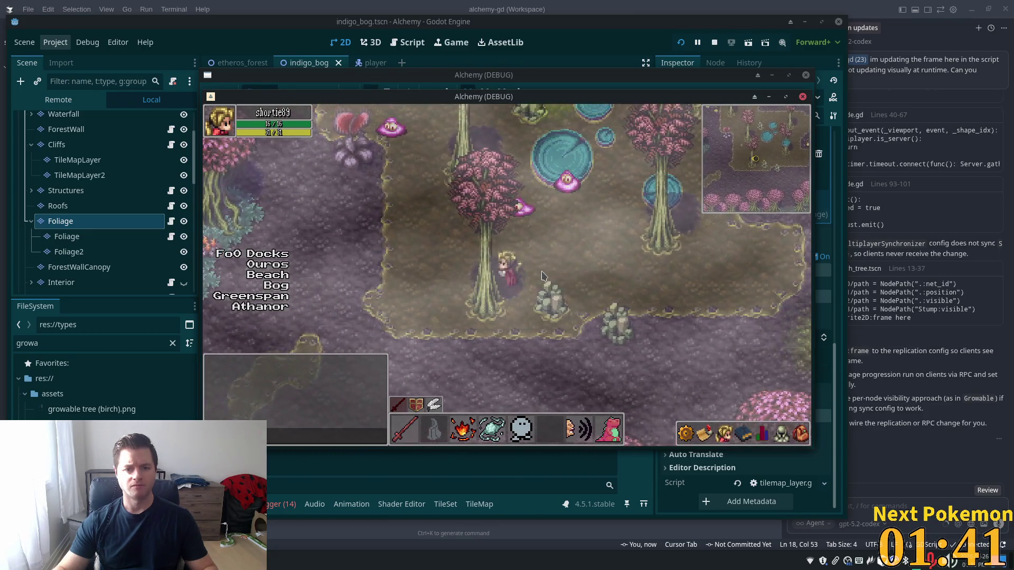
key(Up)
key(Left)
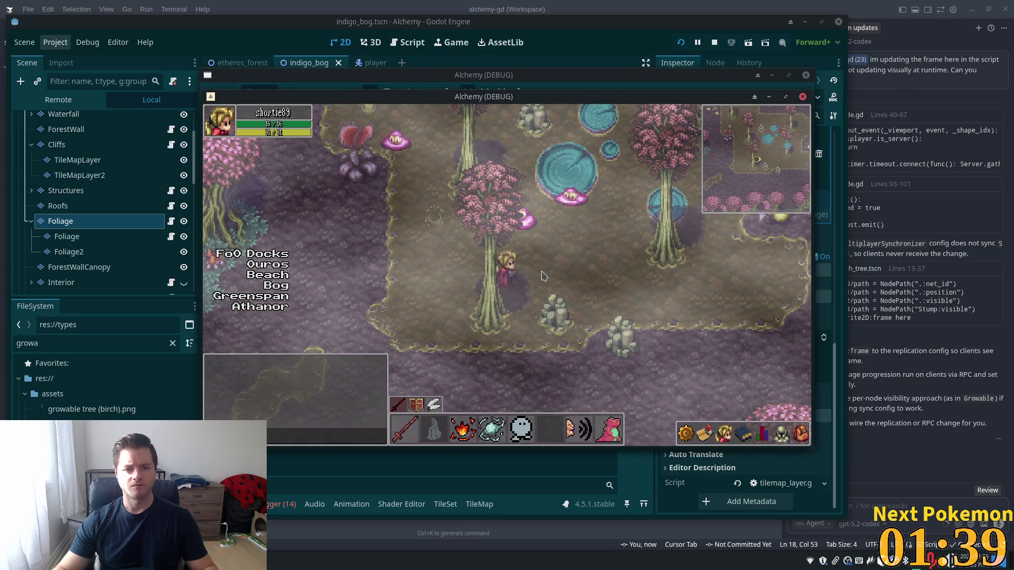
key(Up)
key(Right)
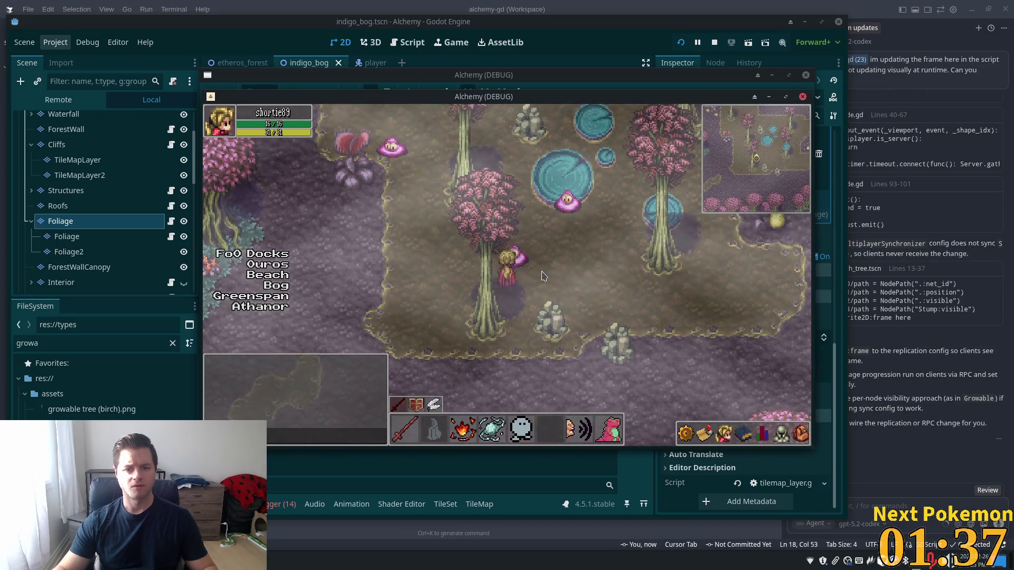
key(Down)
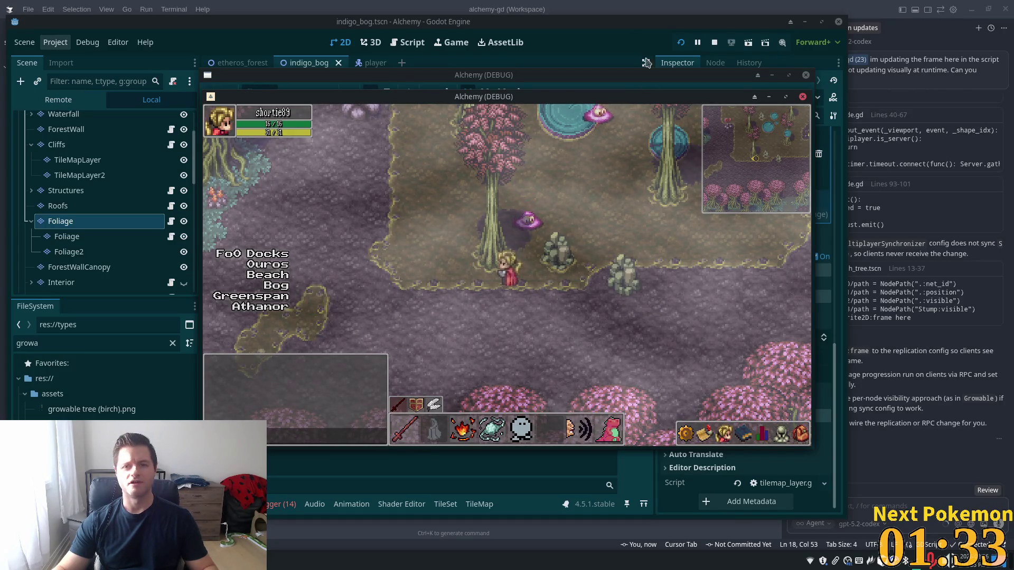
key(F8)
- Select the two tree trunk base tiles in the bog atlas
scroll(457, 183, up, 2)
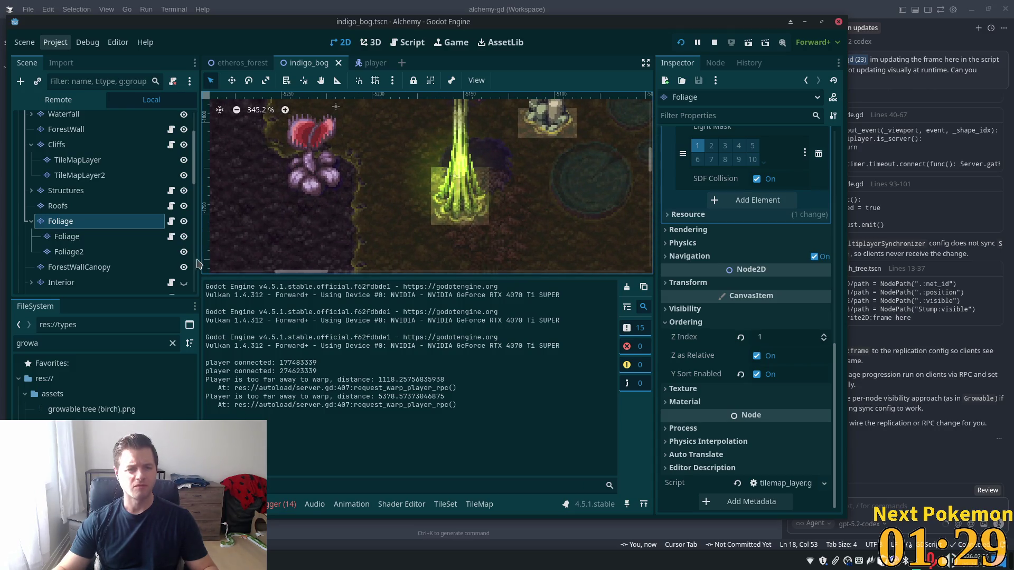
click(445, 504)
scroll(607, 423, down, 3)
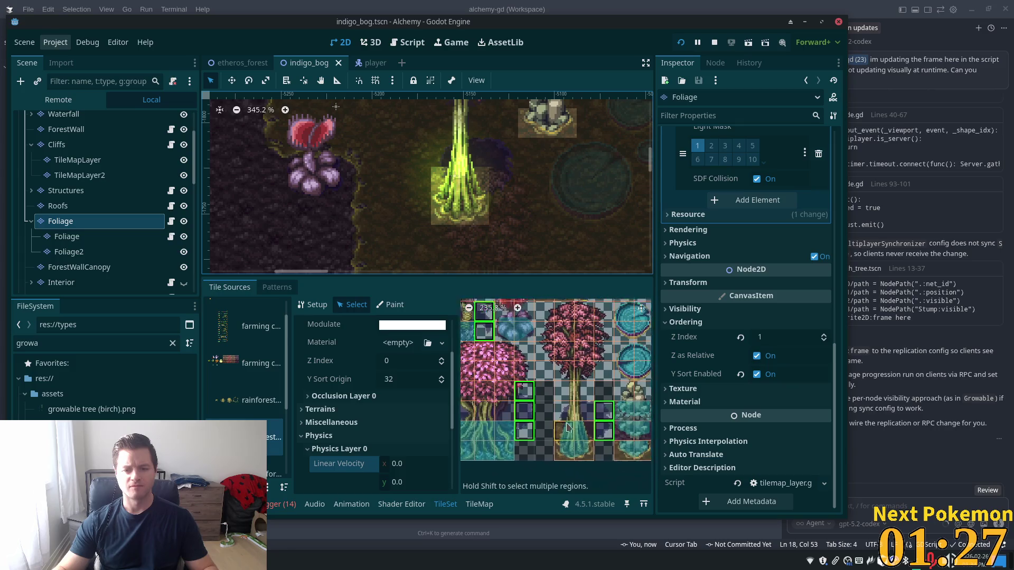
click(573, 453)
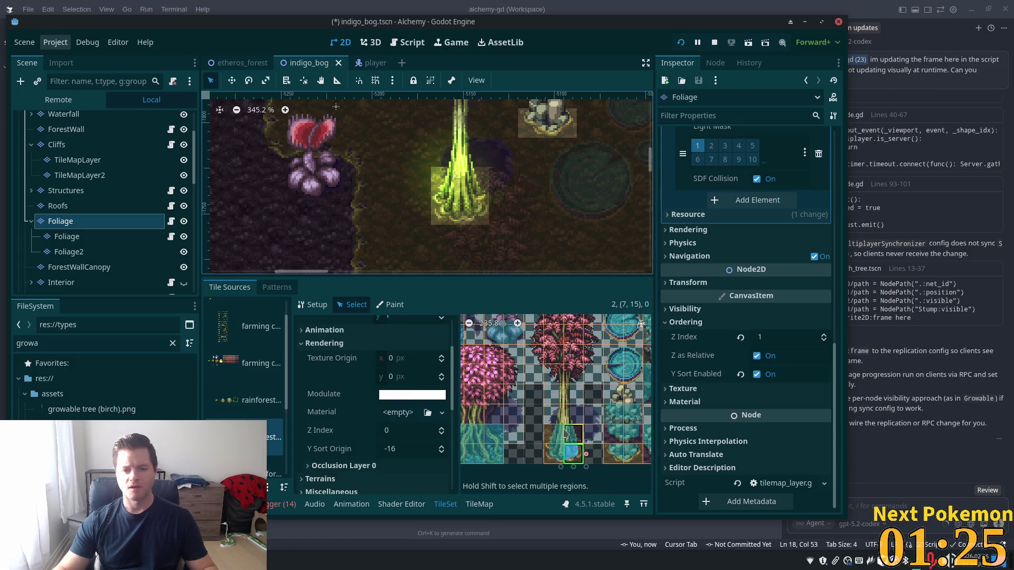
drag(586, 433, 552, 435)
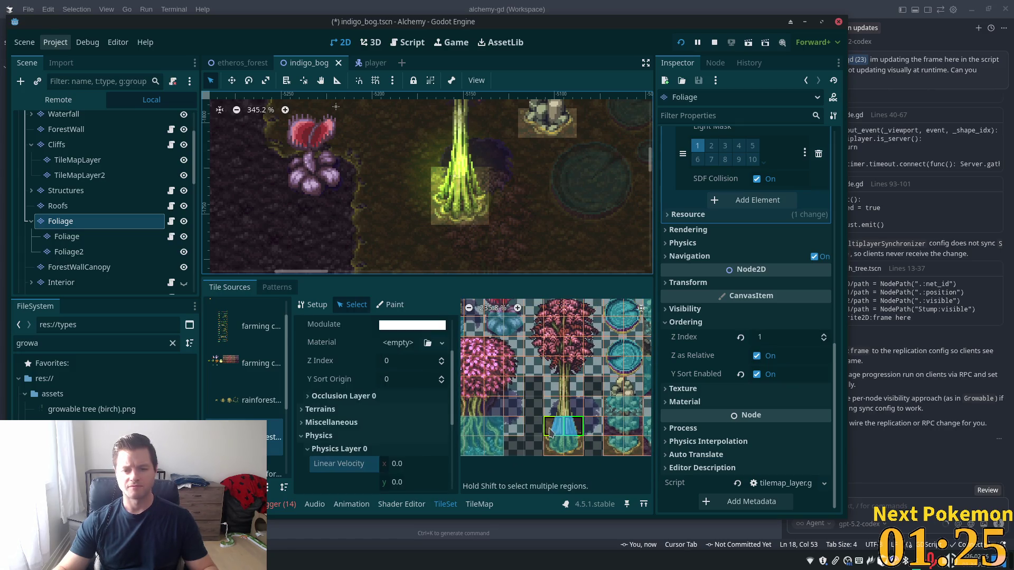
- Set the trunk base tiles' Y Sort Origin to -16, save the scene, and run the game
click(420, 380)
text(-0)
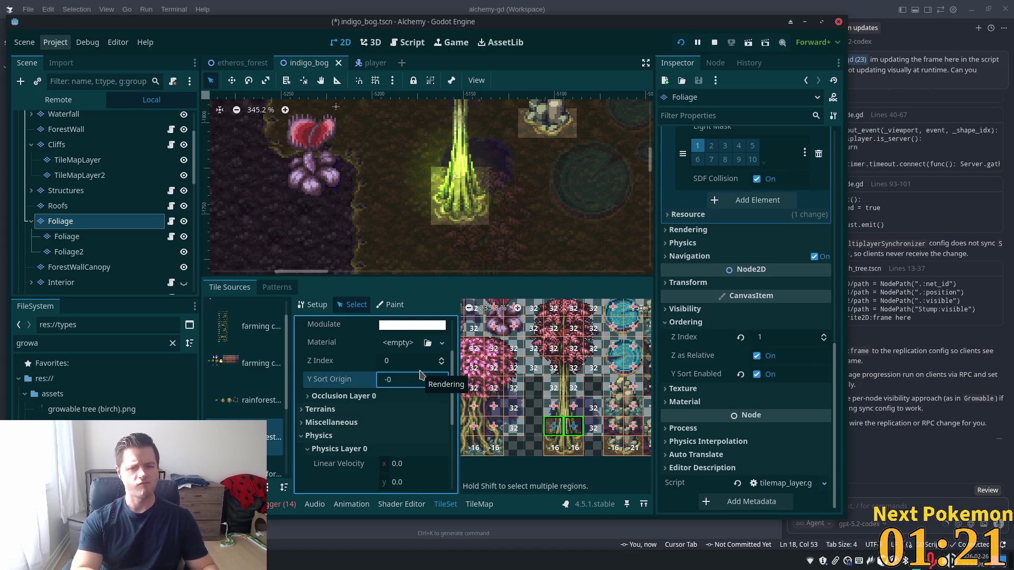
text(6)
key(Tab)
key(ctrl+s)
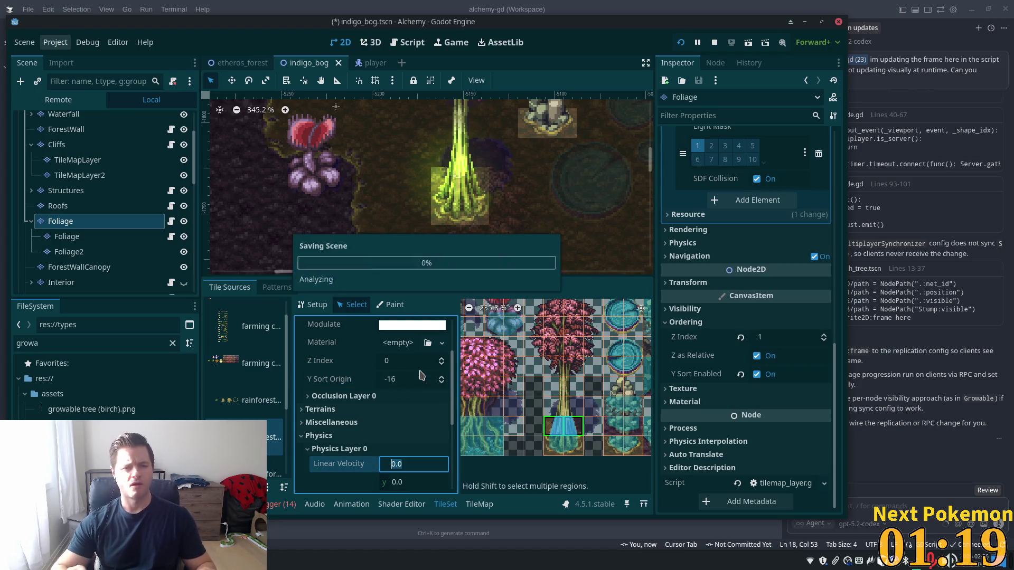
click(682, 43)
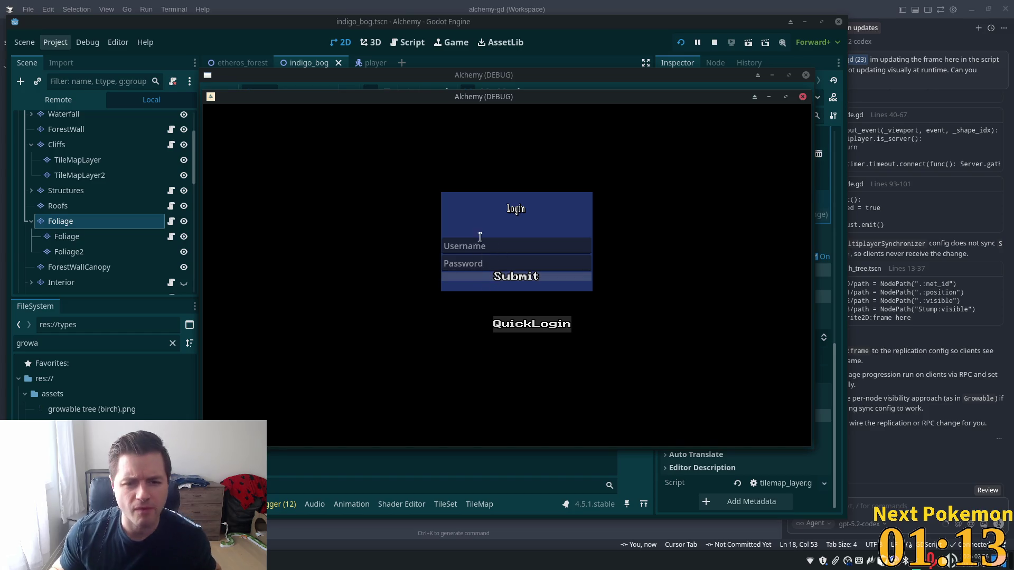
- Log in, walk the character behind a bog trunk, then switch to growable.gd in the code editor
click(476, 277)
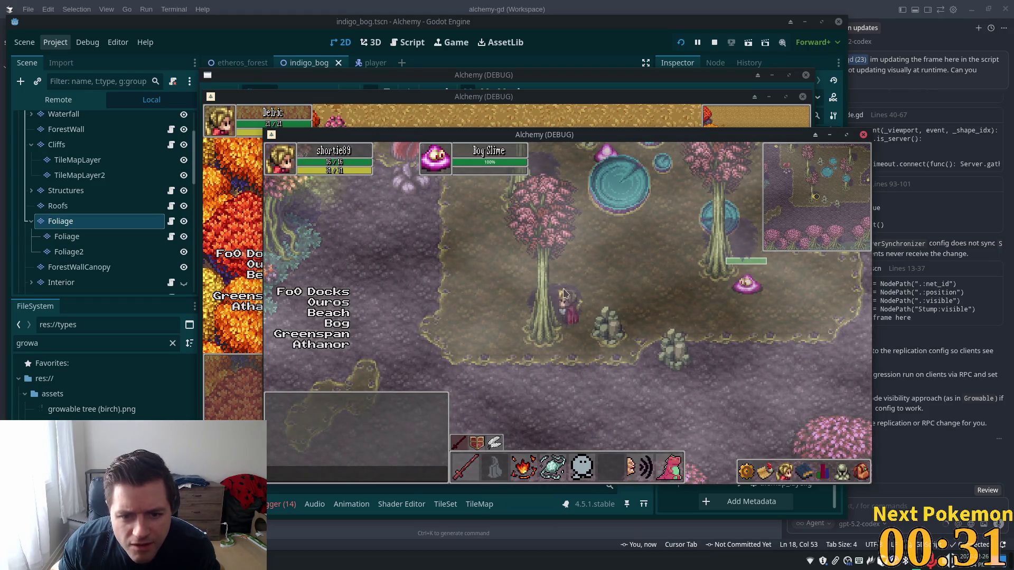
key(Up)
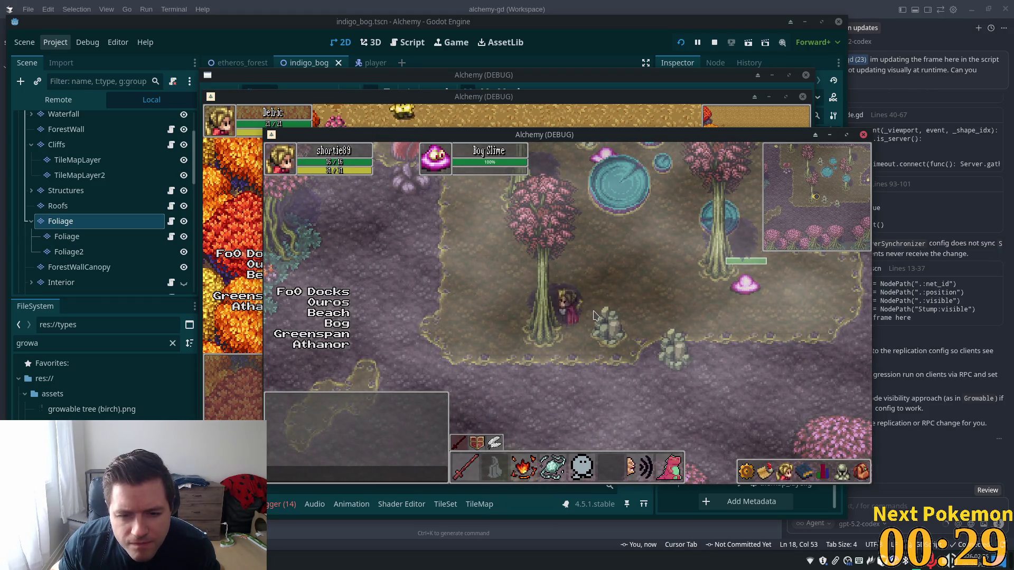
key(Up)
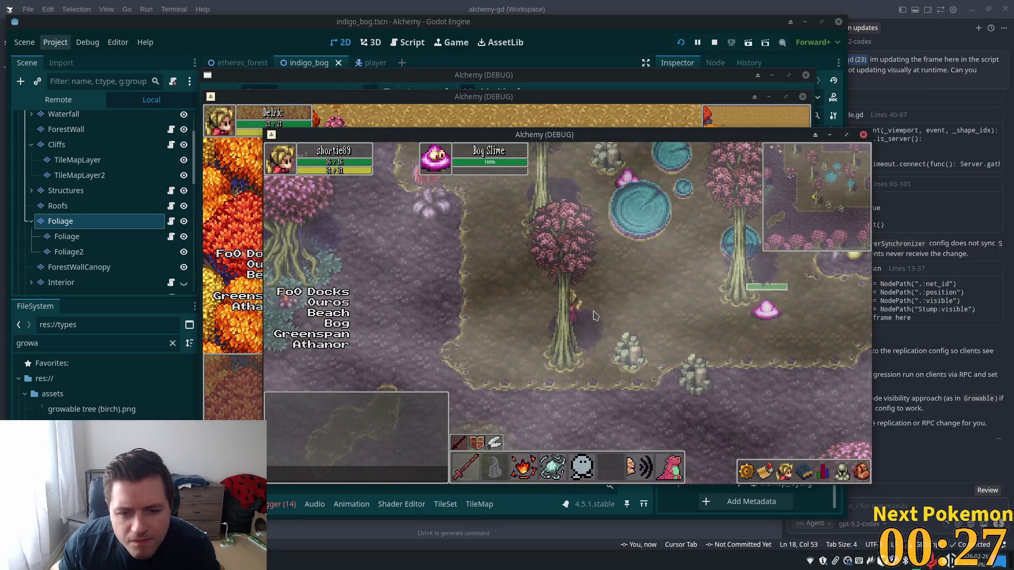
key(Left)
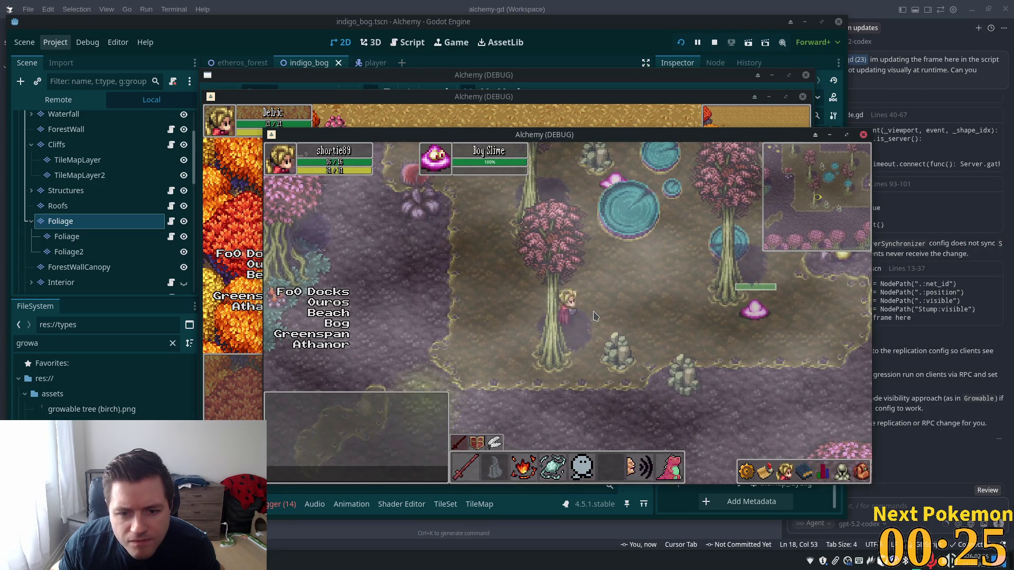
key(Up)
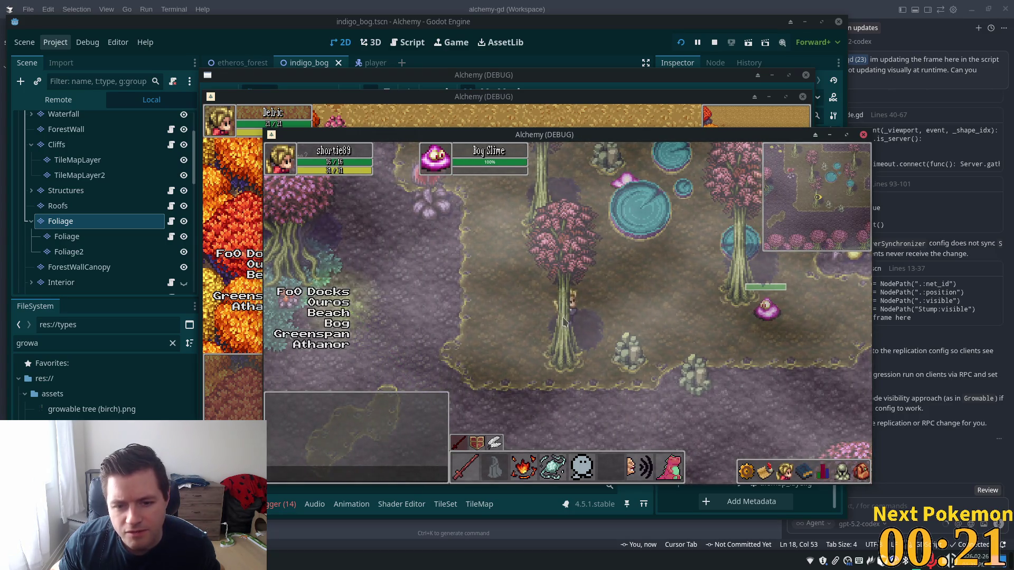
key(Right)
key(Down)
key(Right)
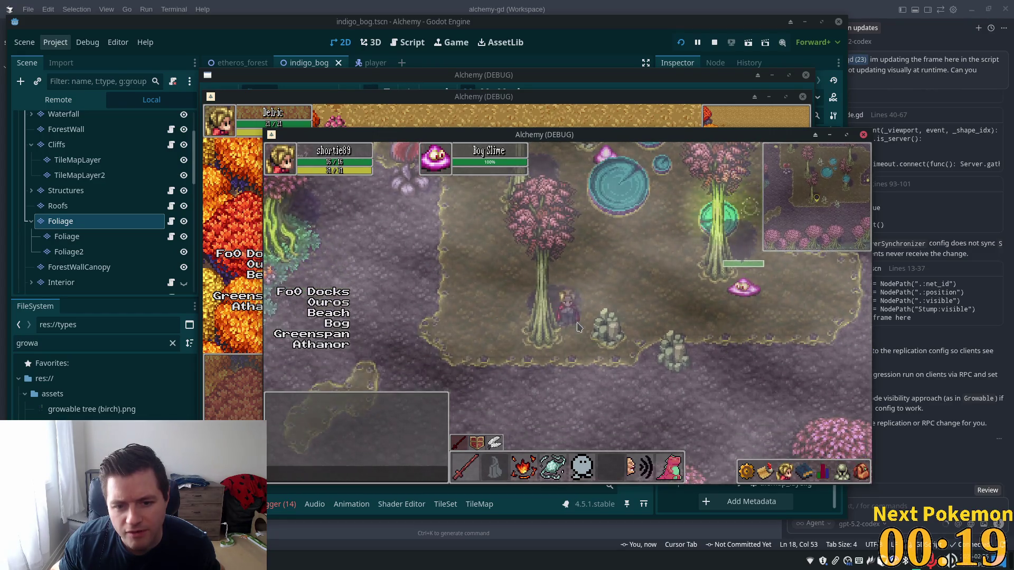
key(Right)
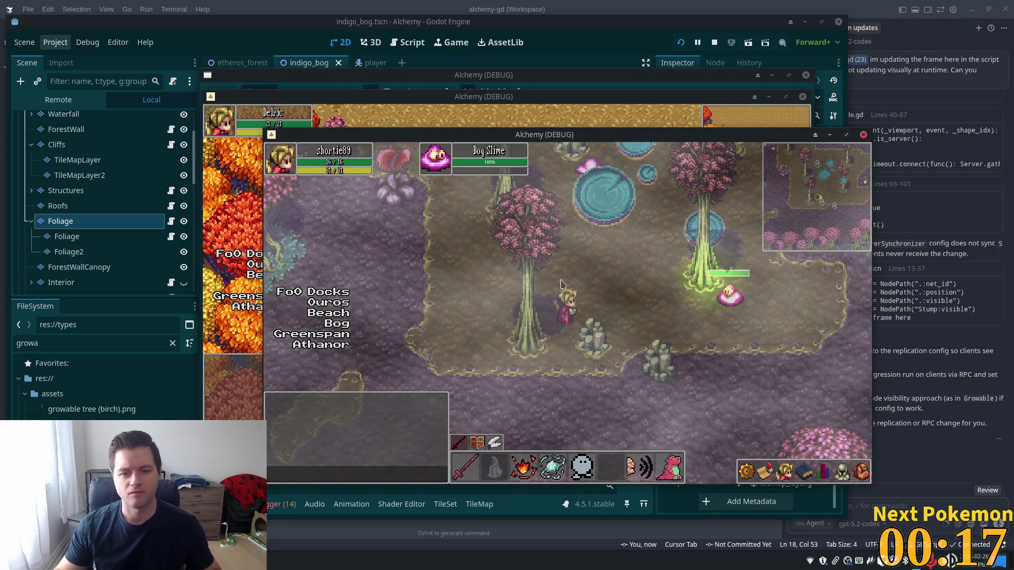
click(644, 9)
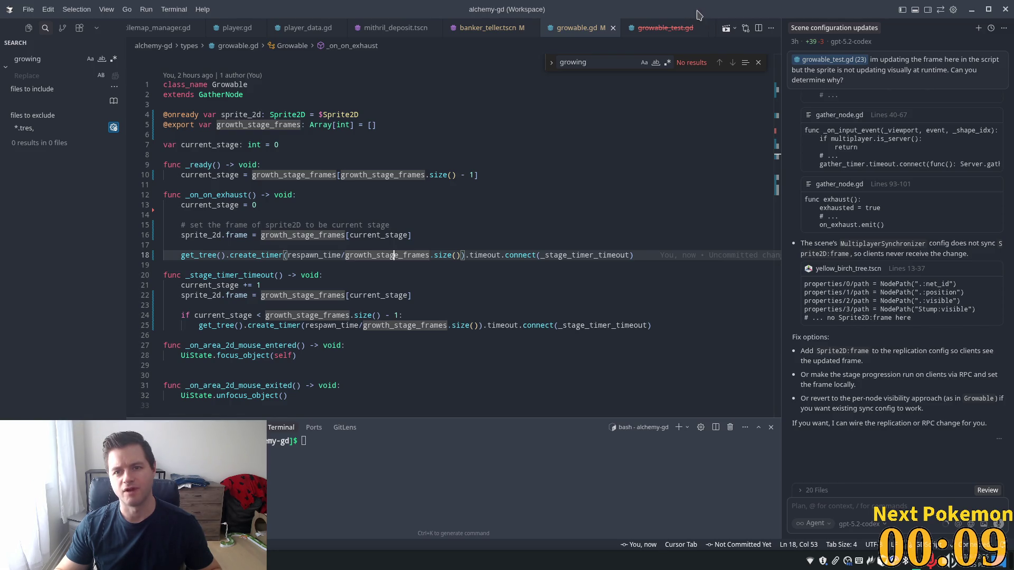
- Bring Godot back, zoom out the indigo_bog canvas, and show the bog tile atlas in the TileSet editor
key(alt+Tab)
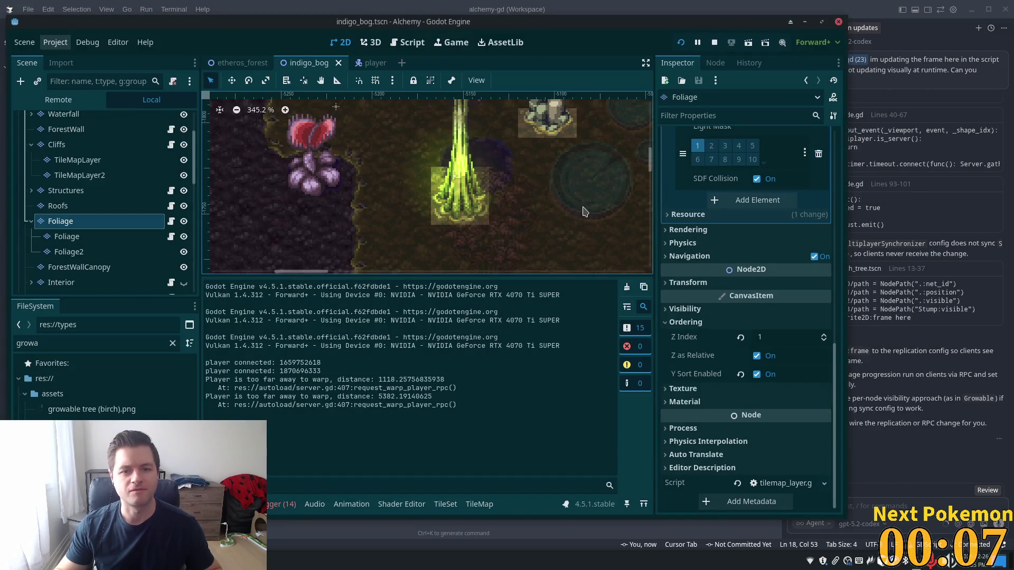
scroll(552, 181, down, 3)
scroll(560, 241, down, 1)
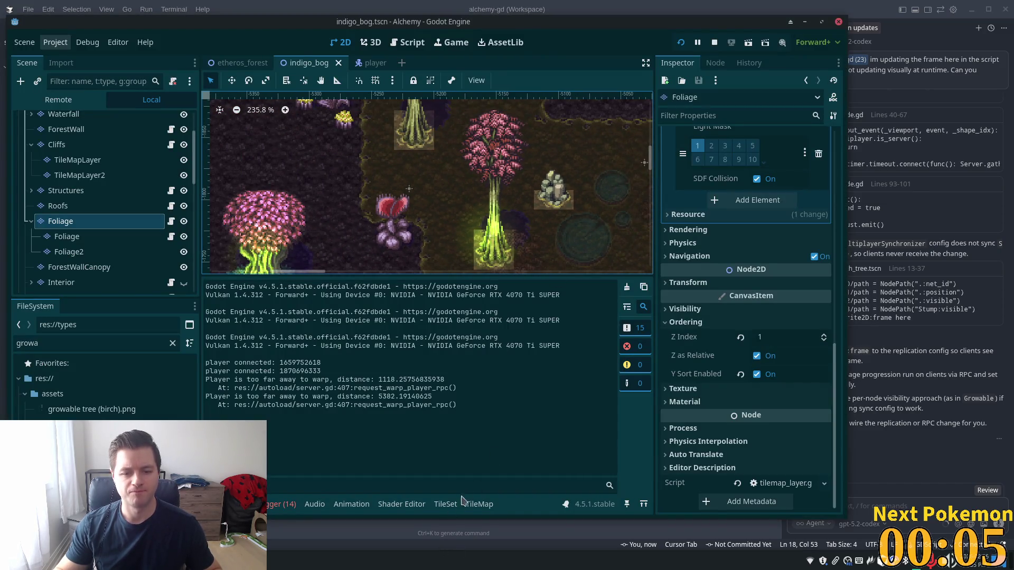
click(445, 504)
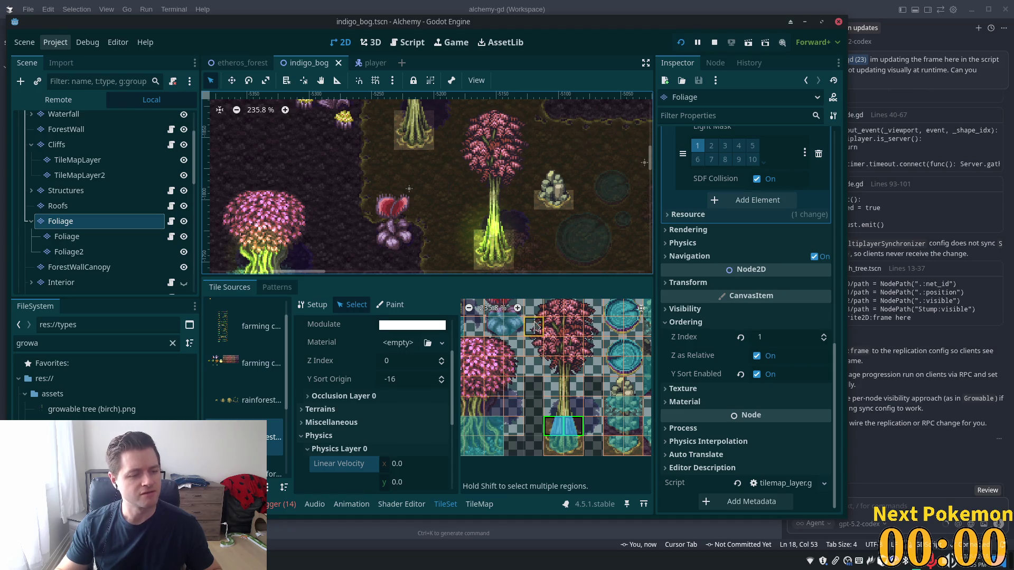
click(936, 88)
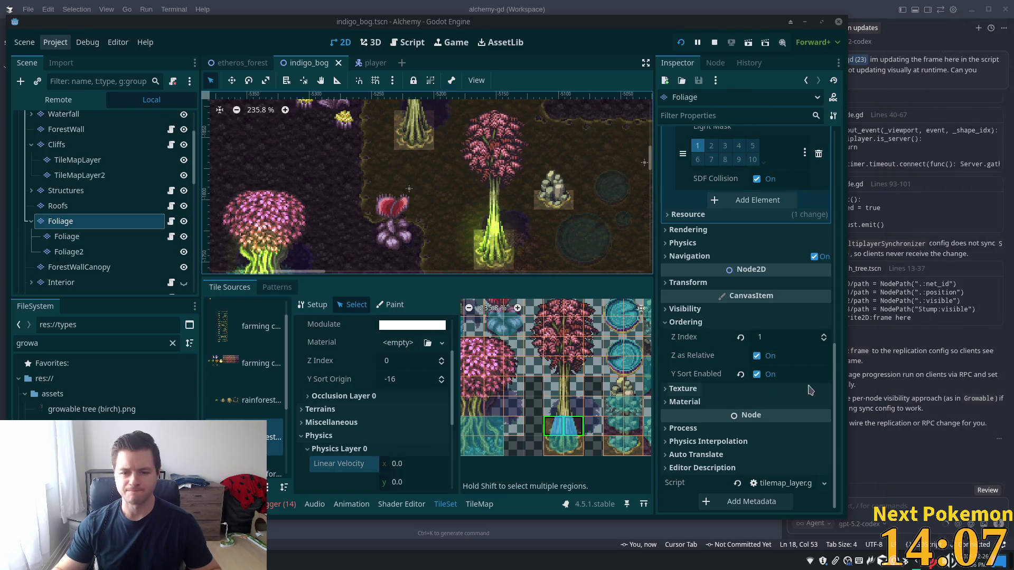
- Select both bog trunk tiles, set their Y Sort Origin to 32, and save the scene
scroll(587, 423, up, 4)
click(564, 391)
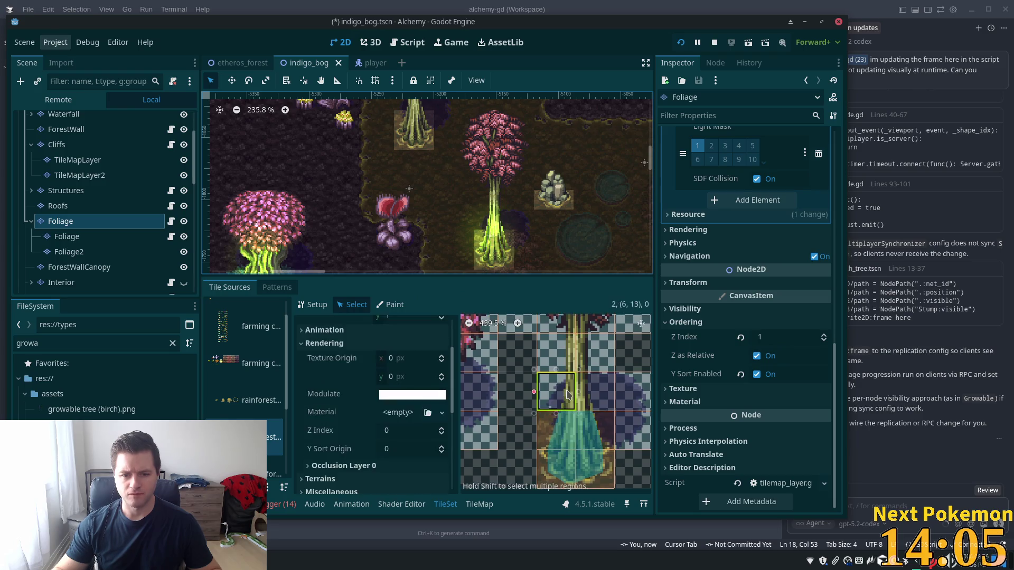
shift+click(607, 406)
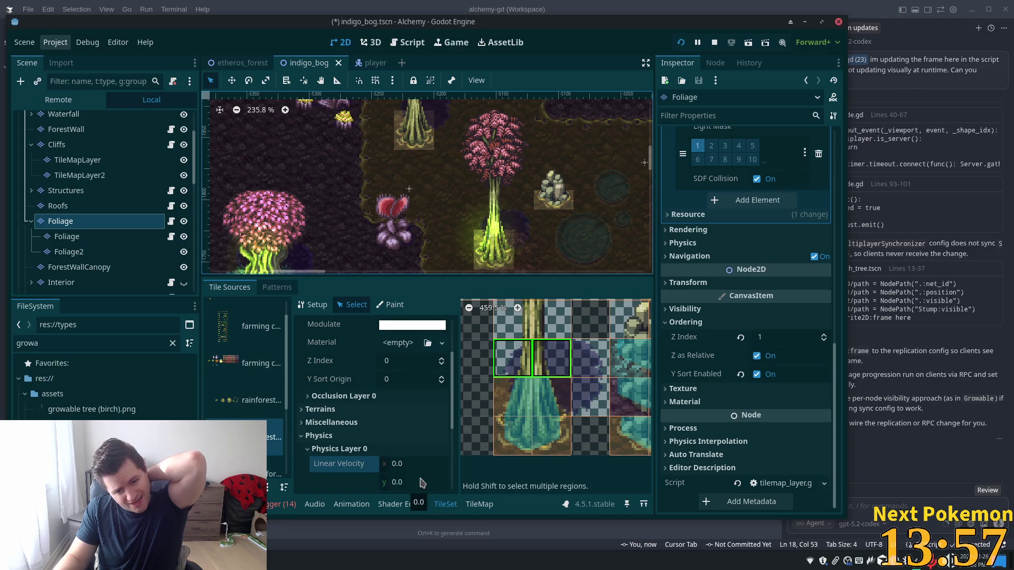
click(412, 381)
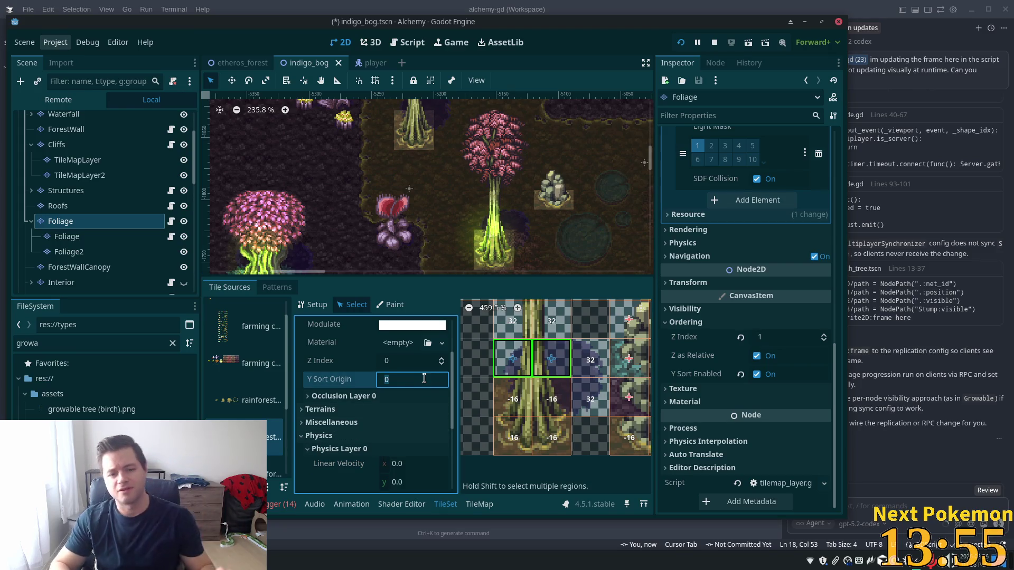
text(32)
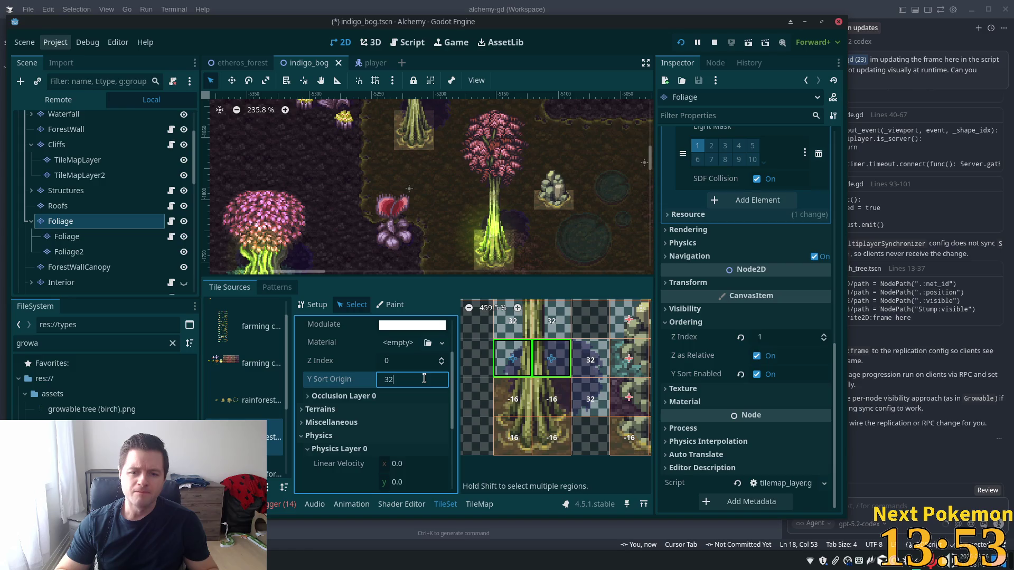
key(Tab)
key(ctrl+s)
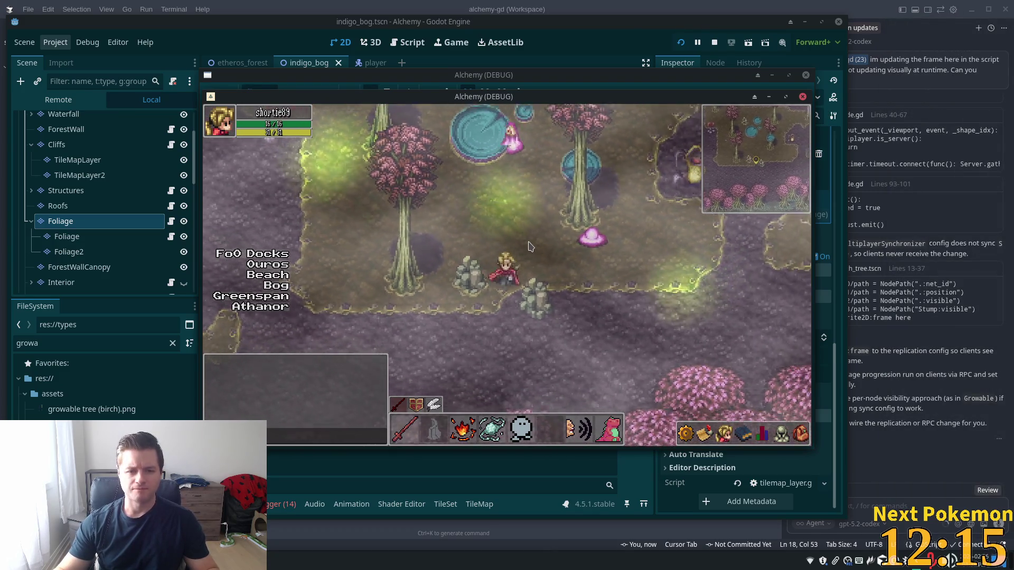
- Walk the player left, up and behind the bog tree trunks, then close the game with F8
key(Left)
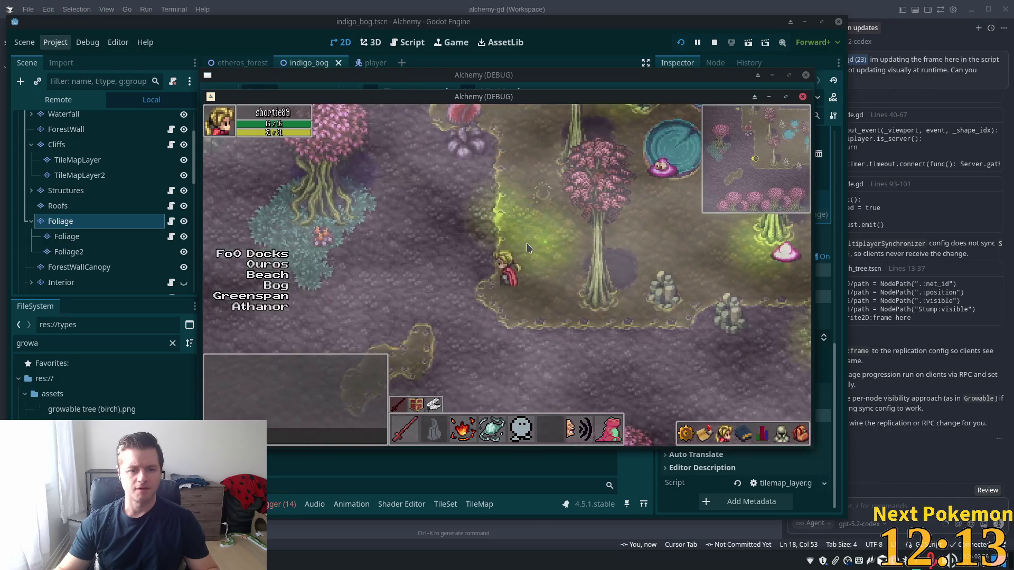
key(Up)
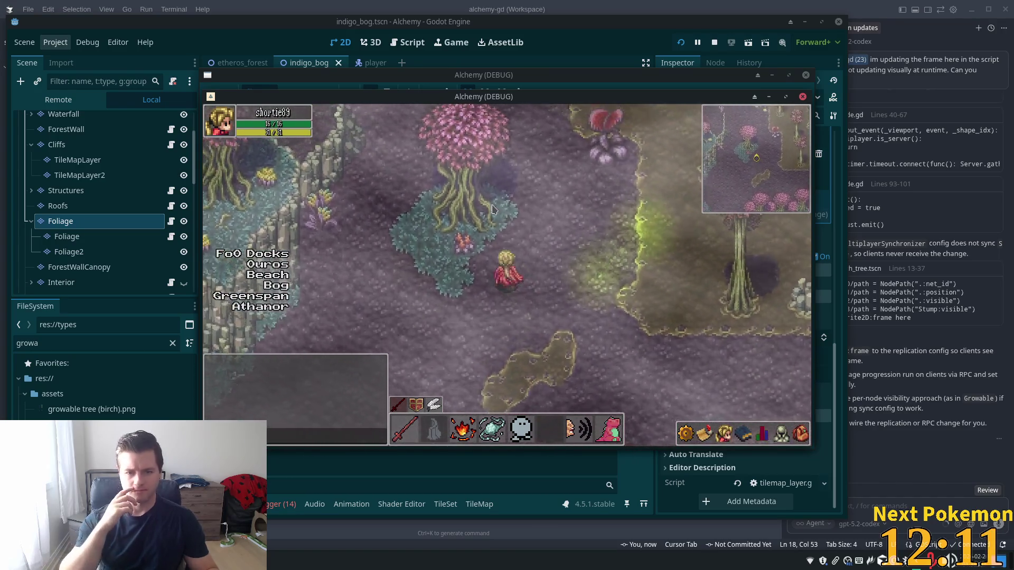
key(Left)
key(Right)
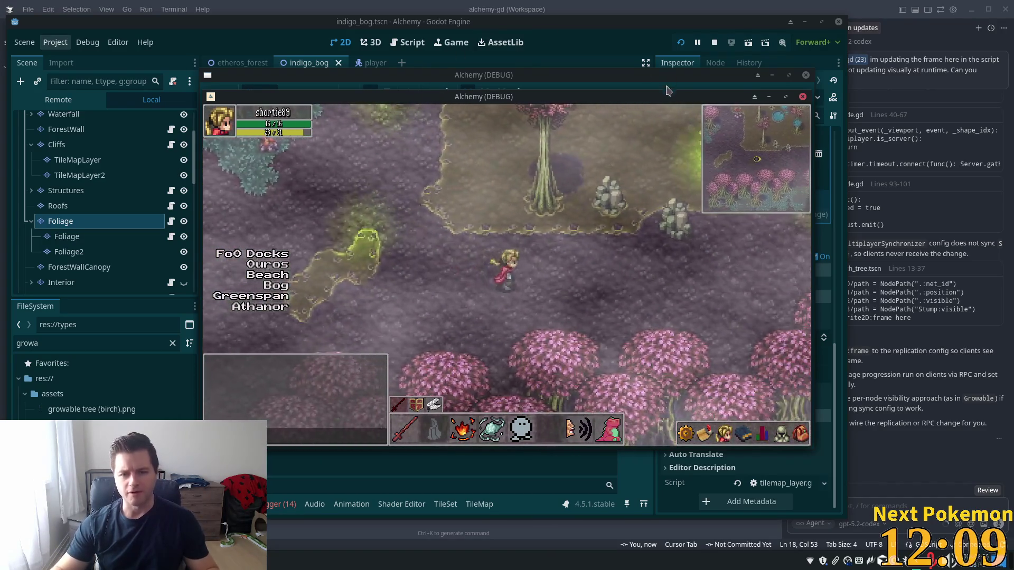
key(Down)
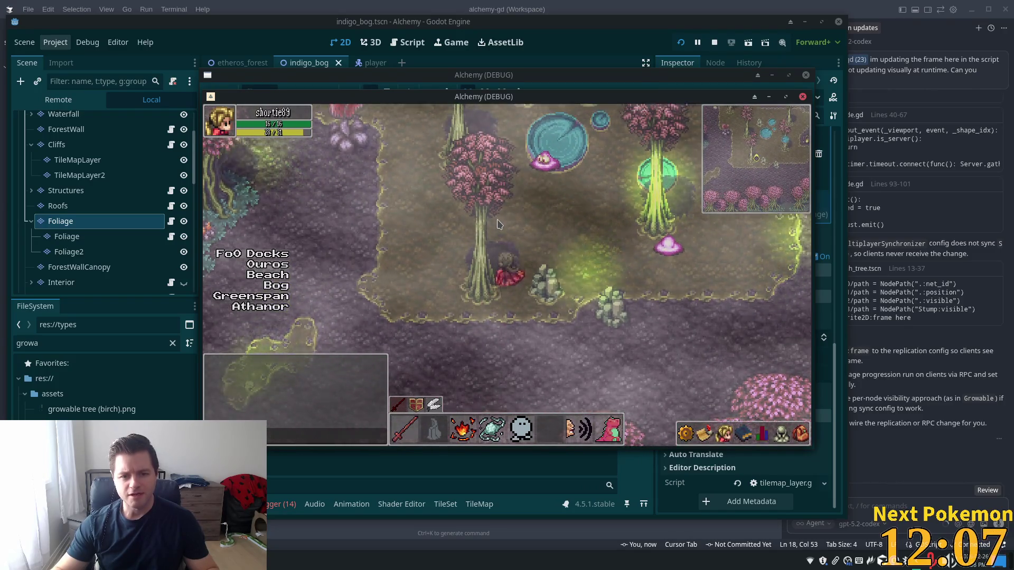
key(Up)
key(Left)
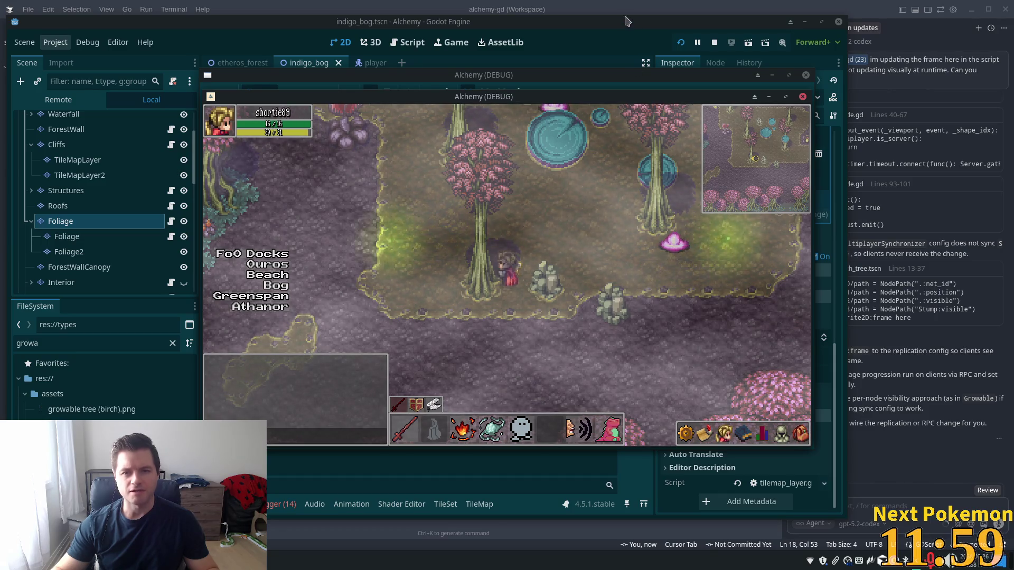
key(F8)
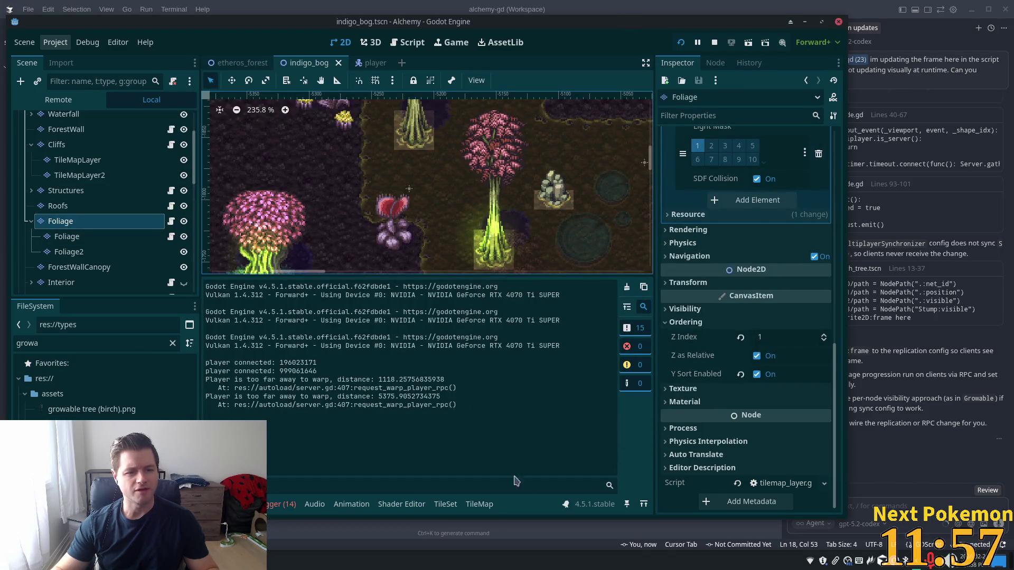
- In the TileSet editor, select the two trunk base tiles and change their Y Sort Origin
click(447, 508)
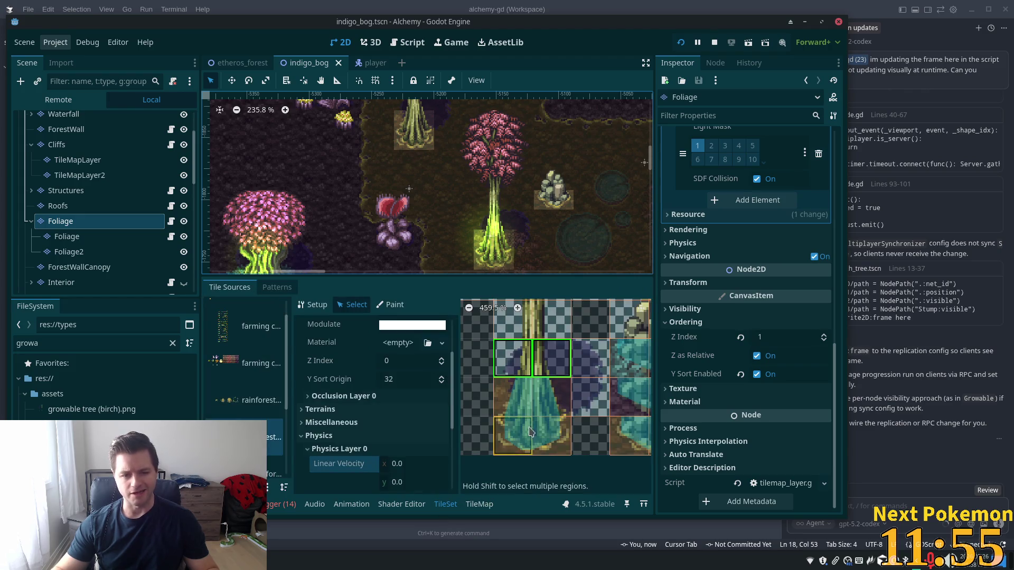
drag(516, 404, 501, 438)
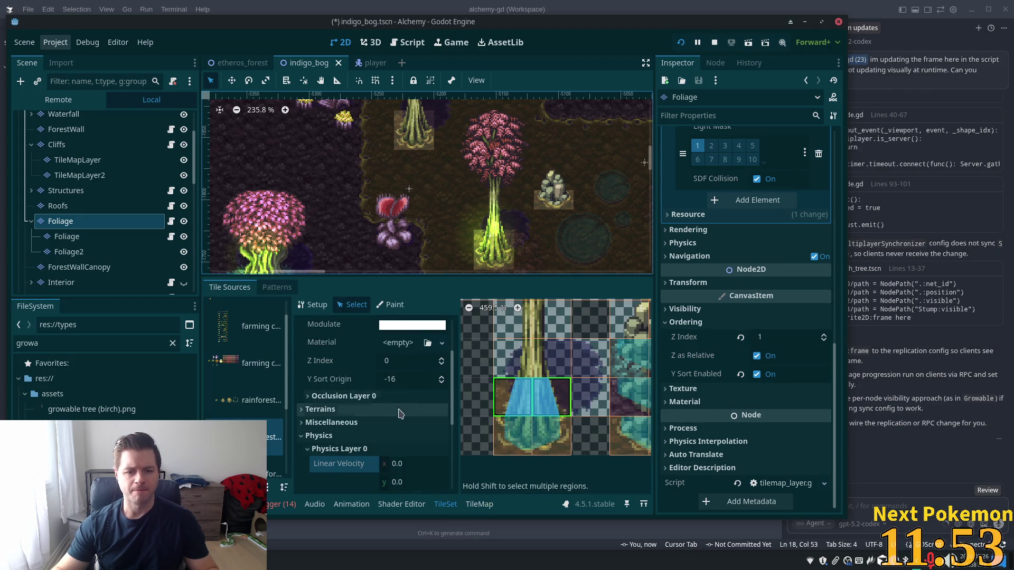
click(405, 381)
key(Tab)
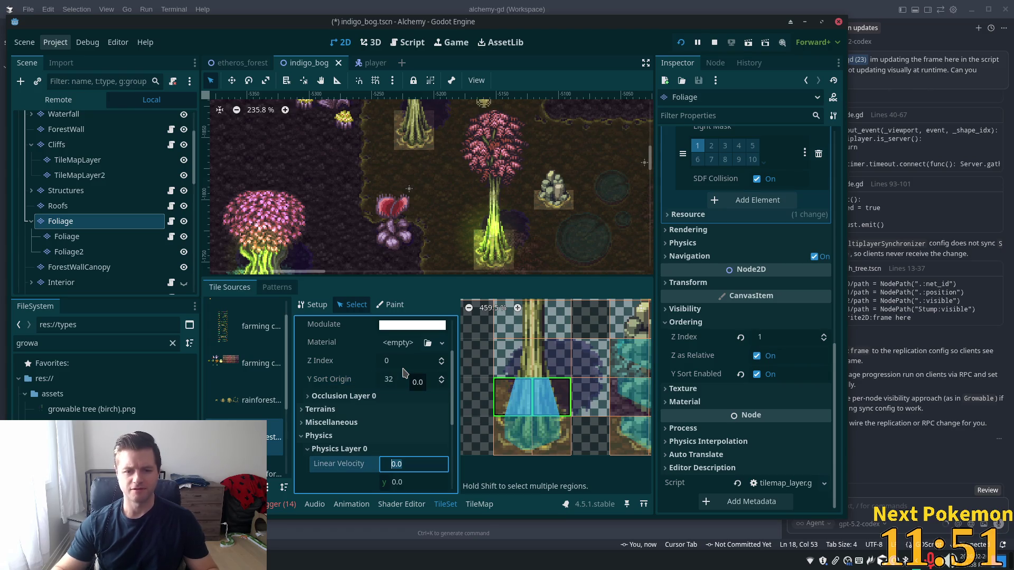
- Save and relaunch the game with all test instances, then arrange the game windows
key(F5)
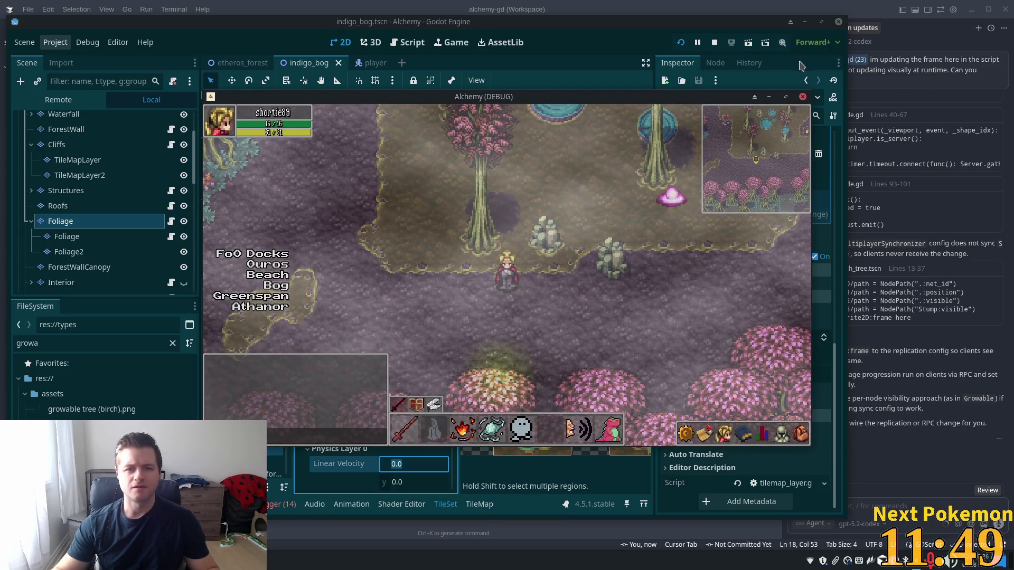
click(674, 49)
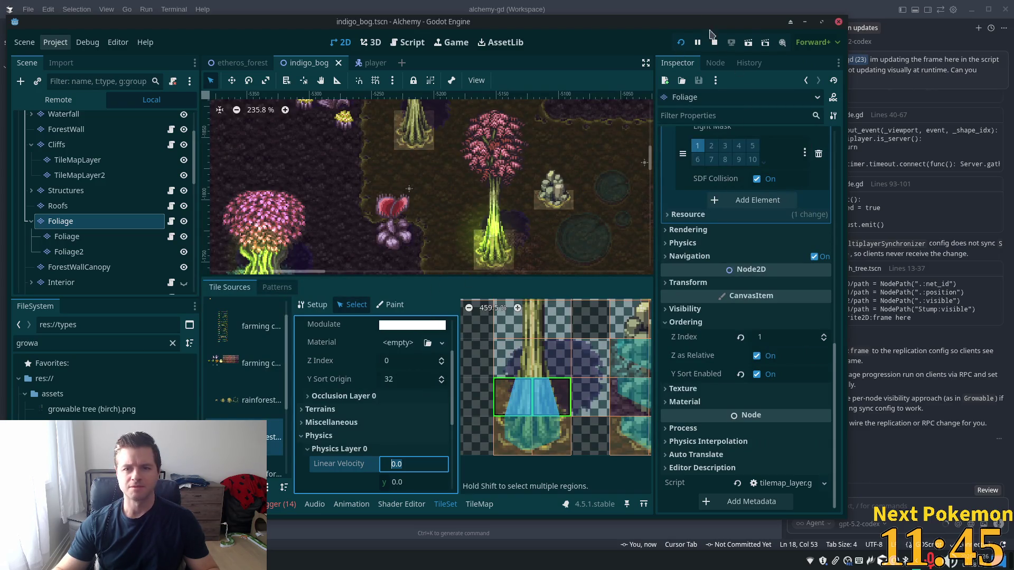
click(681, 45)
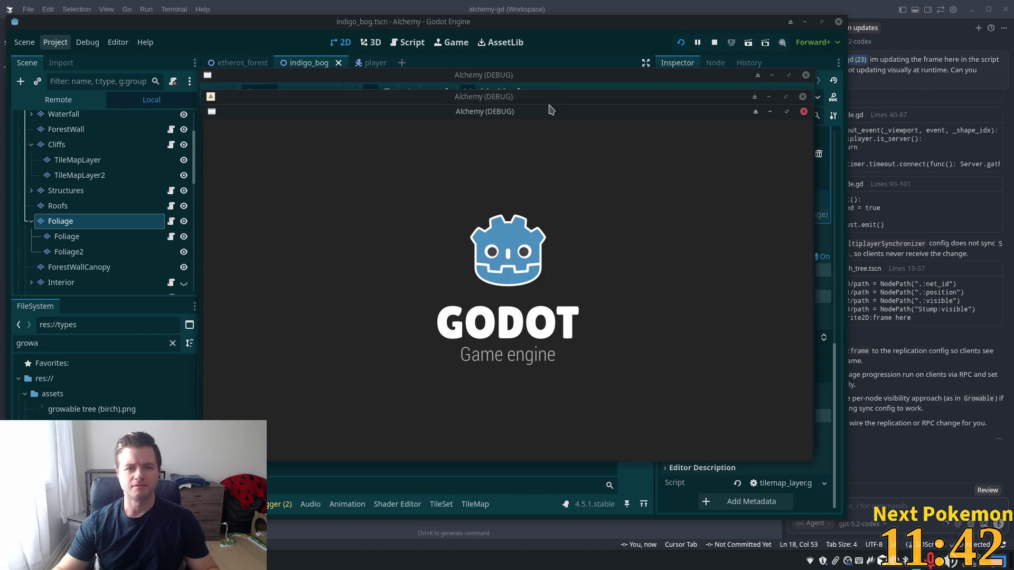
mouse_move(549, 109)
mouse_down()
mouse_move(507, 91)
mouse_move(333, 106)
mouse_up()
mouse_move(748, 130)
mouse_down()
mouse_move(880, 156)
mouse_move(936, 190)
mouse_up()
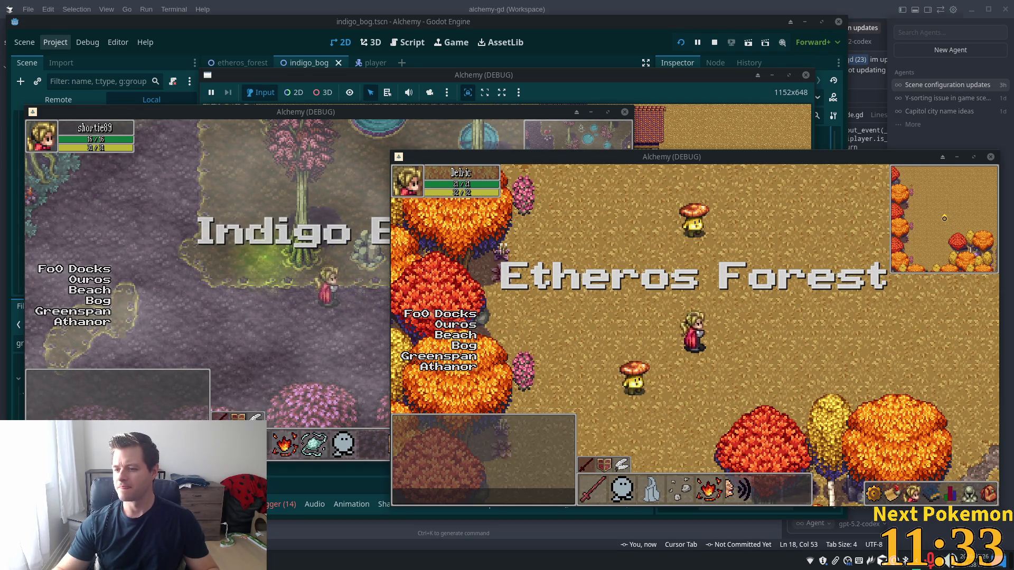
click(332, 169)
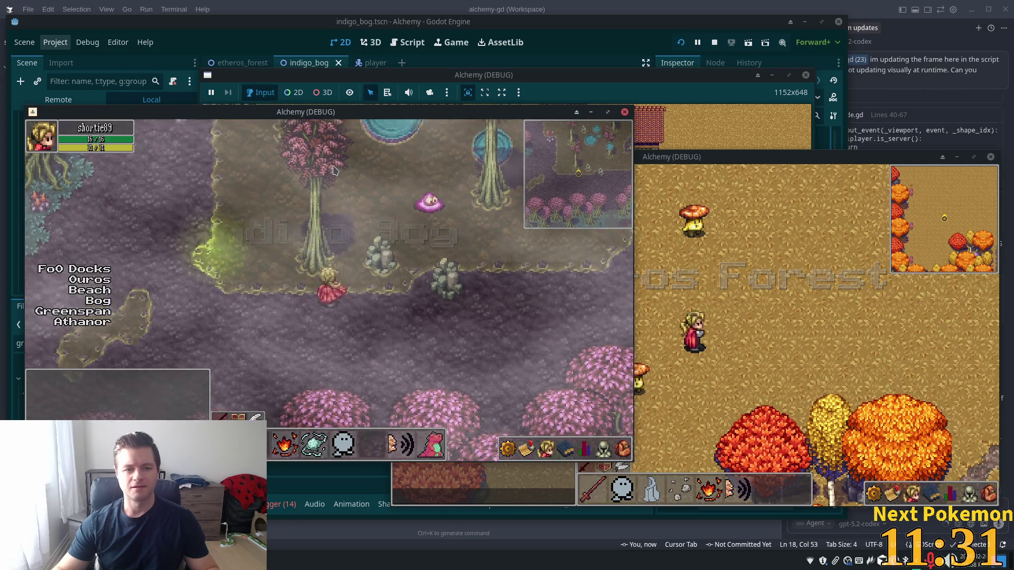
- Walk the character around the bog tree trunk to check sorting, then return to the editor
key(Up)
key(Left)
key(Up)
key(Right)
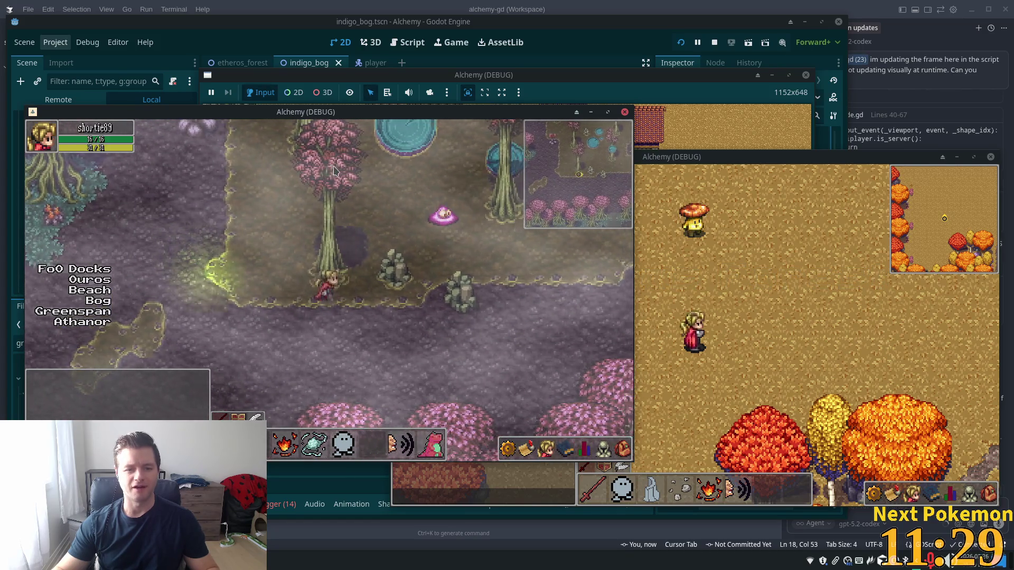
key(Down)
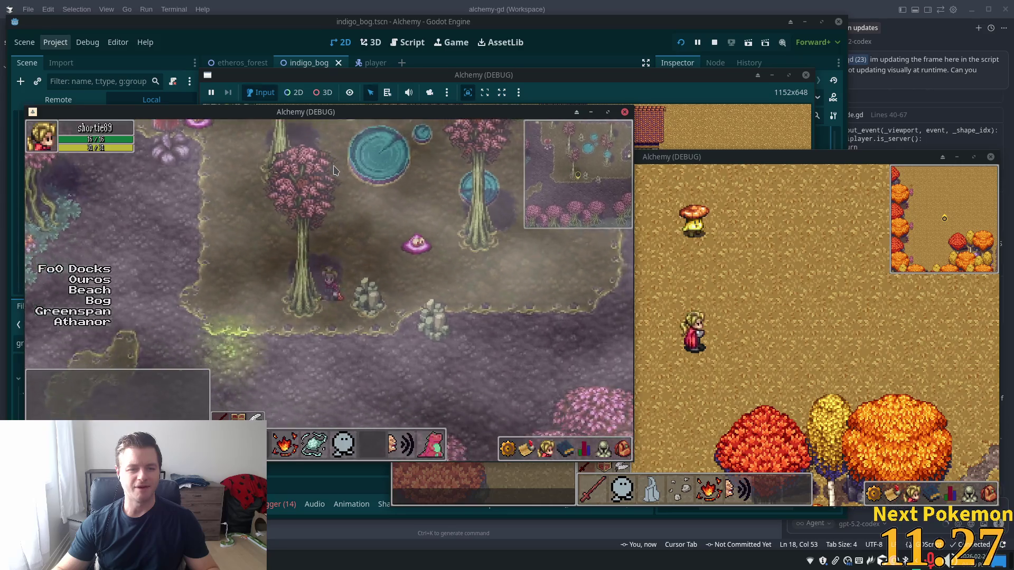
key(Up)
key(Left)
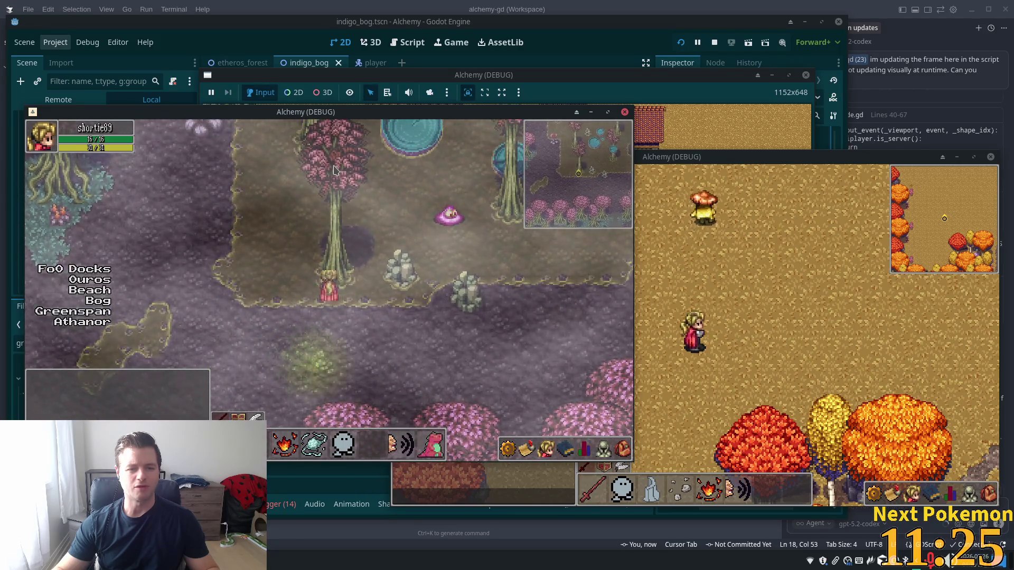
key(Right)
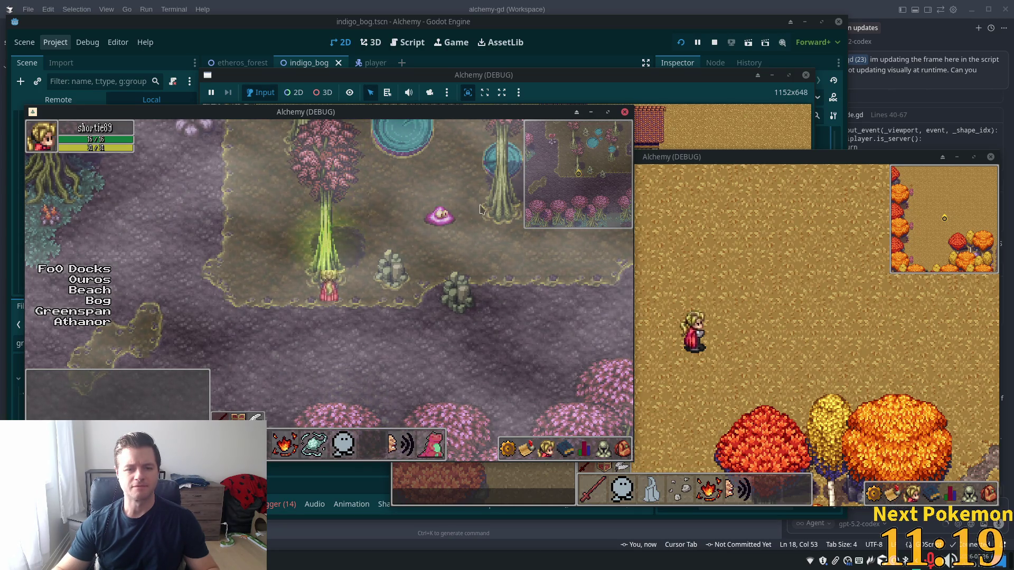
key(Up)
key(Right)
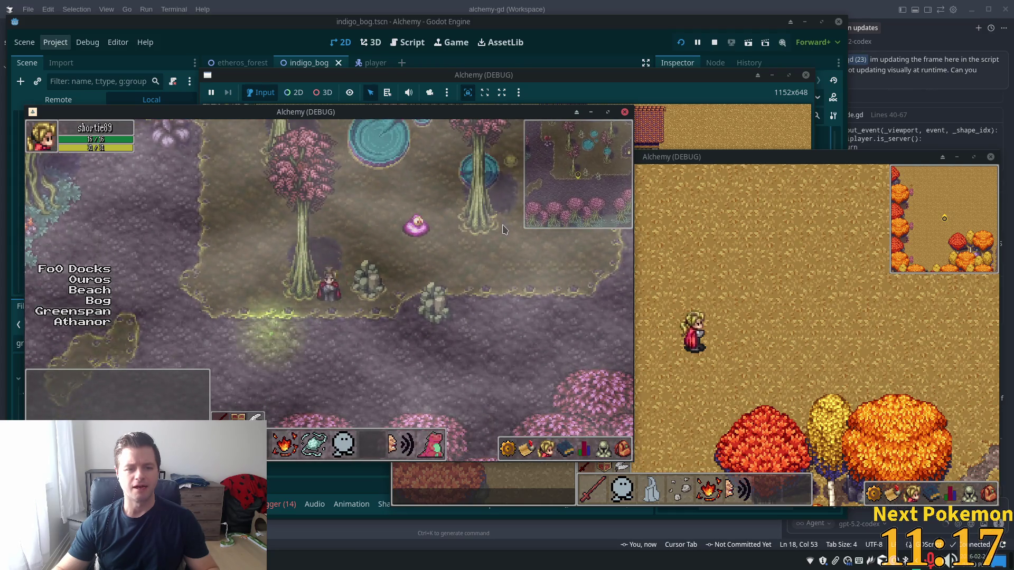
key(Left)
key(Up)
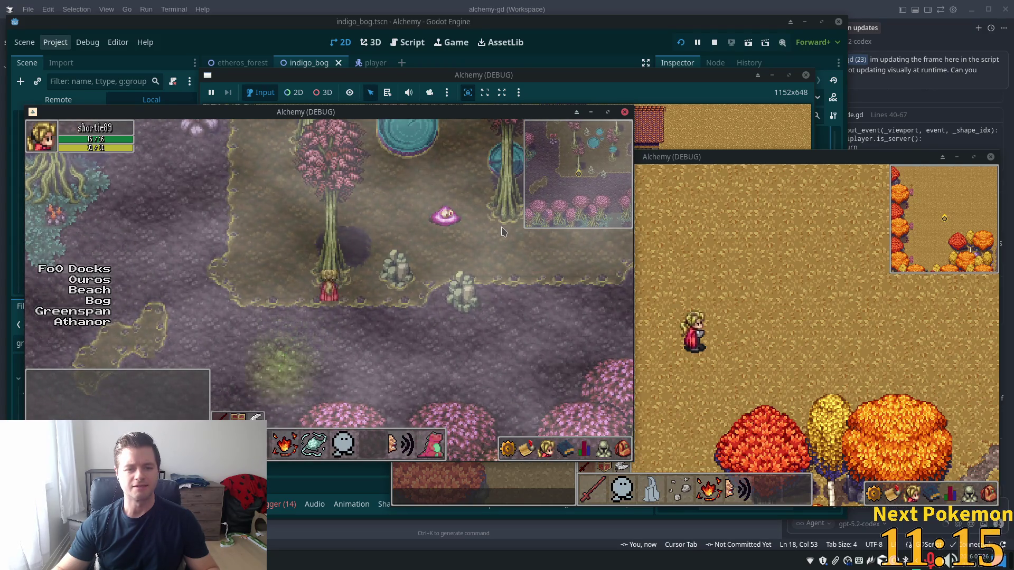
key(Up)
key(Right)
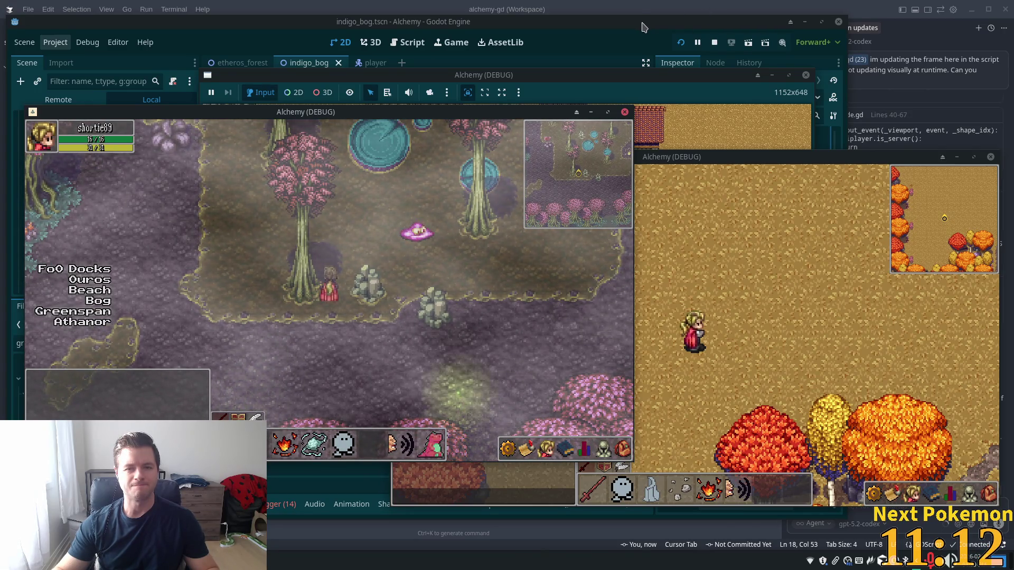
key(alt+Tab)
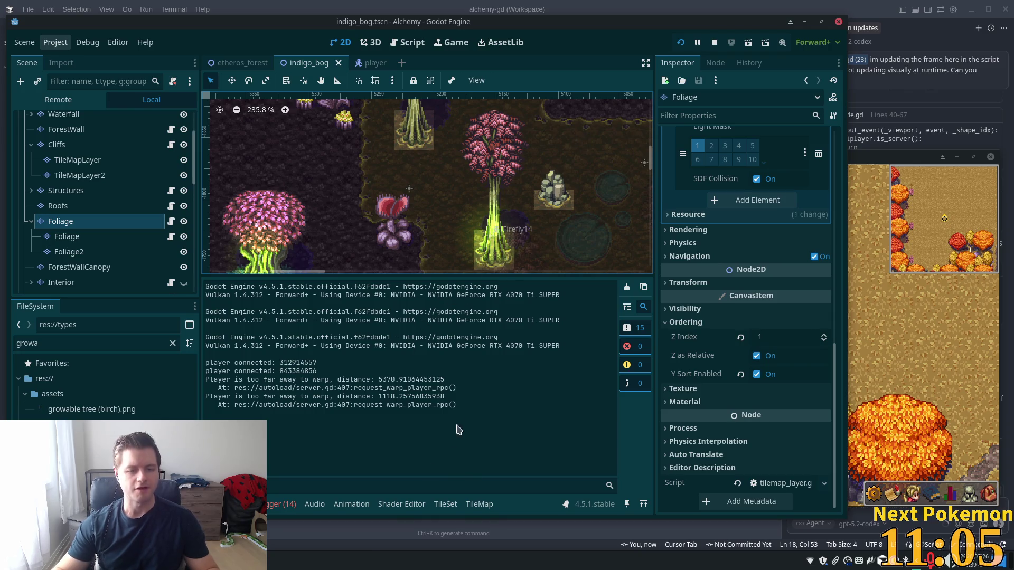
- Set the bog tree trunk tiles' Y Sort Origin to -12 in the TileSet editor and restart the game
click(446, 505)
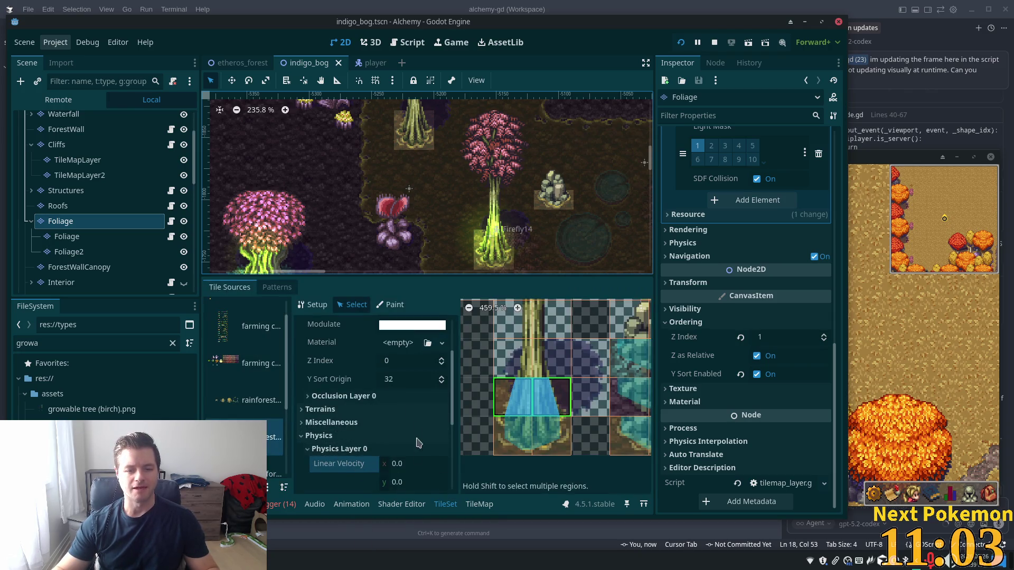
click(405, 385)
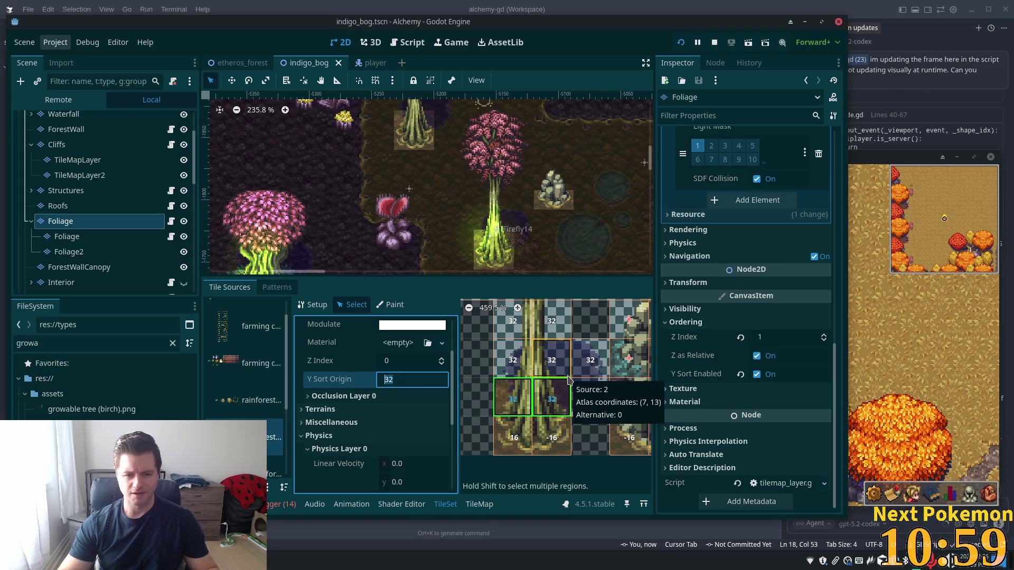
text(-12)
key(Tab)
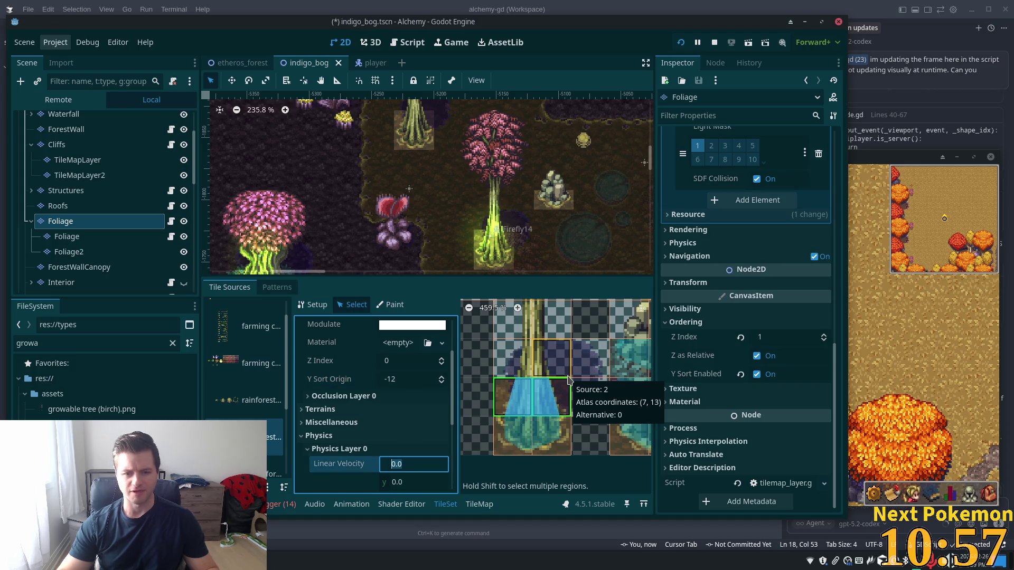
click(680, 44)
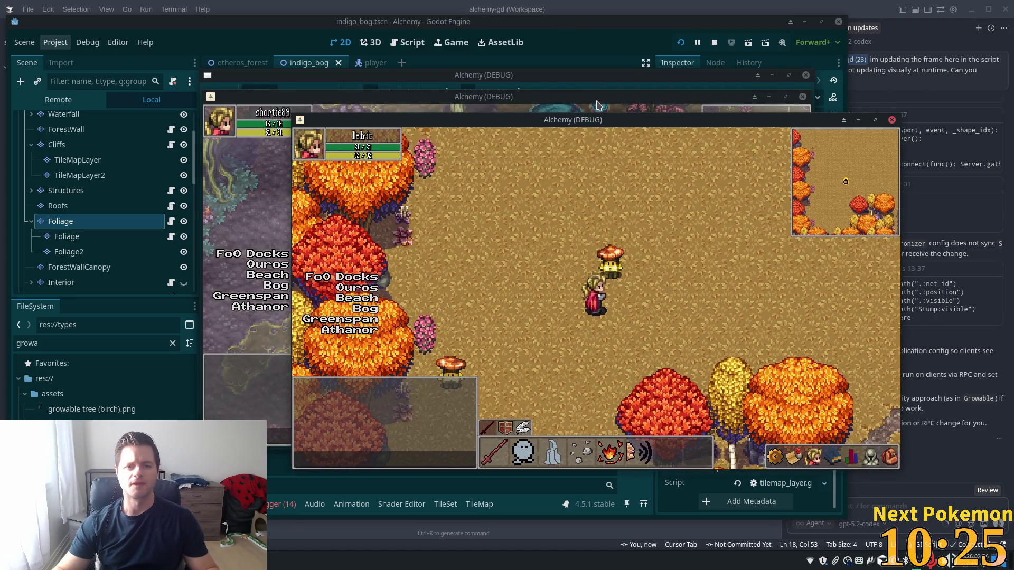
- Raise the second Alchemy (DEBUG) window and walk its player to a bog tree trunk
click(597, 104)
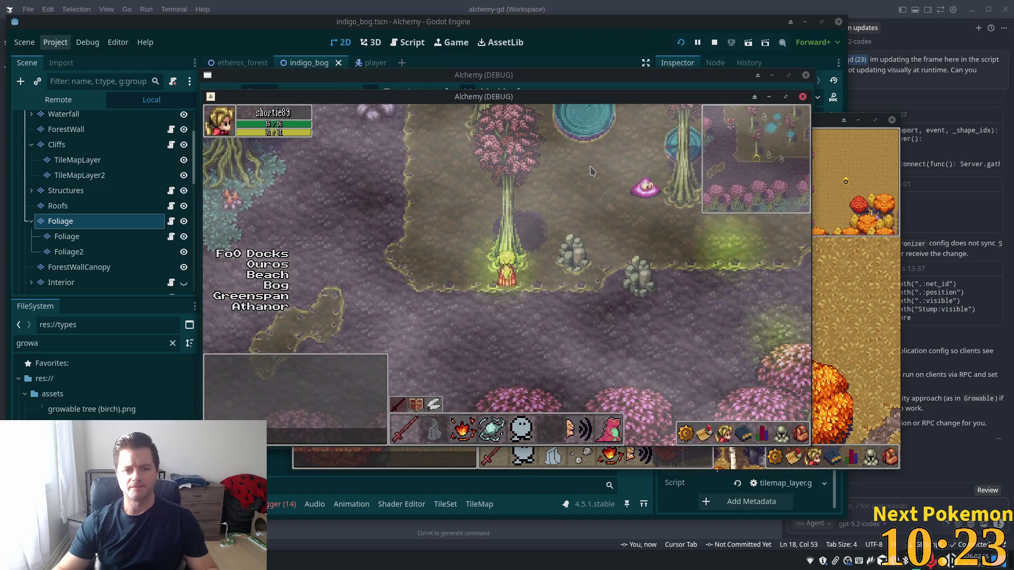
click(592, 170)
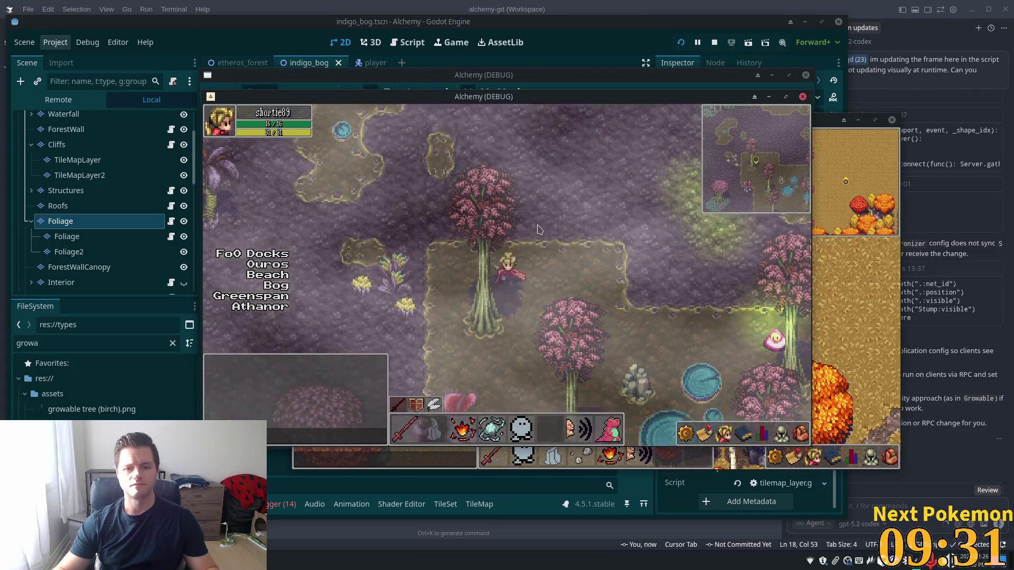
- Walk the player east through the bog past several tree trunks and out onto the lily pads
key(Down)
key(Right)
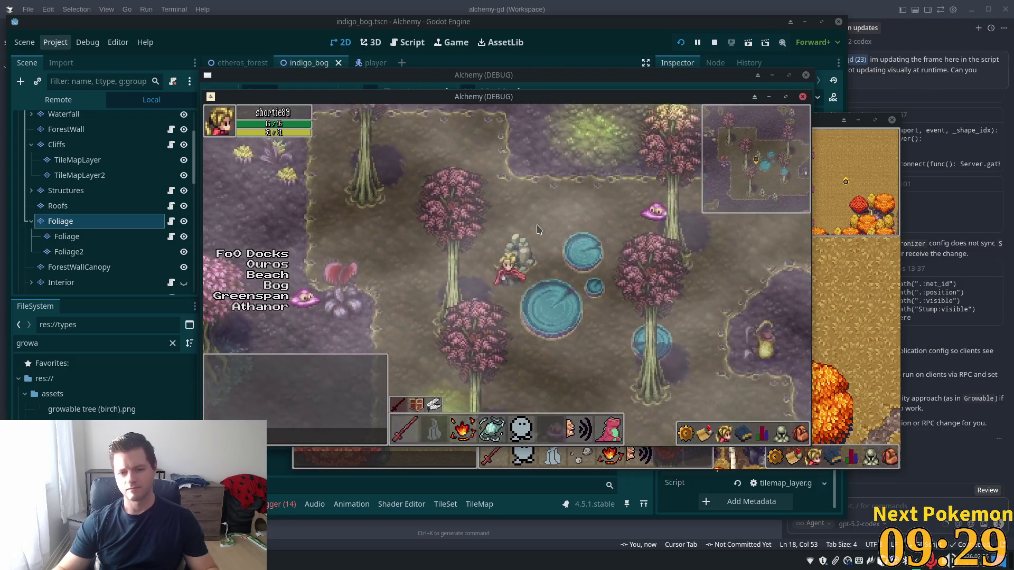
key(Right)
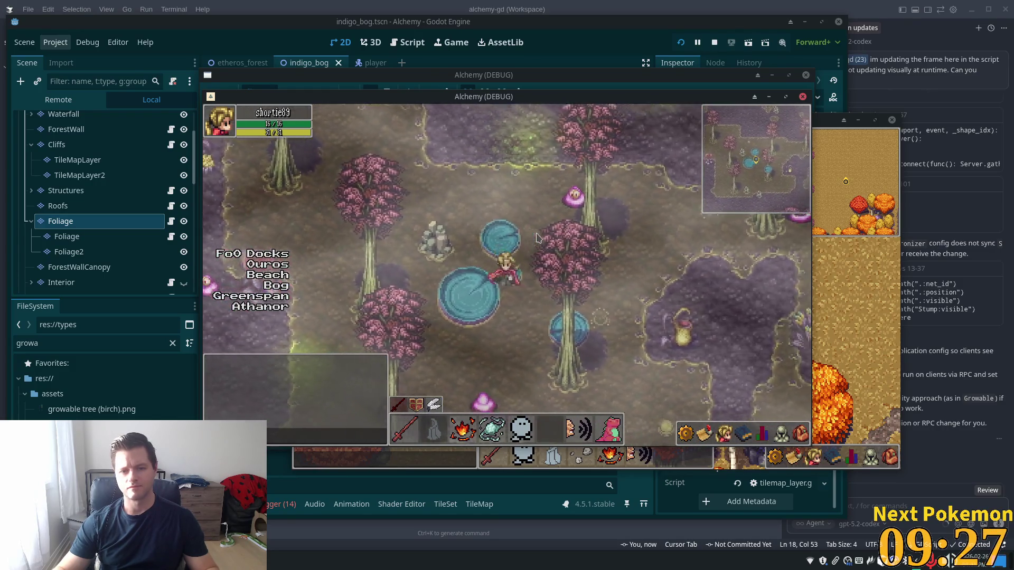
key(Right)
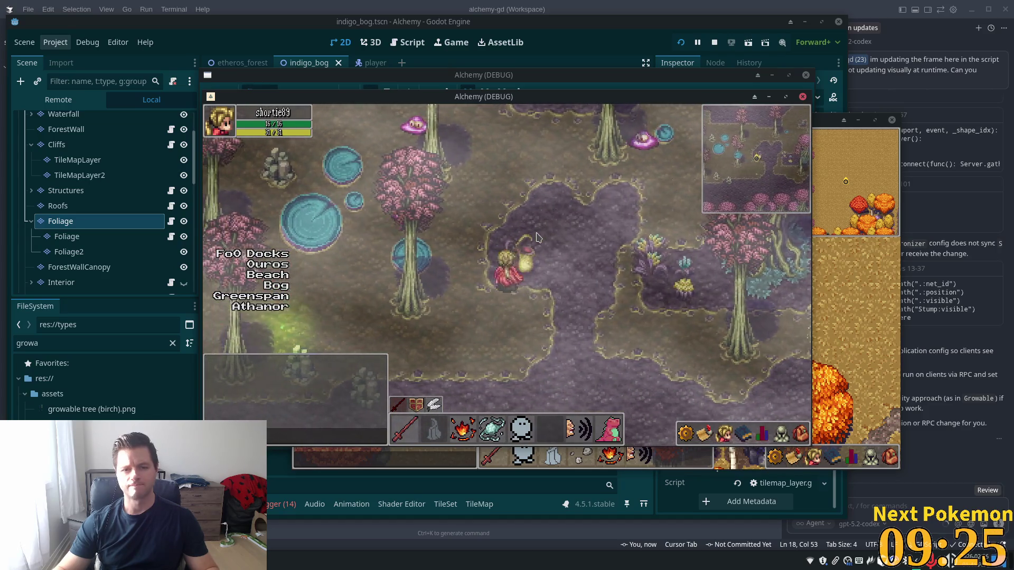
key(Down)
key(Left)
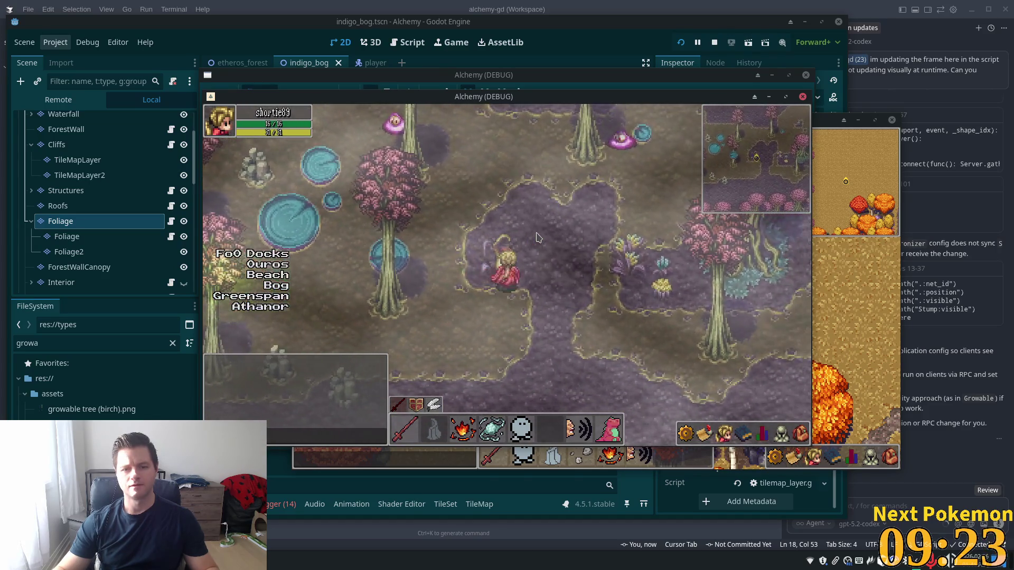
key(Right)
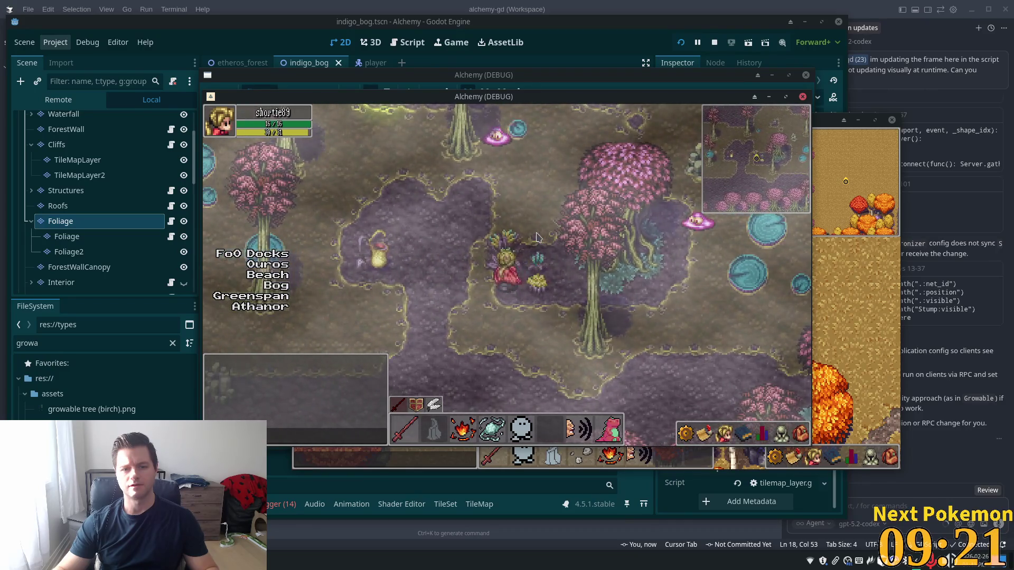
key(Up)
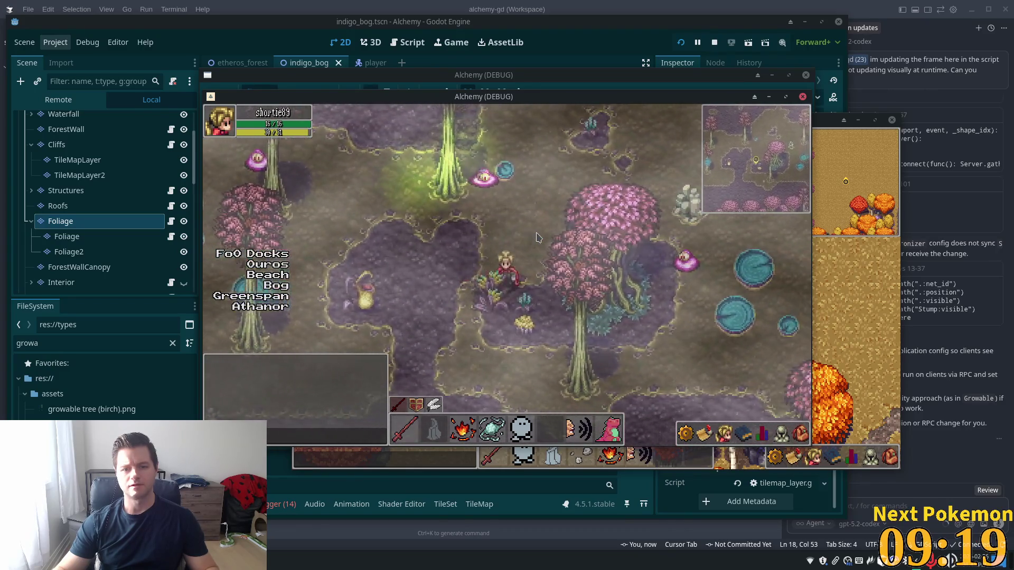
key(Right)
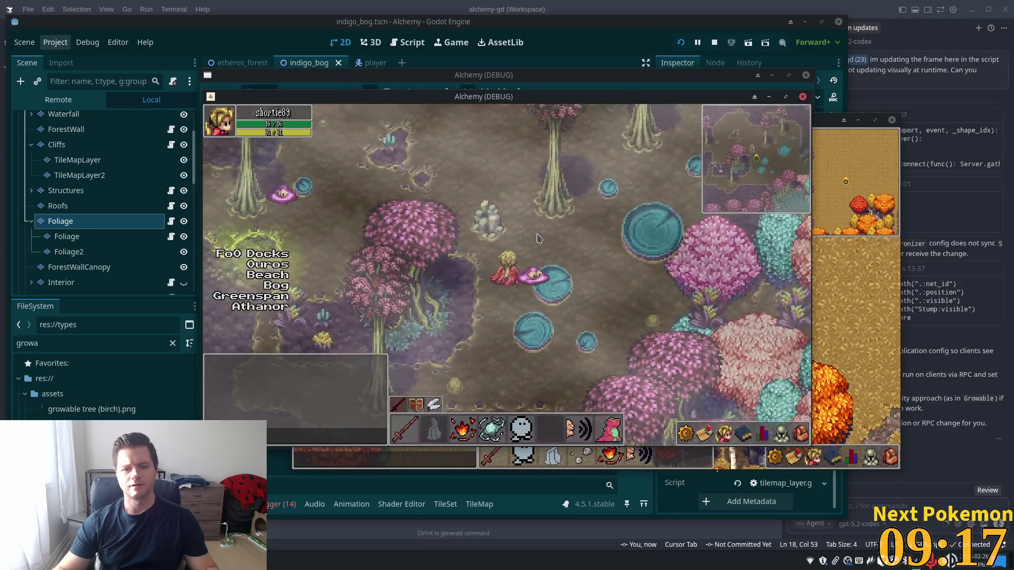
key(Right)
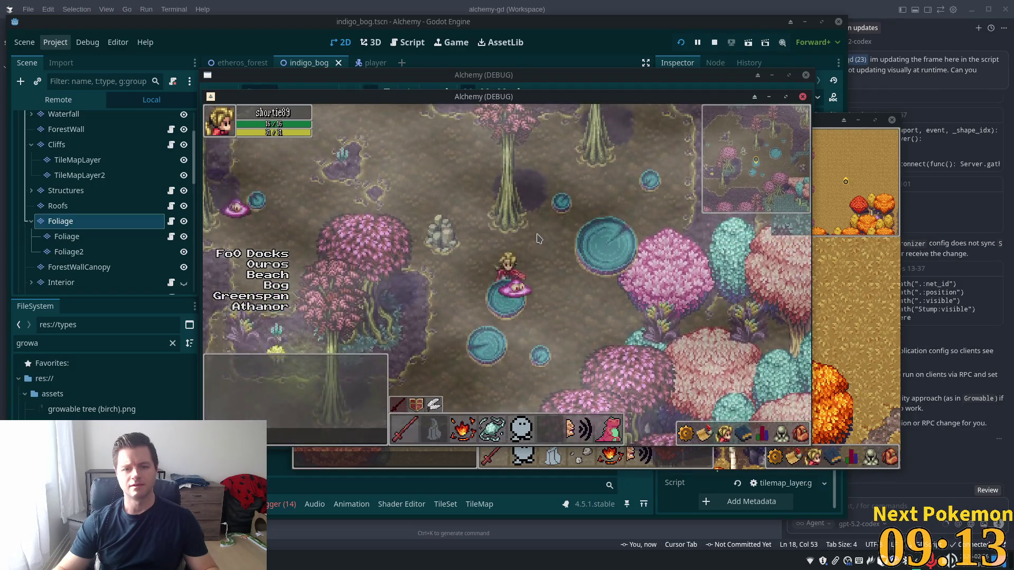
key(Up)
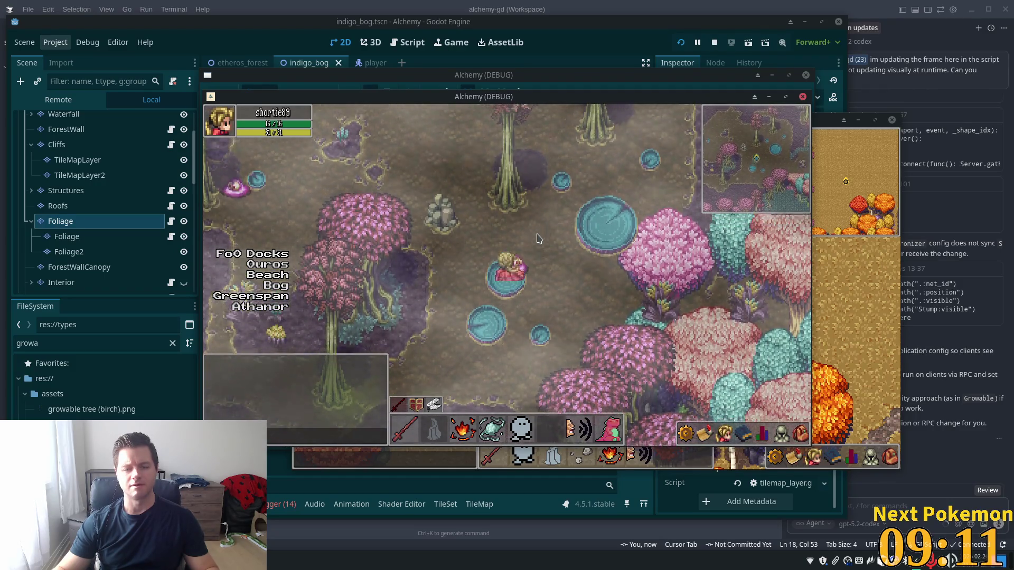
key(Right)
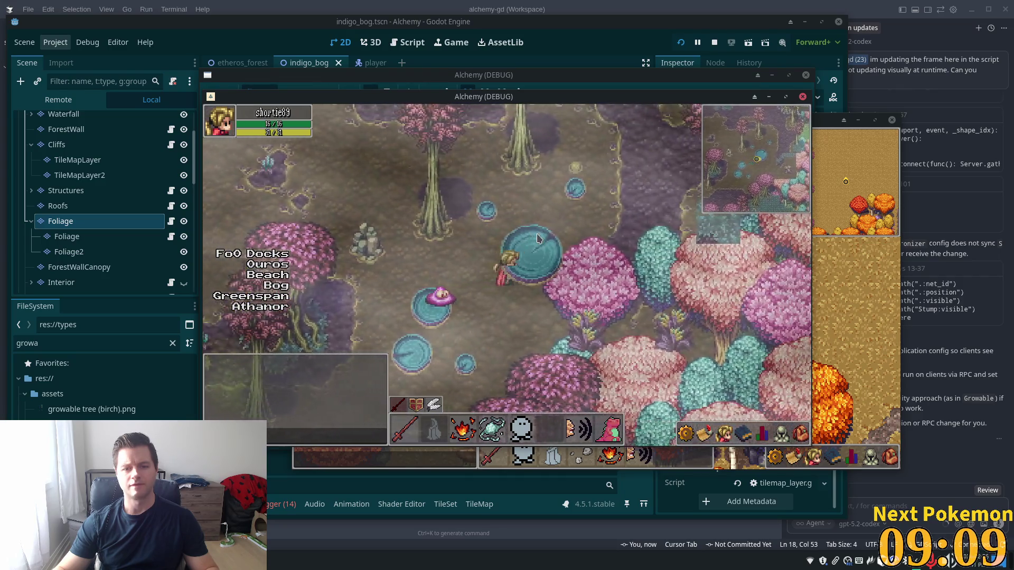
key(Up)
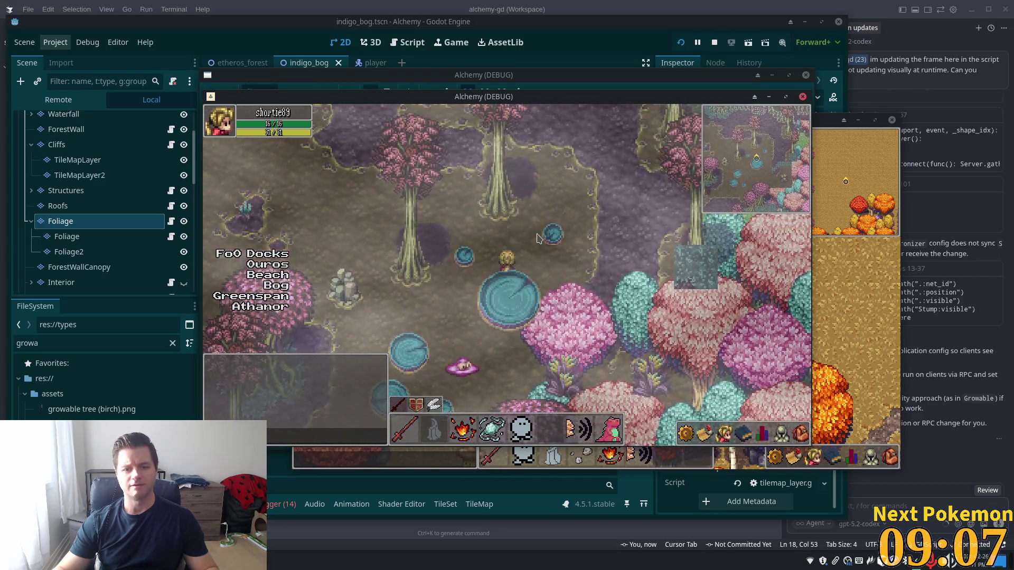
key(Left)
key(Down)
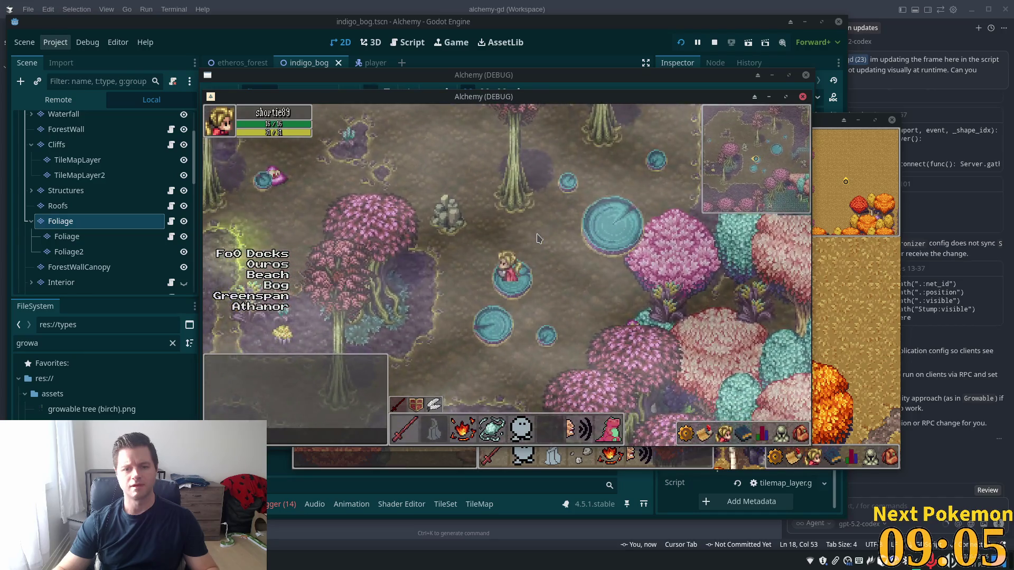
key(Right)
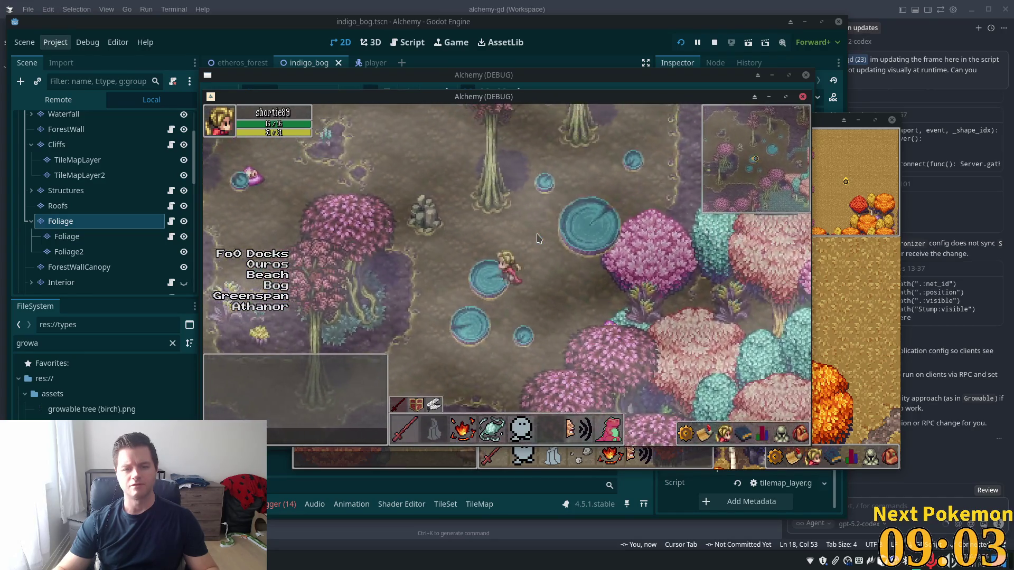
key(Up)
key(Left)
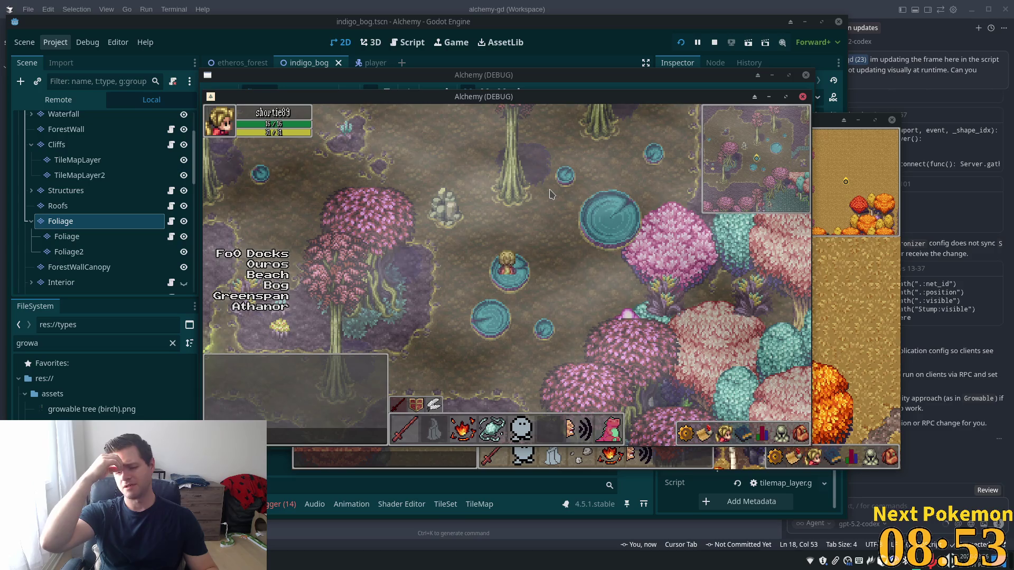
key(Up)
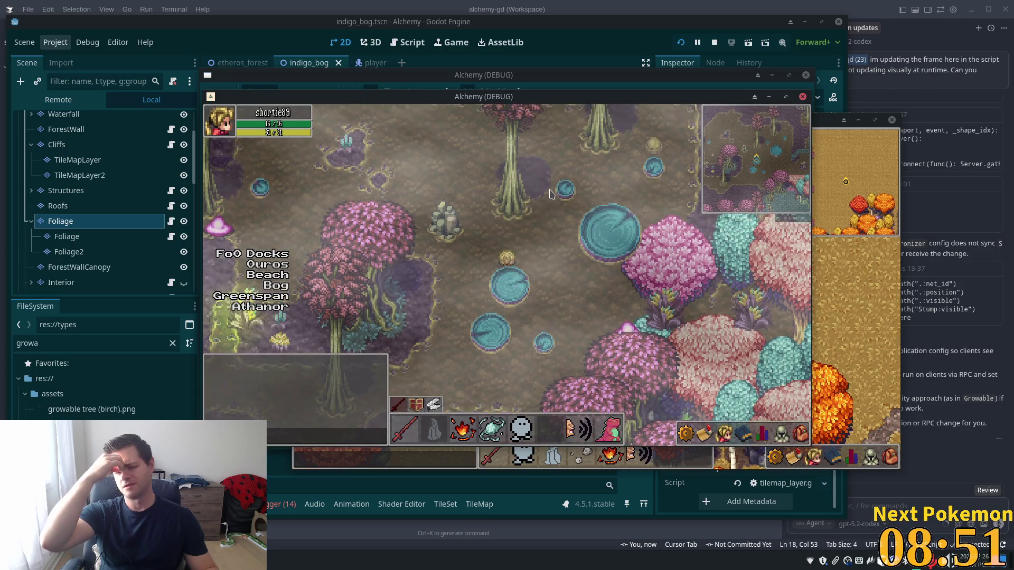
key(Up)
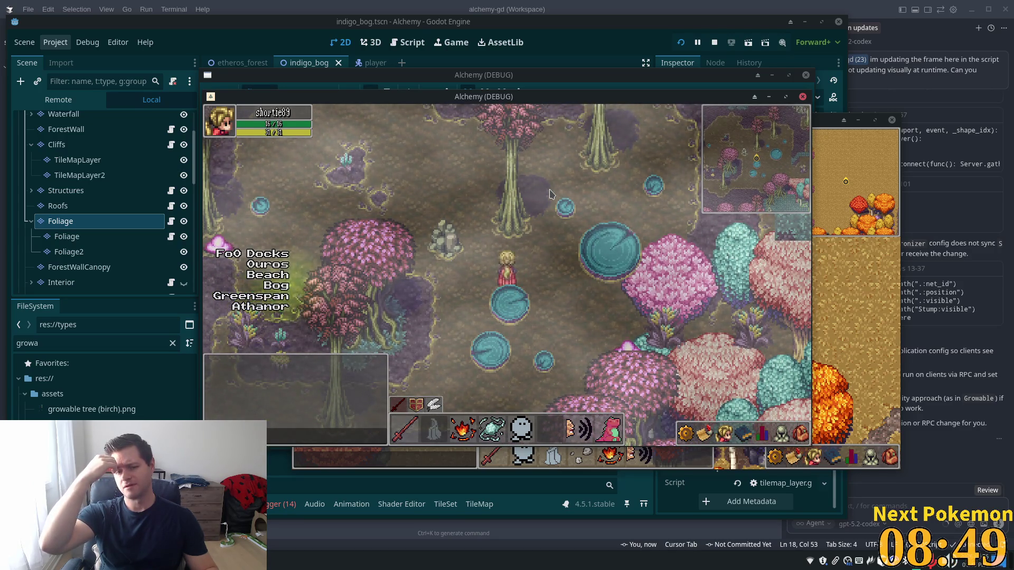